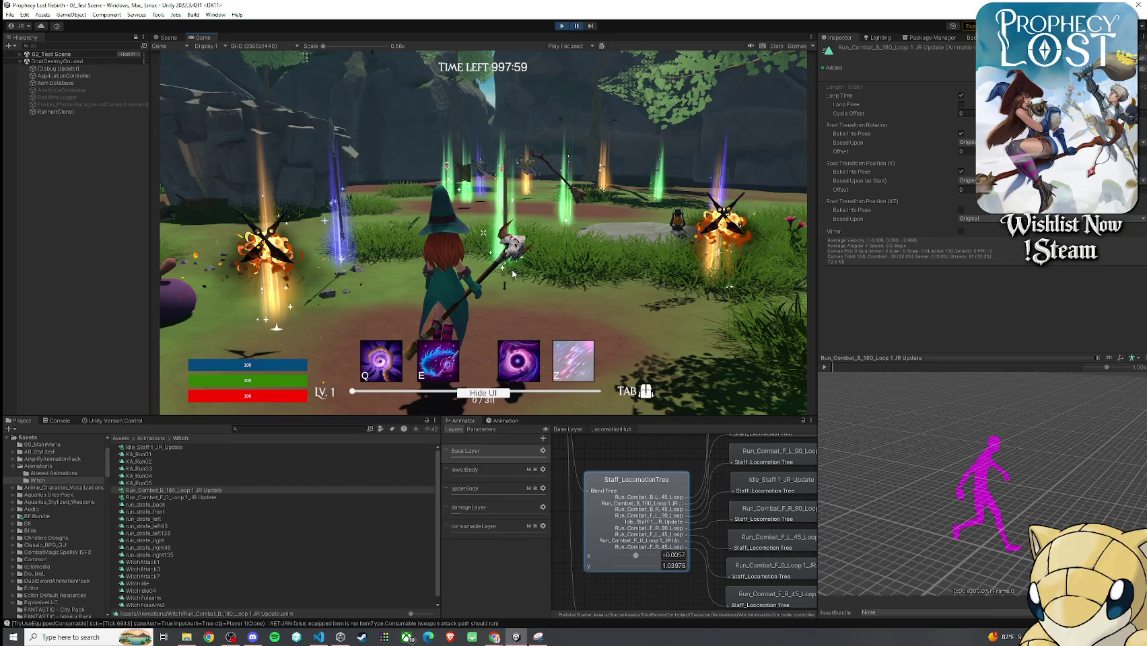
# - Switch to the Scene view and fly the camera in close to the witch's staff hand
pyautogui.click(168, 38)
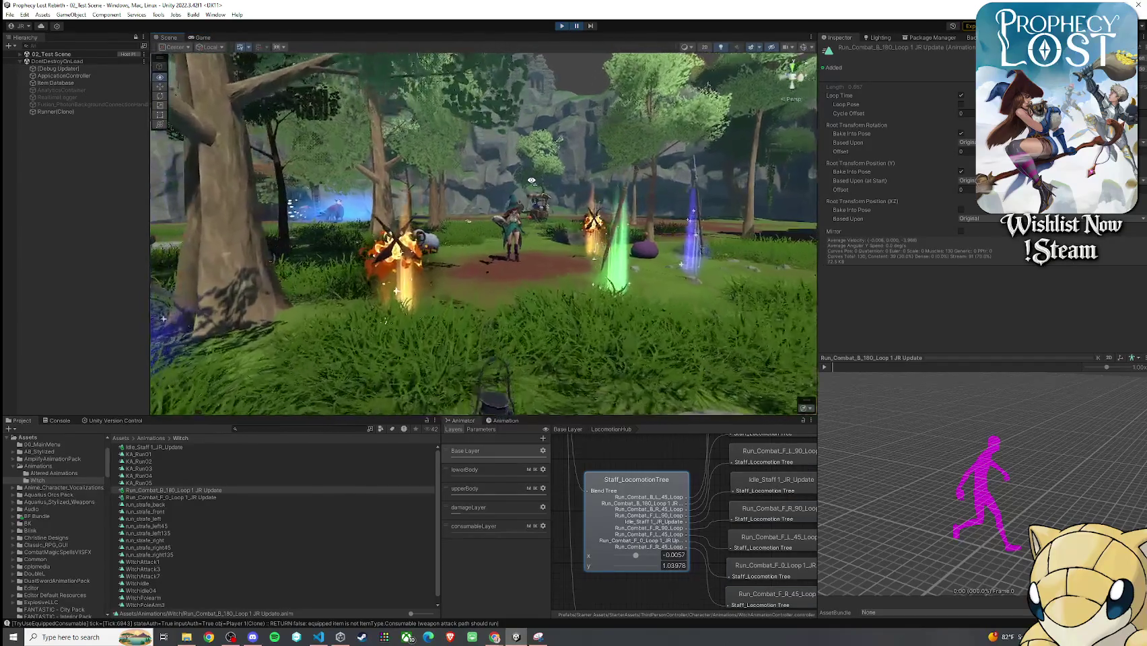
pyautogui.press('w')
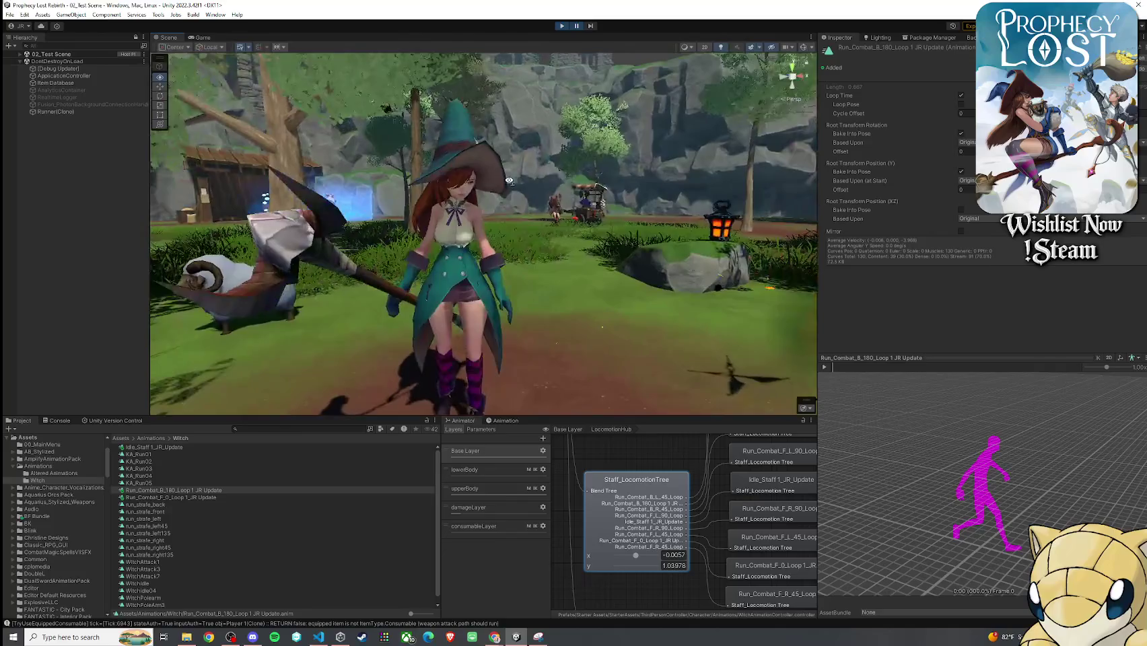
pyautogui.press('w')
pyautogui.press('w')
pyautogui.scroll(-2, 490, 221)
# - Select the staff in the witch's hand and frame the Scene view on it
pyautogui.click(454, 206)
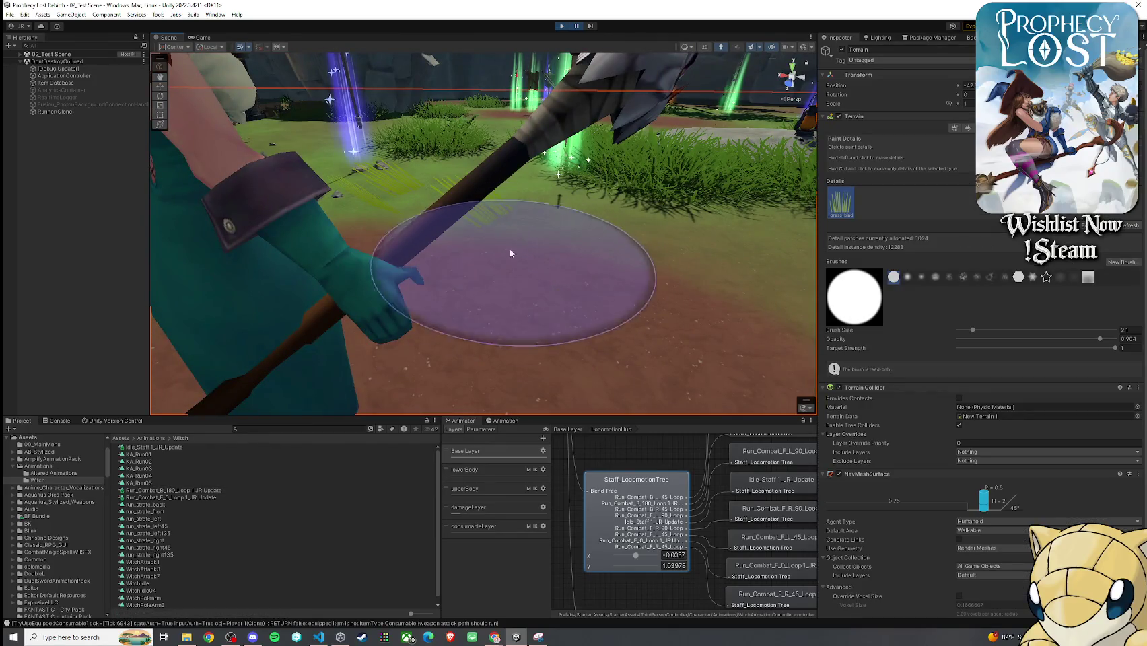
pyautogui.click(508, 242)
pyautogui.click(140, 359)
pyautogui.scroll(-2, 390, 249)
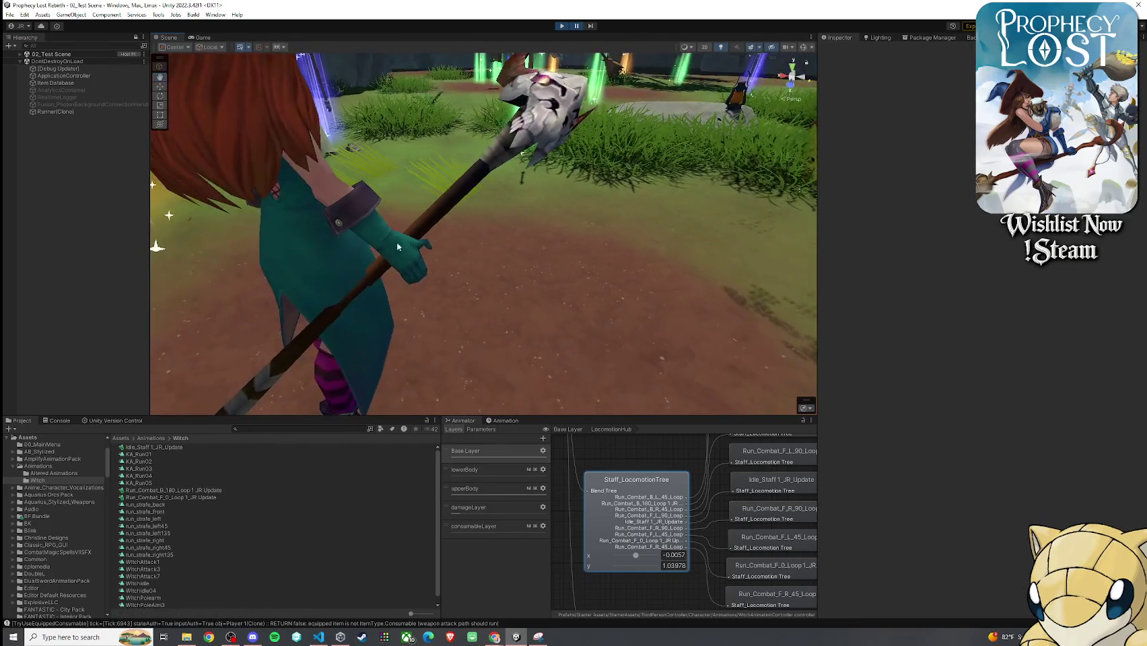
pyautogui.click(443, 219)
pyautogui.press('f')
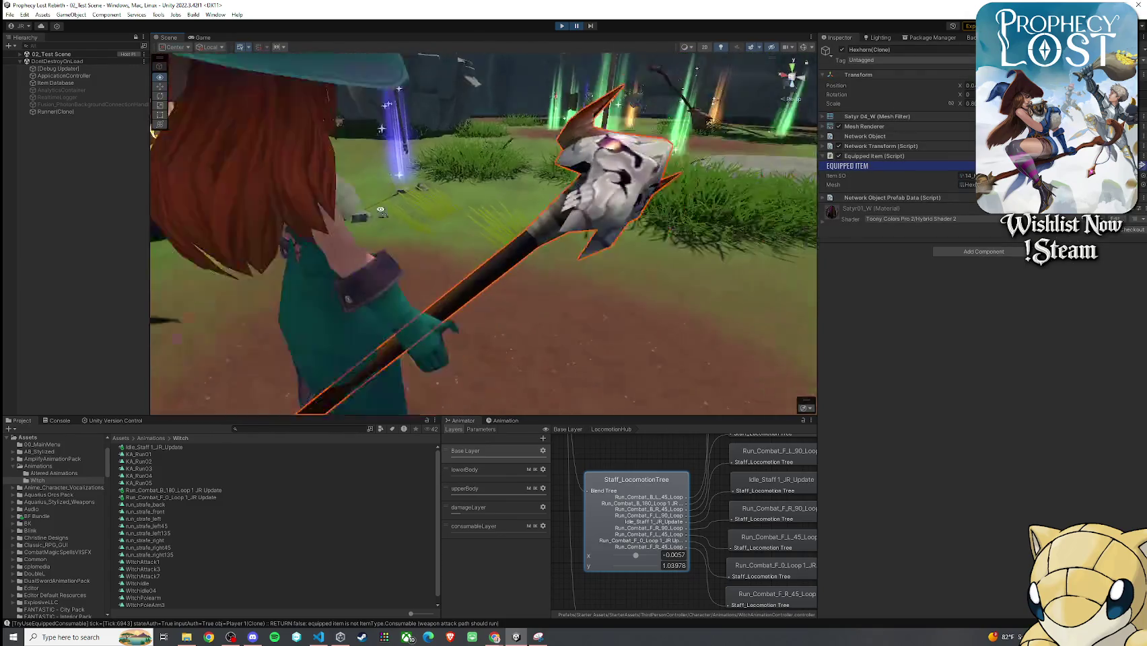
pyautogui.click(20, 54)
pyautogui.scroll(-10, 74, 236)
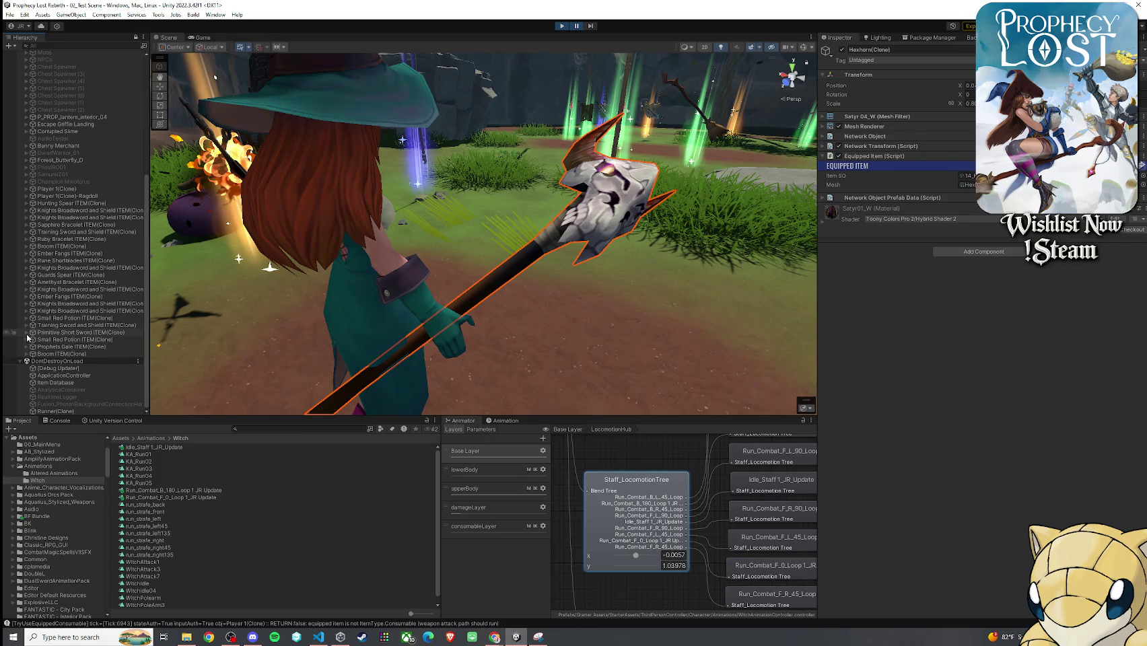
# - Expand Player 1(Clone) > WitchB_01 > Bip001 in the Hierarchy down to Bip001 Spine1
pyautogui.click(27, 189)
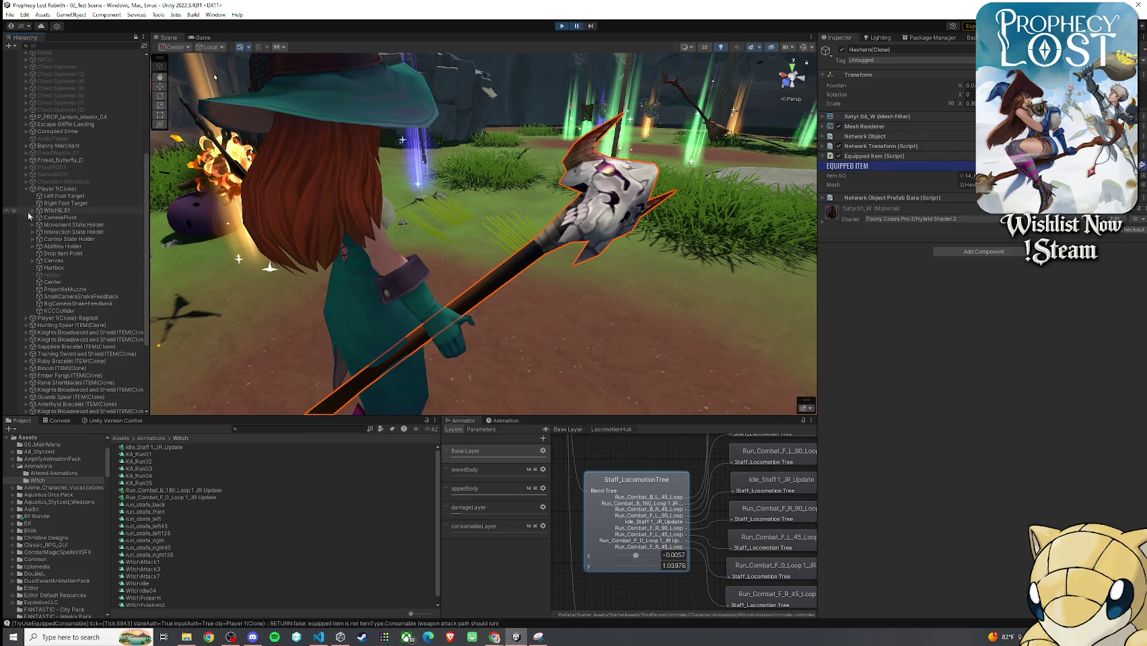
pyautogui.click(32, 210)
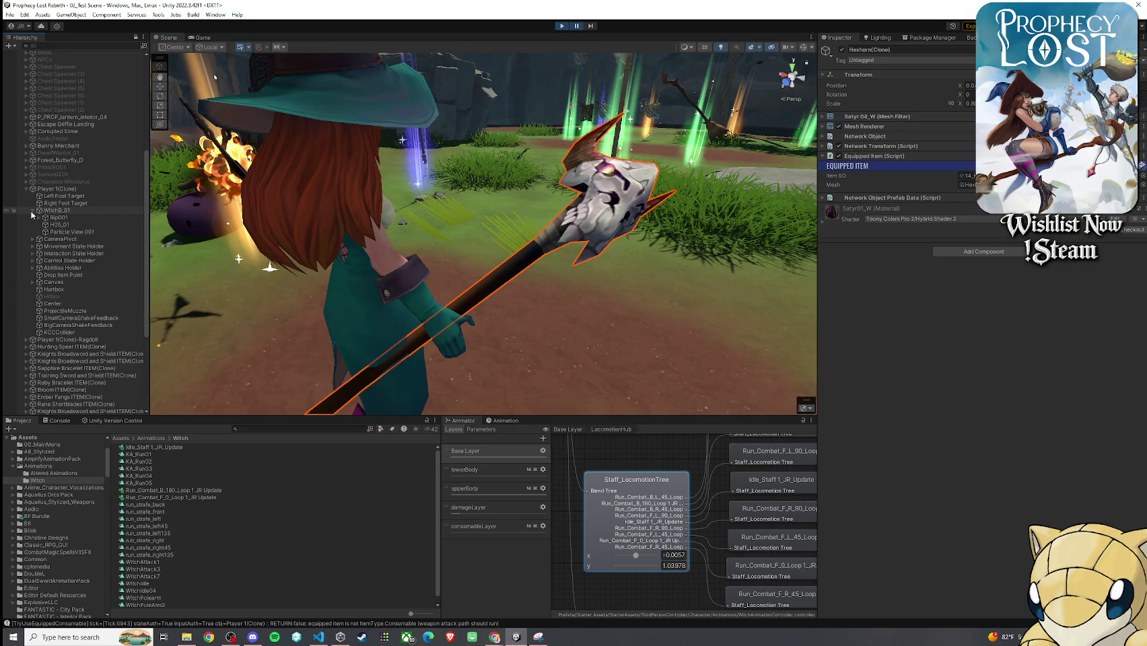
pyautogui.click(39, 218)
pyautogui.click(58, 218)
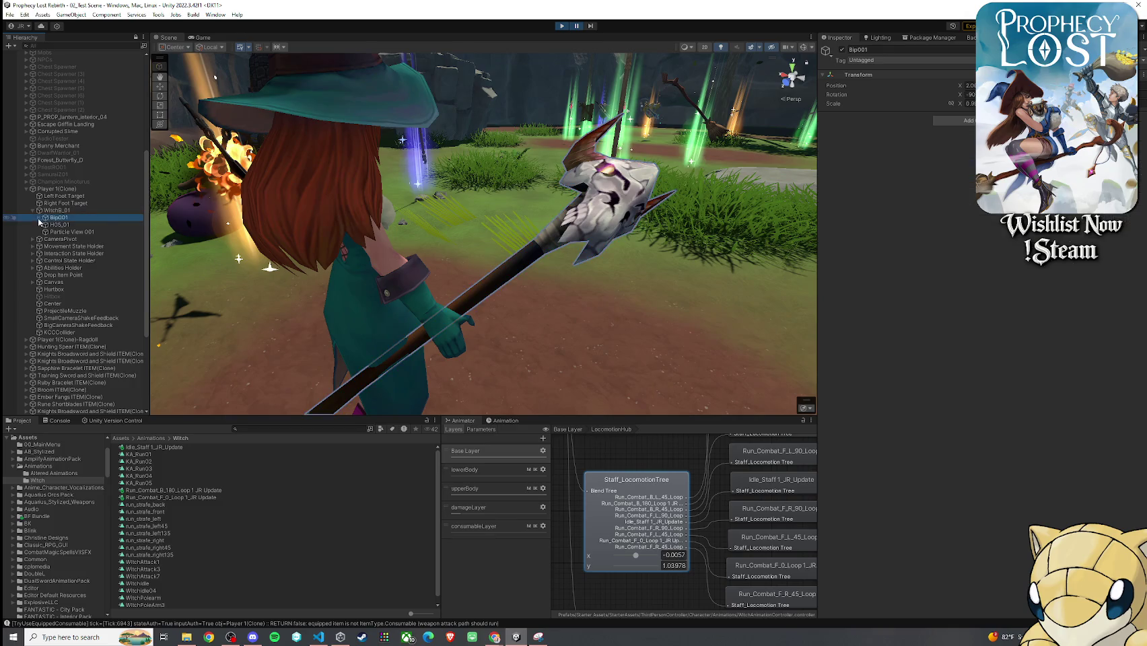
pyautogui.click(46, 231)
pyautogui.click(52, 261)
pyautogui.click(51, 253)
pyautogui.click(67, 260)
pyautogui.click(58, 260)
# - Expand the right arm bones to RightHandEquip, select Hexhorn(Clone) and start rotating it
pyautogui.click(64, 282)
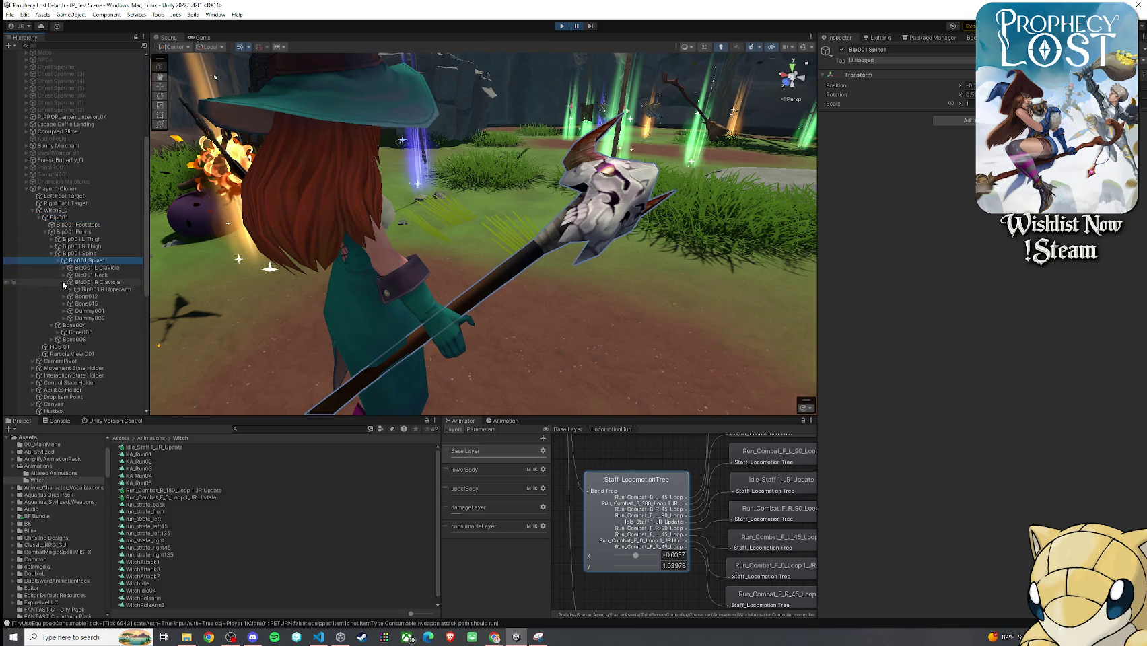
pyautogui.click(71, 290)
pyautogui.click(77, 297)
pyautogui.click(111, 304)
pyautogui.click(82, 303)
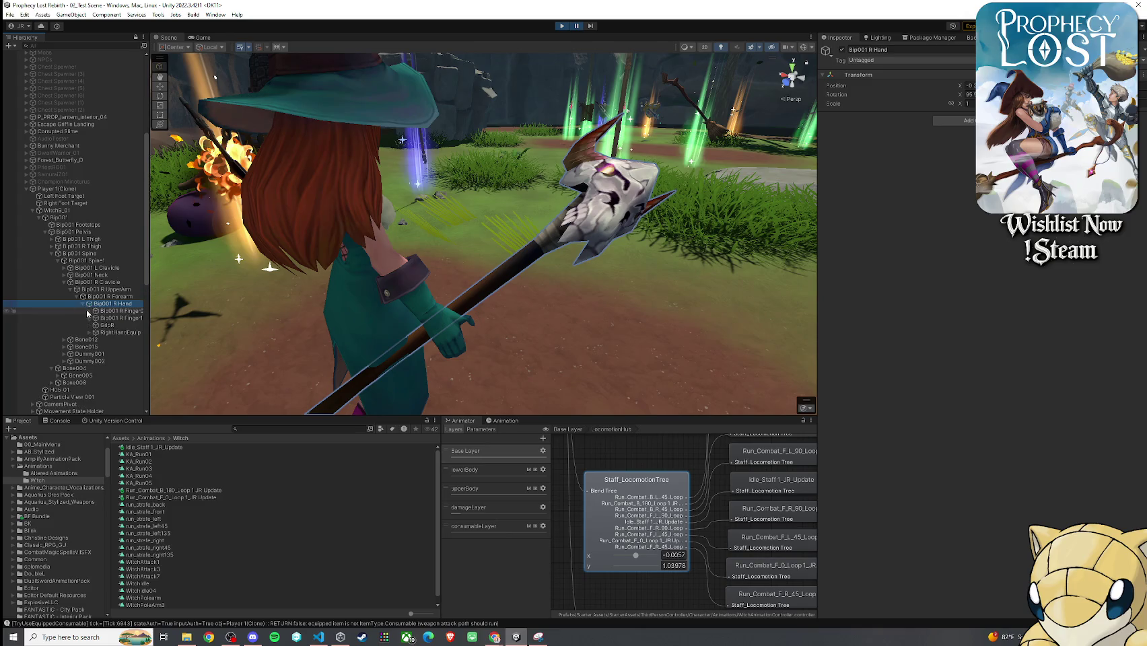
pyautogui.moveTo(150, 330); pyautogui.dragTo(191, 330)
pyautogui.click(118, 333)
pyautogui.click(88, 332)
pyautogui.click(105, 340)
pyautogui.press('e')
pyautogui.moveTo(487, 316); pyautogui.dragTo(499, 347)
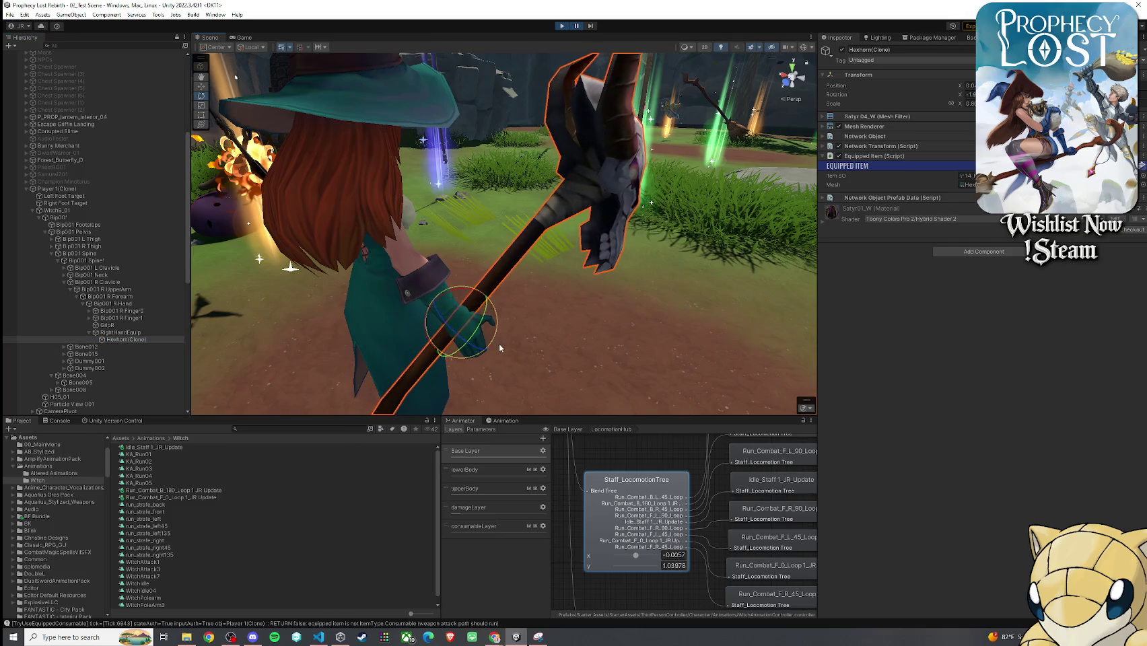
# - Rotate the staff further and shift it up into the witch's hand grip
pyautogui.press('w')
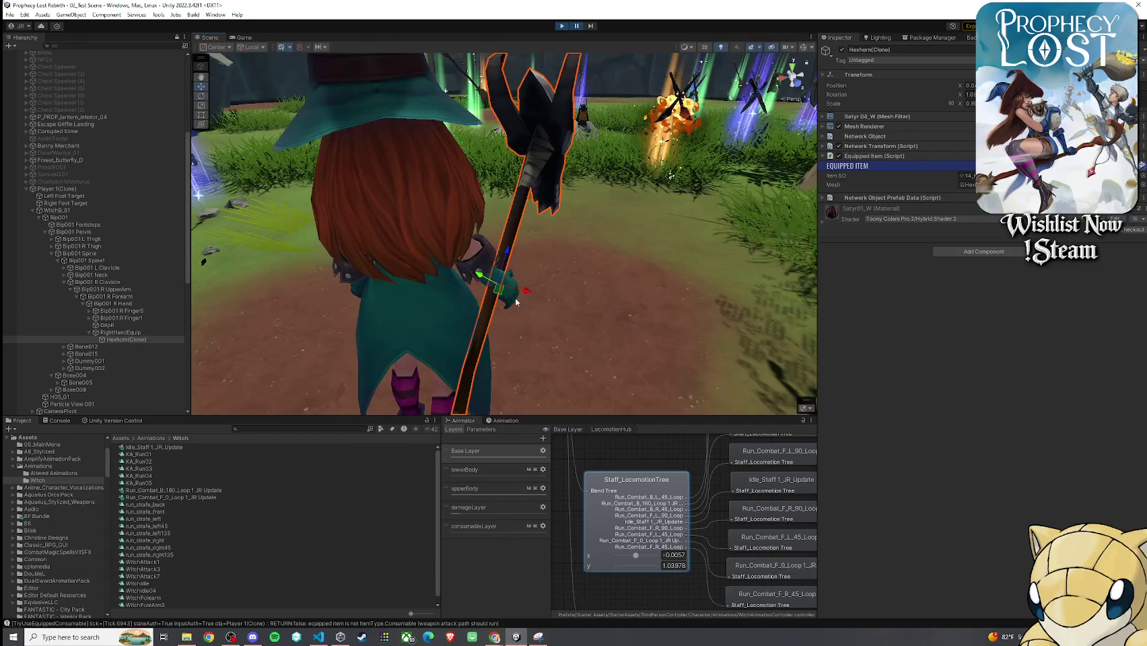
pyautogui.press('e')
pyautogui.moveTo(508, 306); pyautogui.dragTo(511, 308)
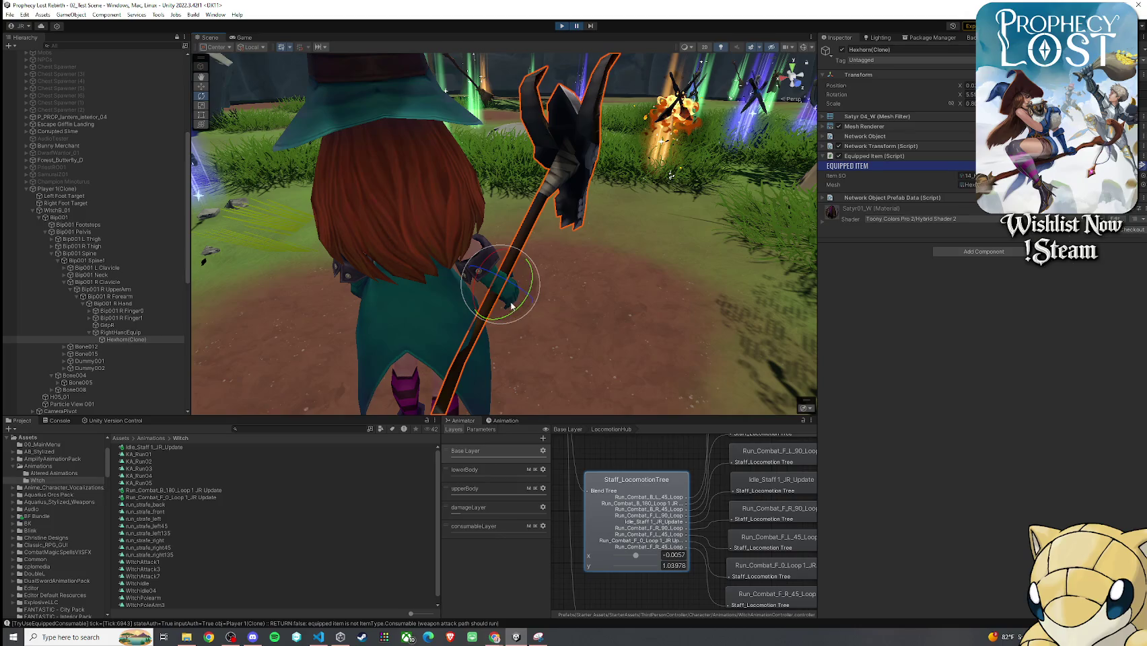
pyautogui.press('w')
pyautogui.moveTo(506, 297); pyautogui.dragTo(499, 277)
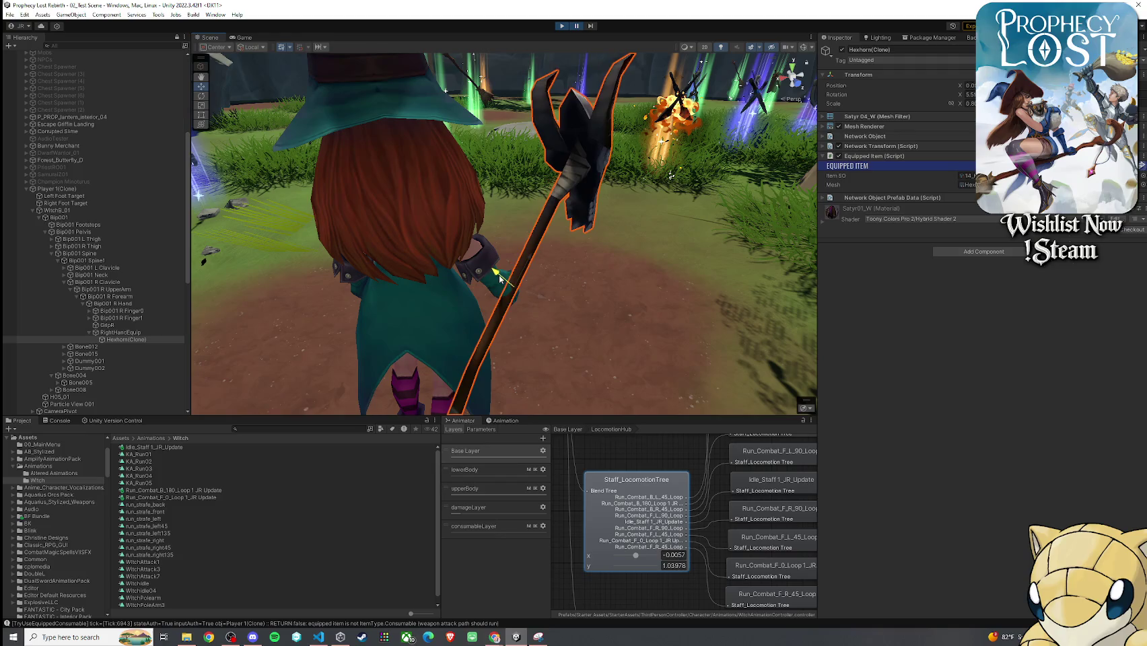
pyautogui.scroll(5, 501, 304)
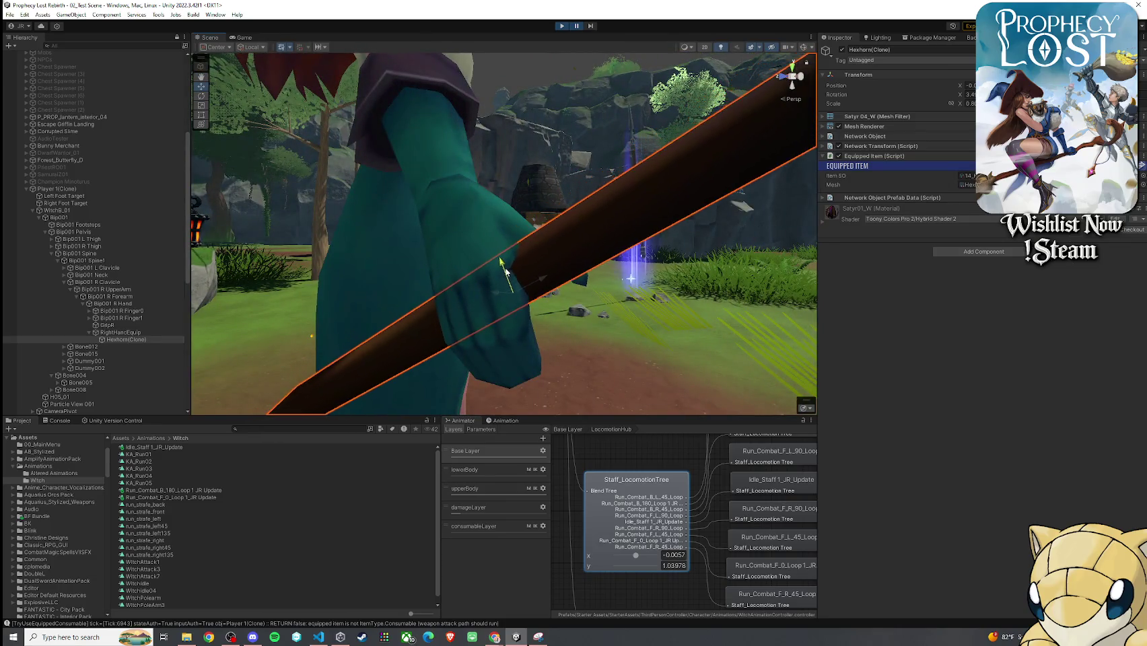
# - Orbit around the witch, reselect the staff and reframe the view on it
pyautogui.moveTo(511, 305)
pyautogui.mouseDown()
pyautogui.moveTo(742, 339)
pyautogui.moveTo(446, 348)
pyautogui.moveTo(315, 323)
pyautogui.moveTo(411, 311)
pyautogui.moveTo(325, 313)
pyautogui.mouseUp()
pyautogui.scroll(-3, 450, 374)
pyautogui.moveTo(431, 350)
pyautogui.mouseDown()
pyautogui.moveTo(450, 374)
pyautogui.moveTo(384, 346)
pyautogui.moveTo(480, 355)
pyautogui.mouseUp()
pyautogui.click(146, 505)
pyautogui.click(520, 212)
pyautogui.press('f')
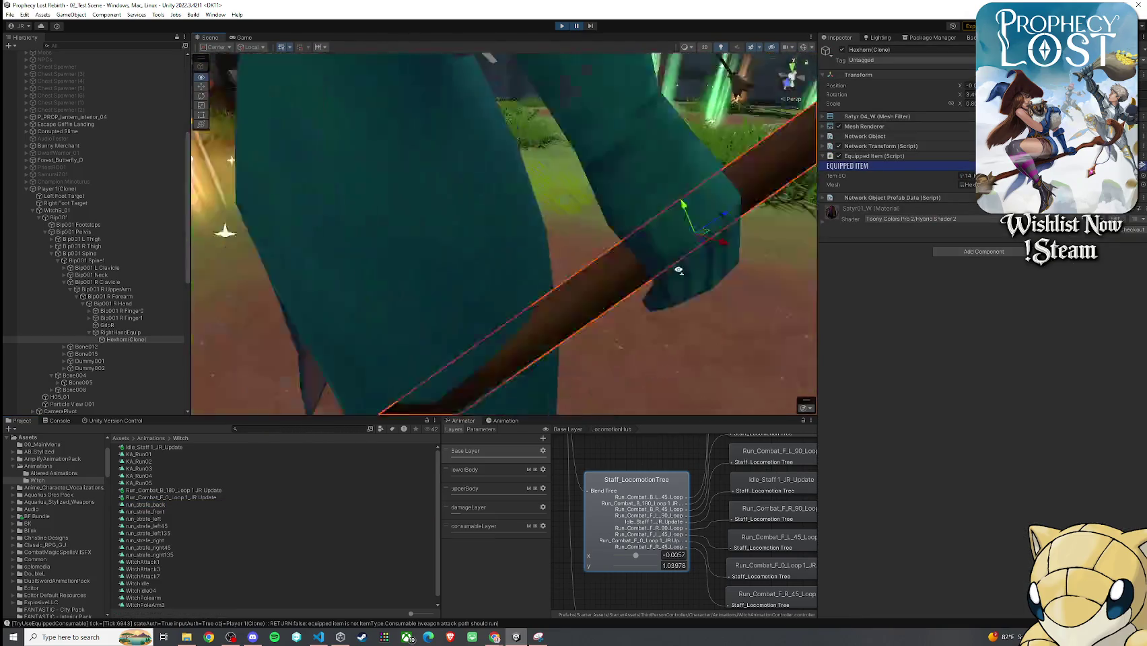
# - From behind the witch, rotate the staff so its rotation X reaches 3.18
pyautogui.press('e')
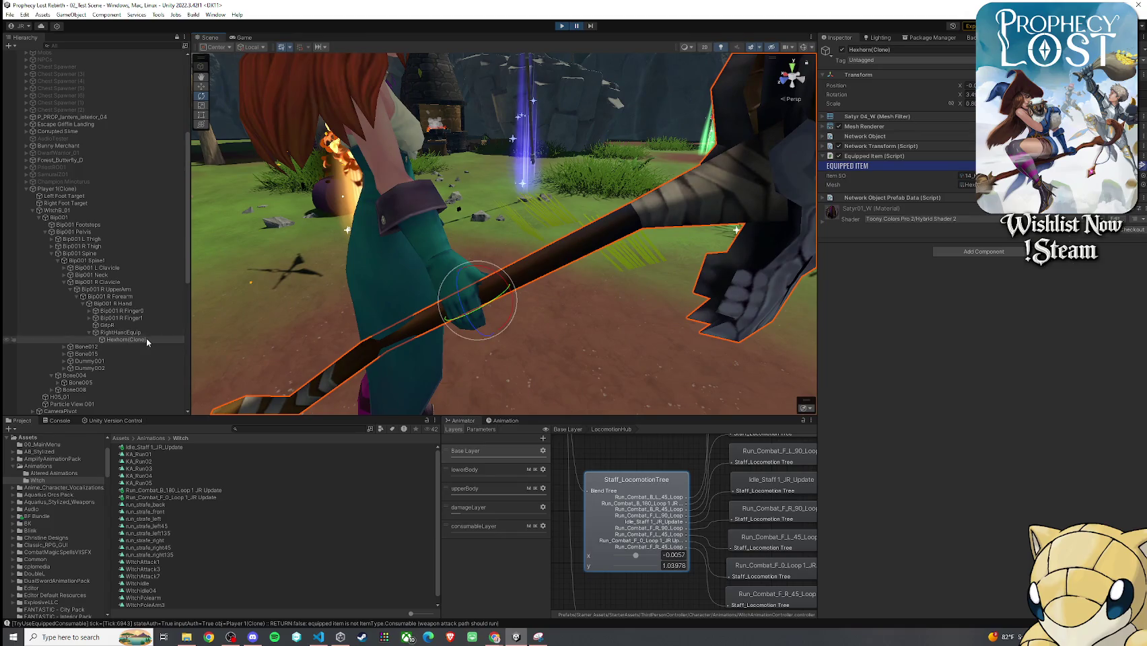
pyautogui.moveTo(493, 280)
pyautogui.mouseDown()
pyautogui.moveTo(399, 298)
pyautogui.moveTo(354, 273)
pyautogui.mouseUp()
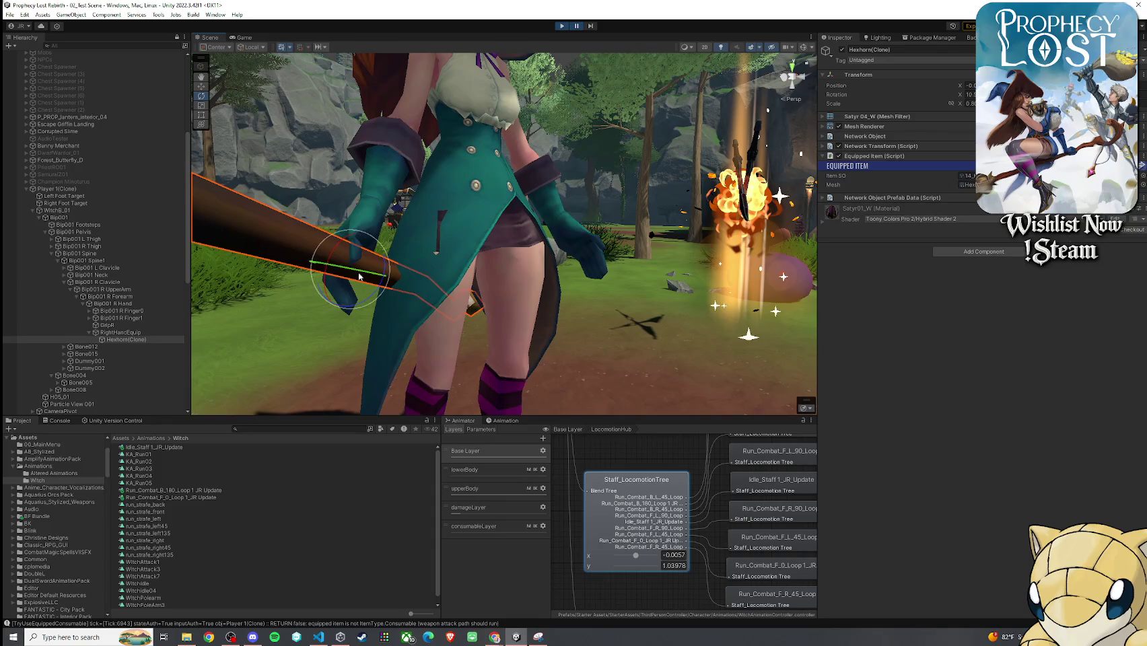
pyautogui.click(593, 337)
pyautogui.moveTo(592, 337)
pyautogui.mouseDown()
pyautogui.moveTo(613, 343)
pyautogui.moveTo(423, 366)
pyautogui.moveTo(943, 329)
pyautogui.moveTo(948, 346)
pyautogui.moveTo(711, 344)
pyautogui.mouseUp()
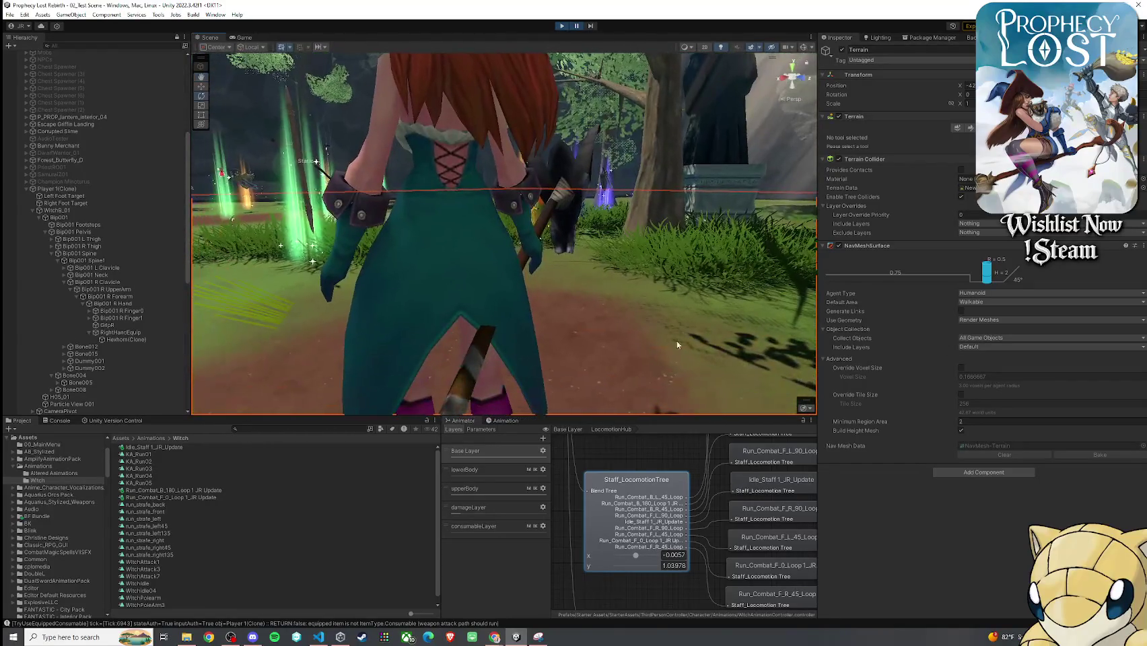
pyautogui.click(542, 235)
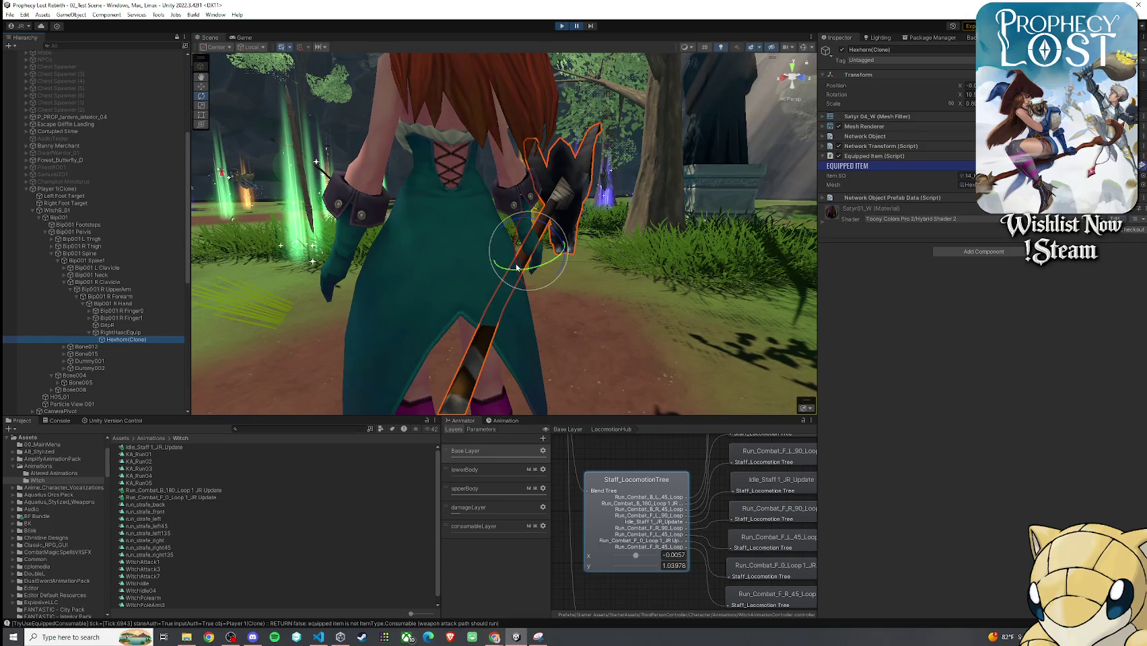
pyautogui.moveTo(544, 263); pyautogui.dragTo(579, 298)
pyautogui.click(565, 283)
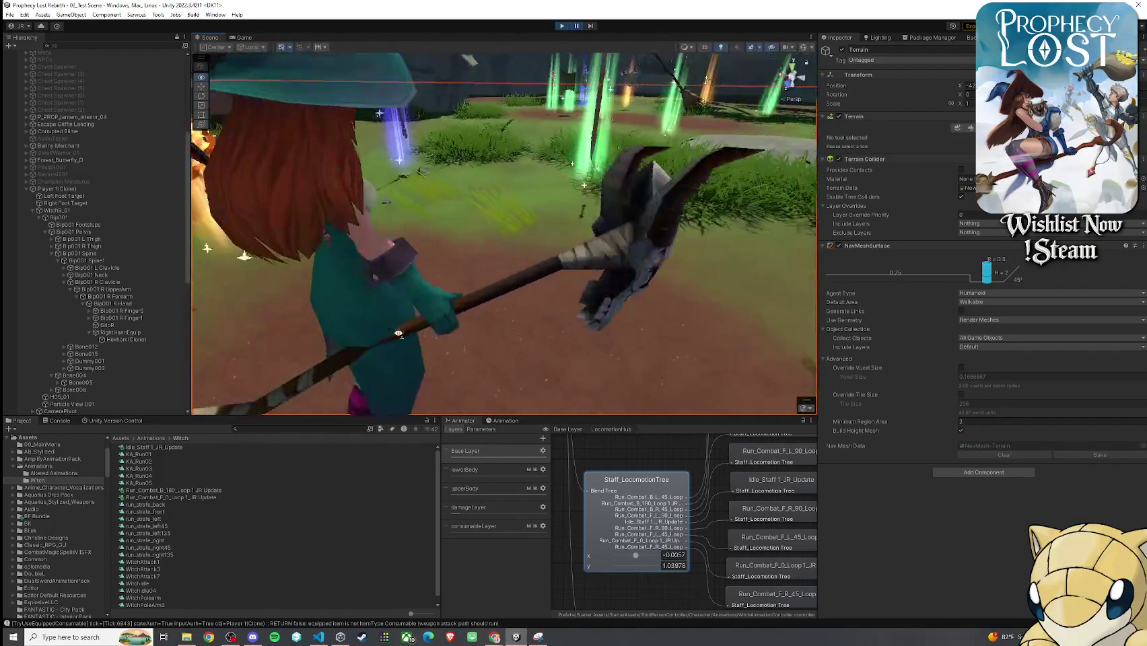
# - Reselect the staff and launch Snipping Tool through a 'snip' Windows search
pyautogui.click(143, 338)
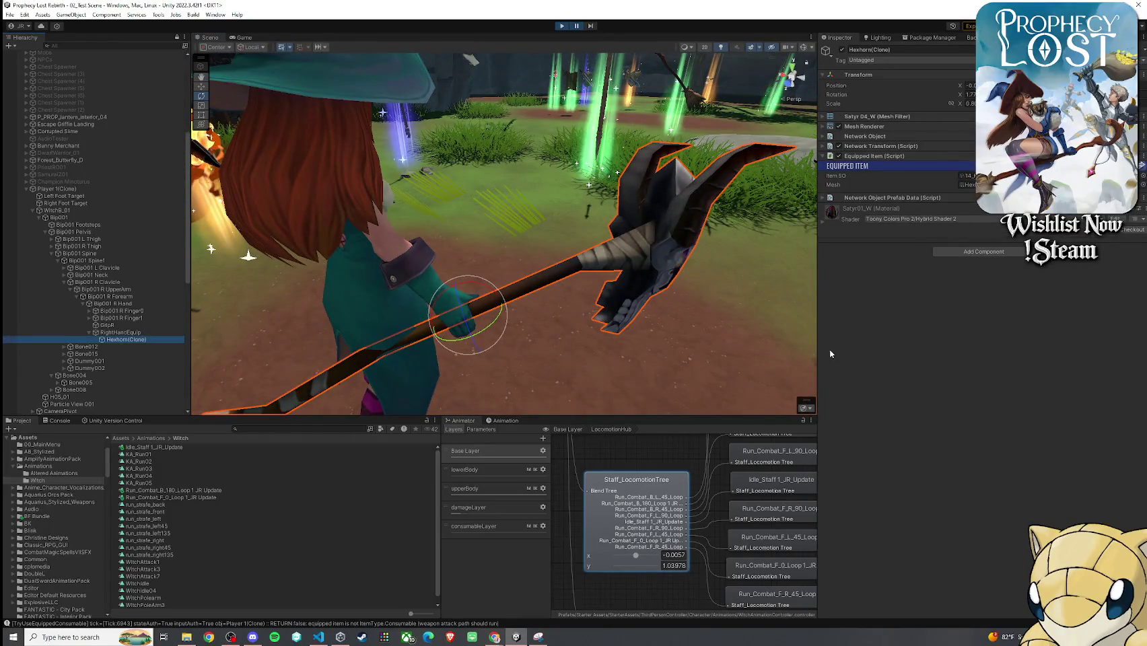
pyautogui.click(67, 638)
pyautogui.write('snip')
pyautogui.click(74, 397)
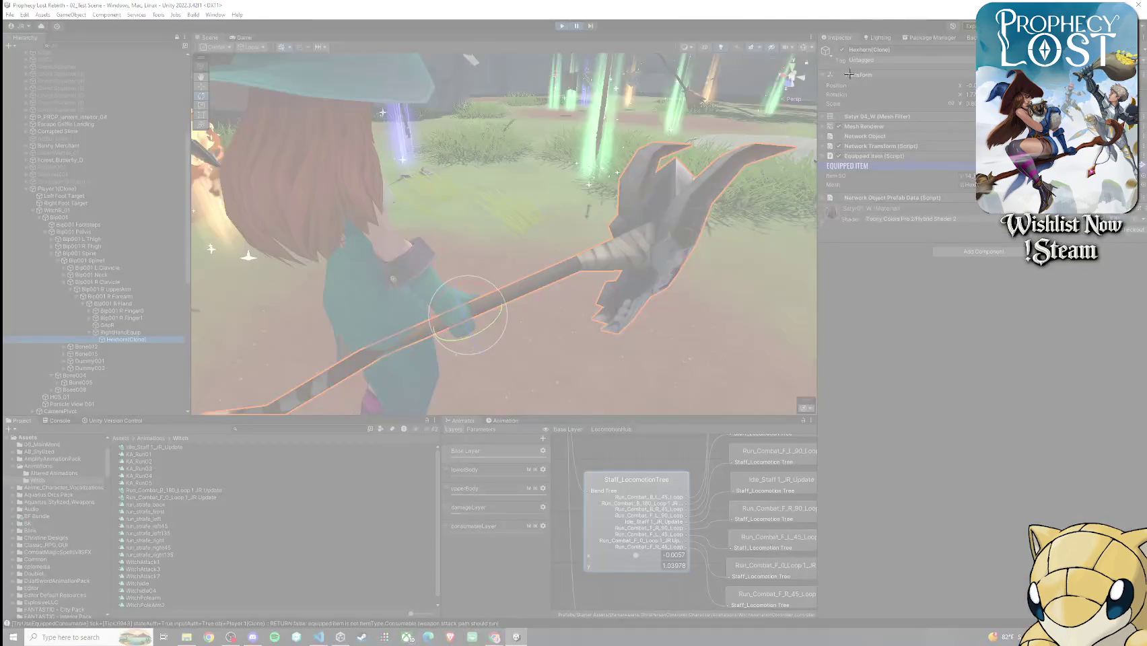
# - Snip the staff's Transform values, then exit Play mode with Ctrl+P
pyautogui.moveTo(820, 36)
pyautogui.mouseDown()
pyautogui.moveTo(924, 97)
pyautogui.moveTo(977, 190)
pyautogui.moveTo(977, 119)
pyautogui.mouseUp()
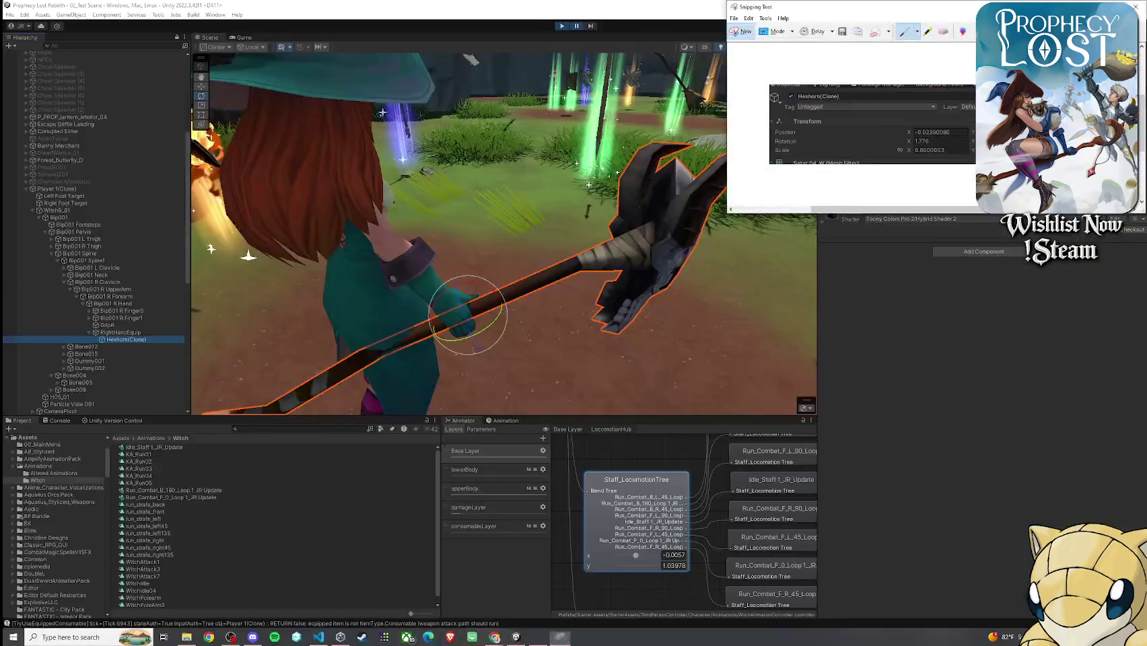
pyautogui.click(214, 57)
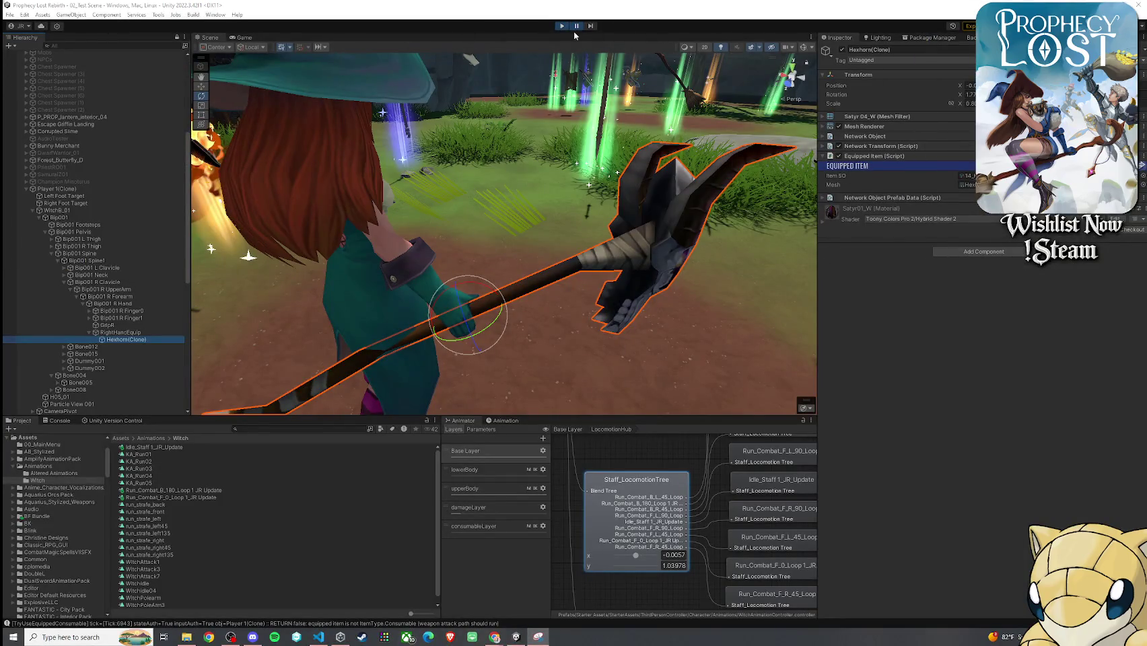
pyautogui.hotkey('ctrl', 'p')
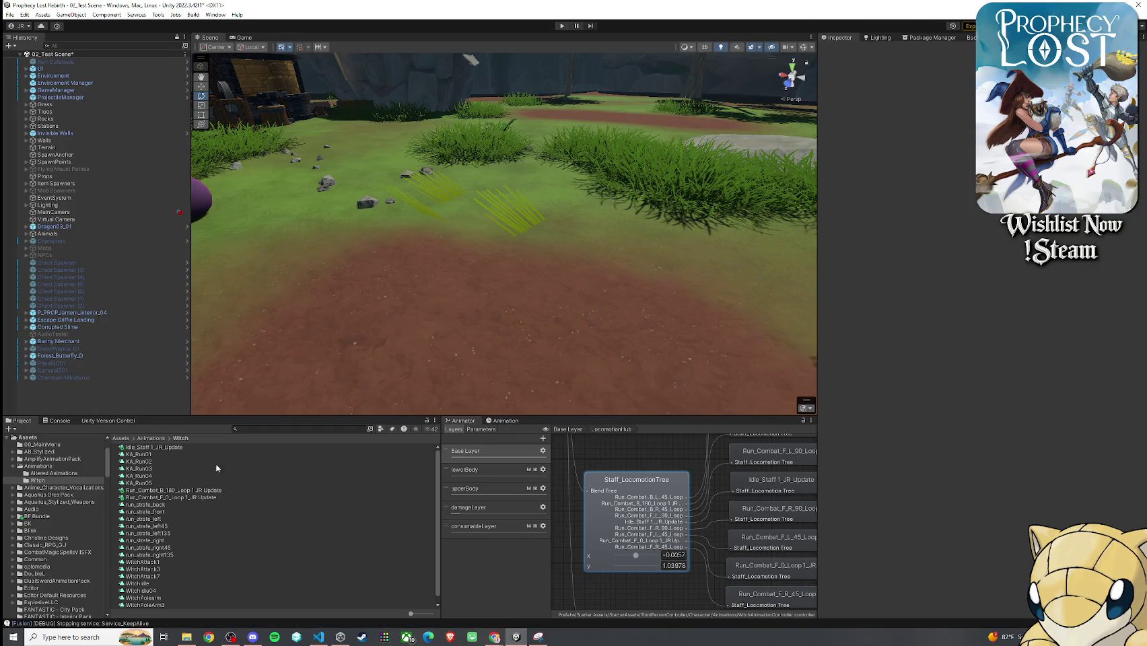
pyautogui.click(253, 431)
# - Open the 14_Hexhorn item and set its equip position to X -0.023, Y 0.03
pyautogui.write('horn')
pyautogui.click(141, 454)
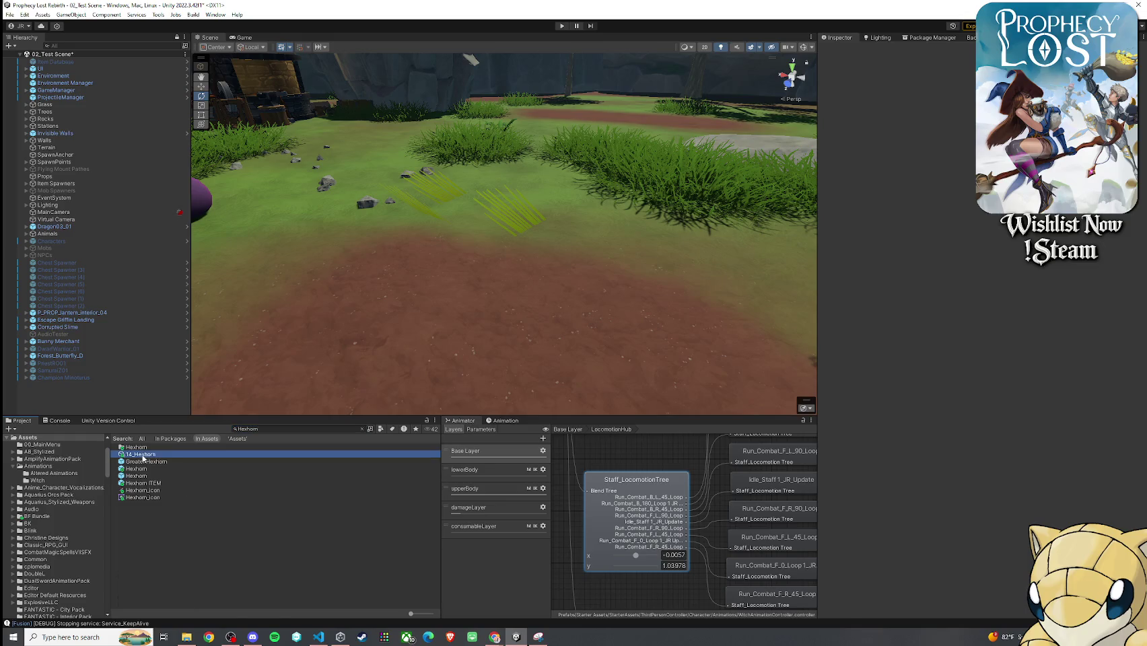
pyautogui.click(992, 246)
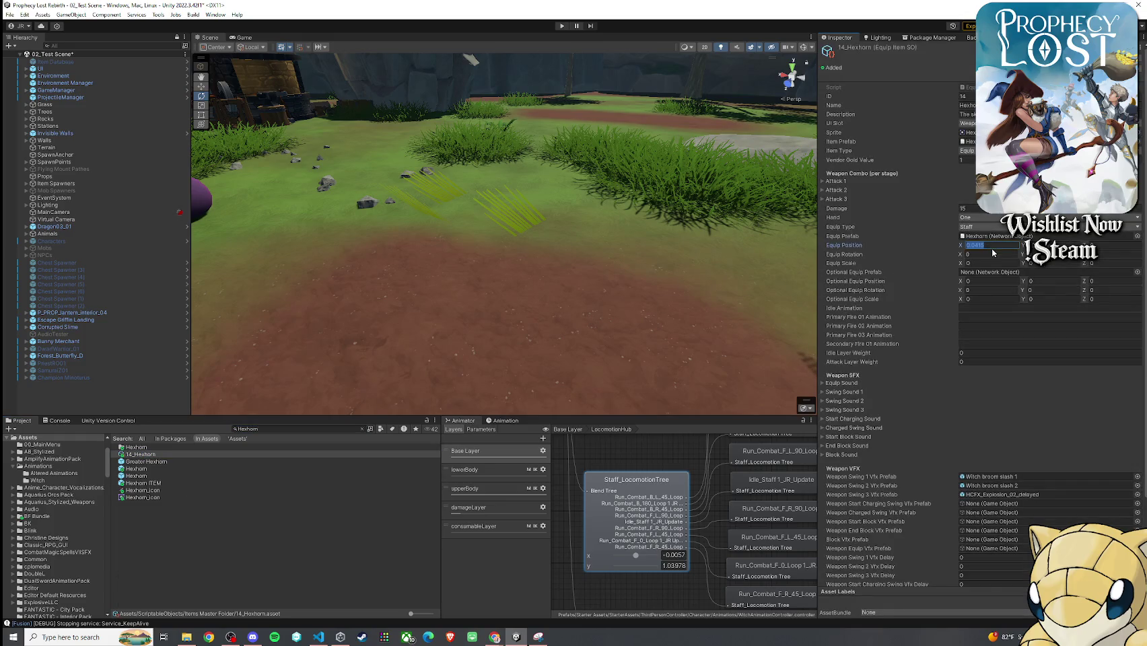
pyautogui.write('-.023')
pyautogui.press('Tab')
pyautogui.press('Tab')
pyautogui.write('0.03')
pyautogui.click(1109, 246)
pyautogui.click(1109, 245)
# - Set equip rotation X to 1.776, clear rotation Z, then save the scene and play
pyautogui.click(998, 255)
pyautogui.write('776')
pyautogui.press('Return')
pyautogui.click(1101, 255)
pyautogui.press('BackSpace')
pyautogui.rightClick(41, 54)
pyautogui.click(44, 59)
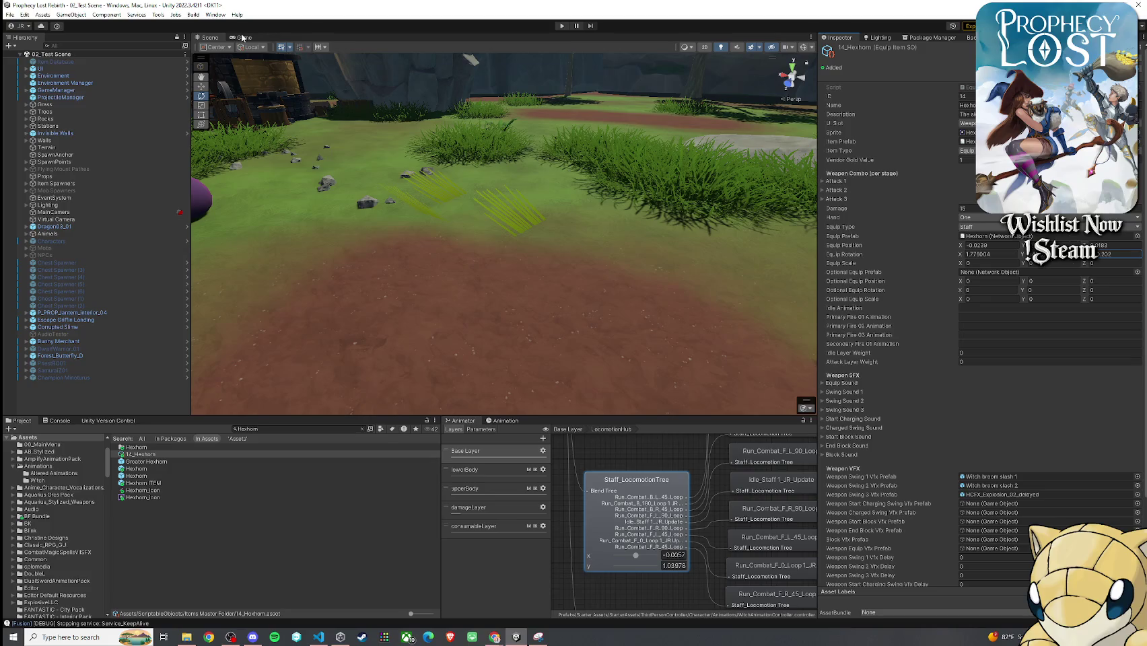
pyautogui.click(561, 26)
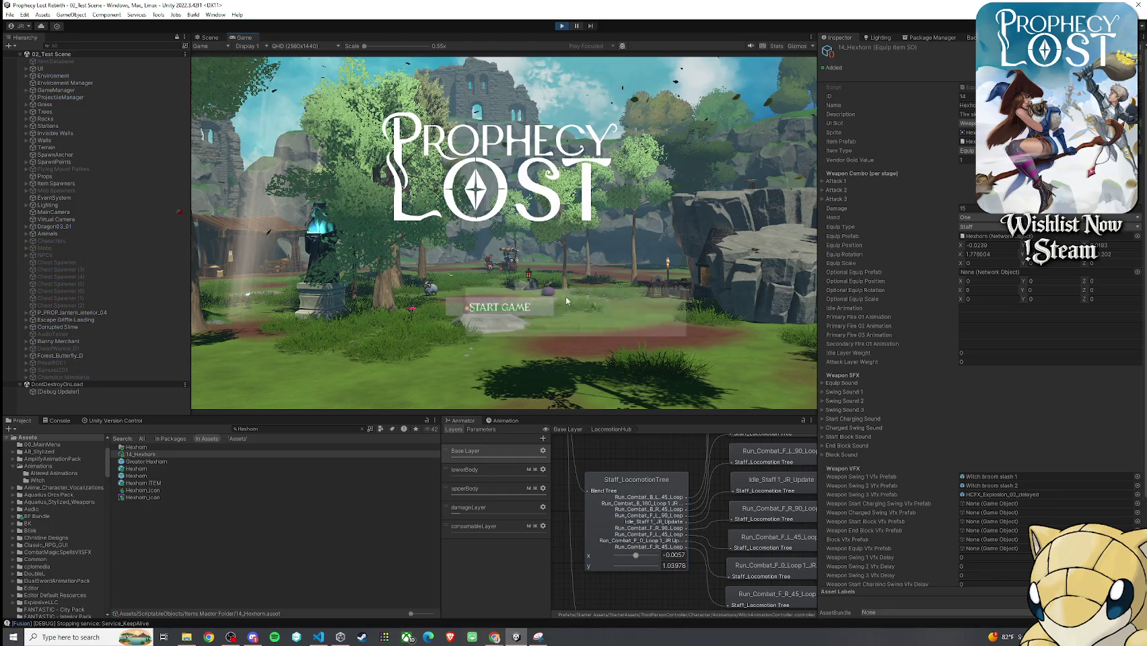
# - Start the game from the title screen and wait for the Prophecy Lost main menu
pyautogui.click(466, 307)
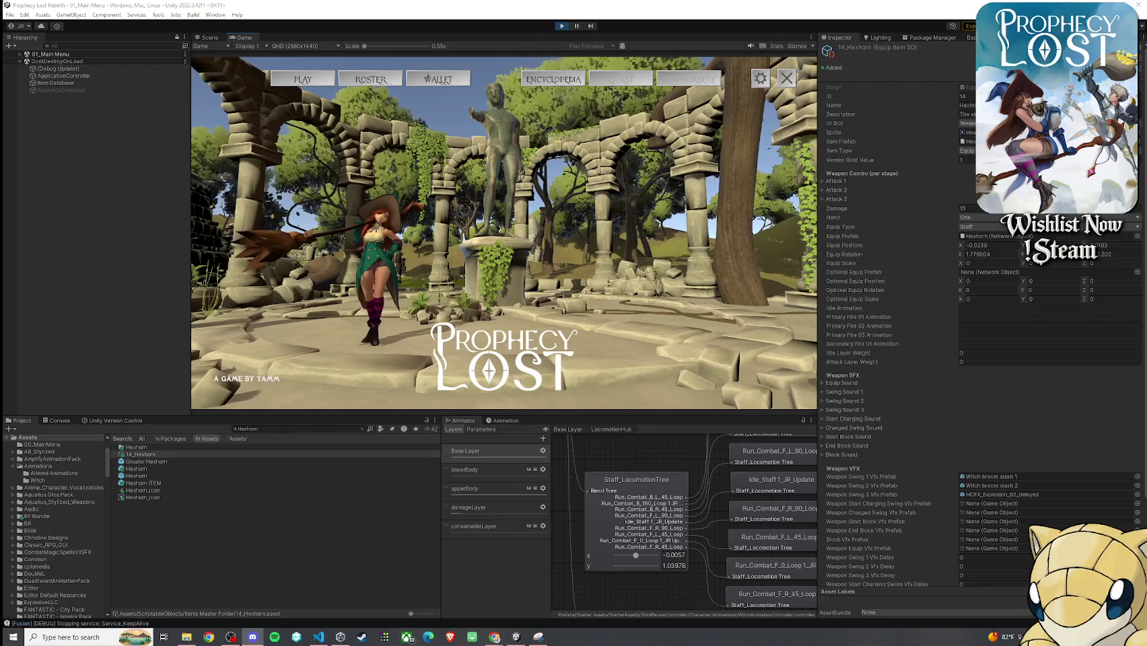
# - Choose PLAY, START on the destination map, then START GAME to load 02_Test Scene
pyautogui.click(321, 86)
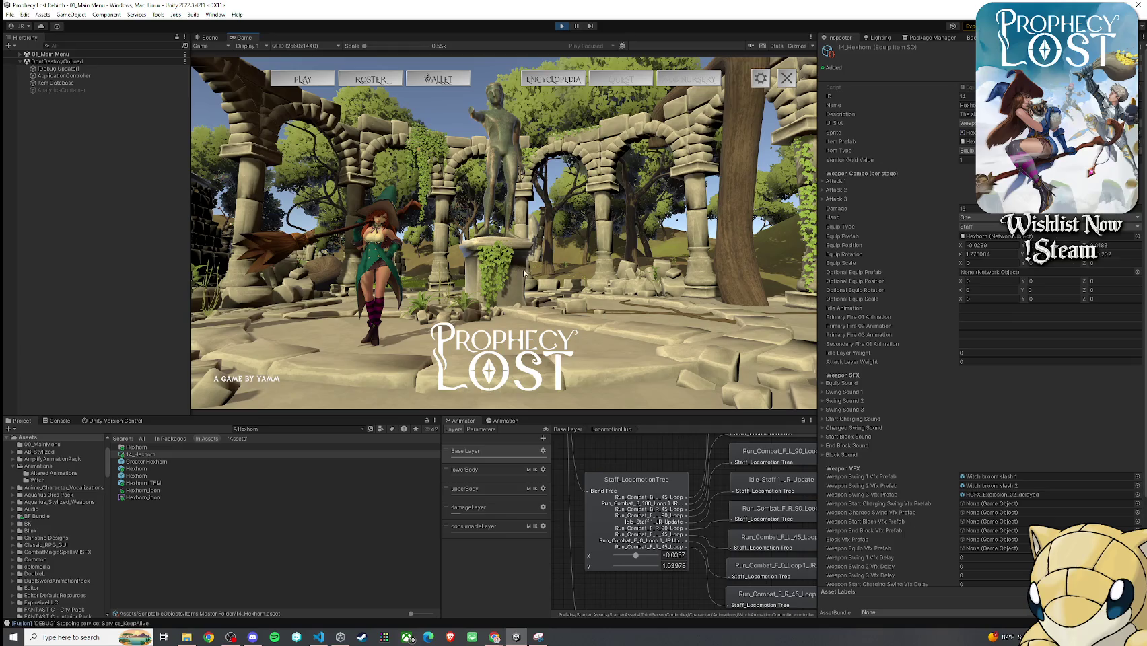
pyautogui.click(510, 233)
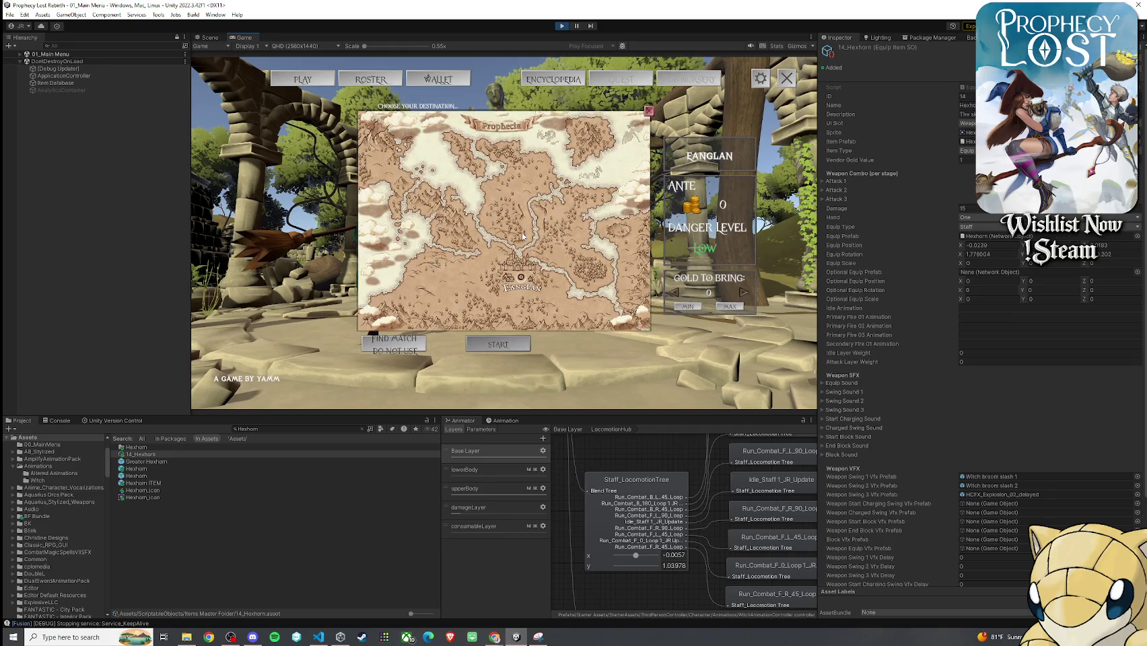
pyautogui.click(522, 236)
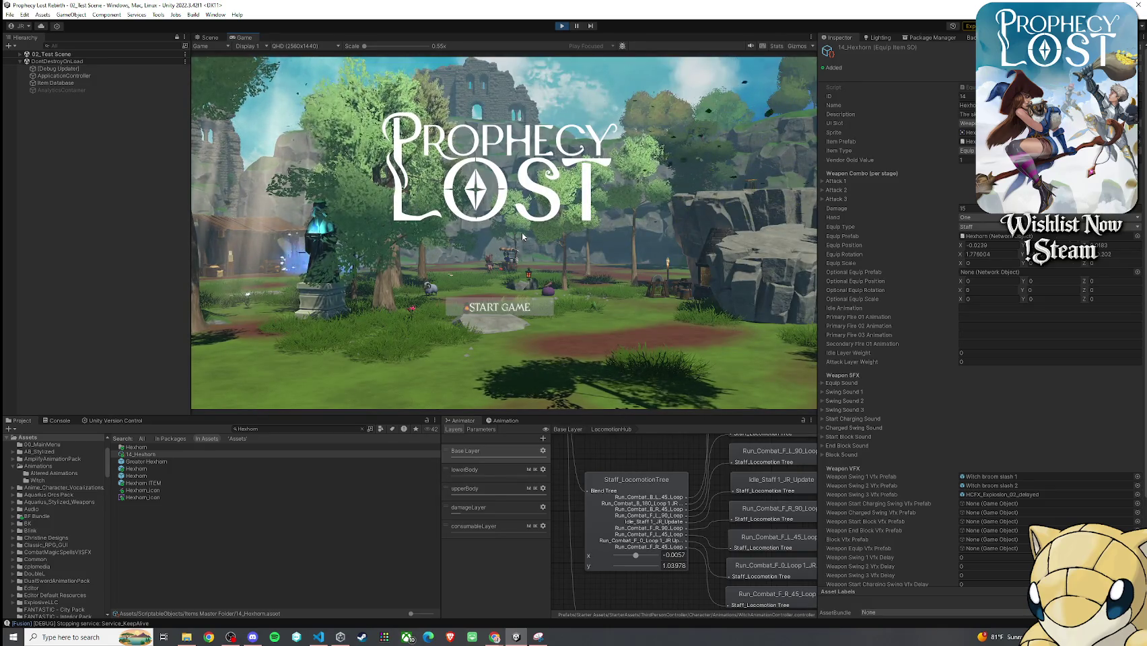
pyautogui.click(519, 304)
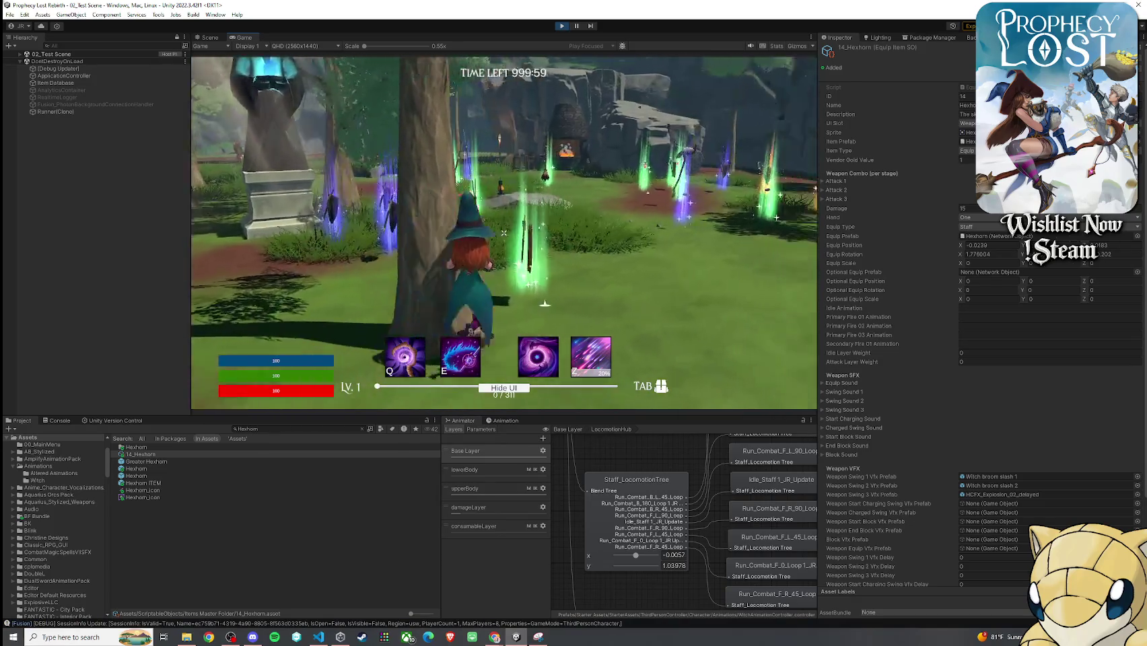
# - Walk the witch past the forge and cart, through the grass toward the crystals
pyautogui.press('w')
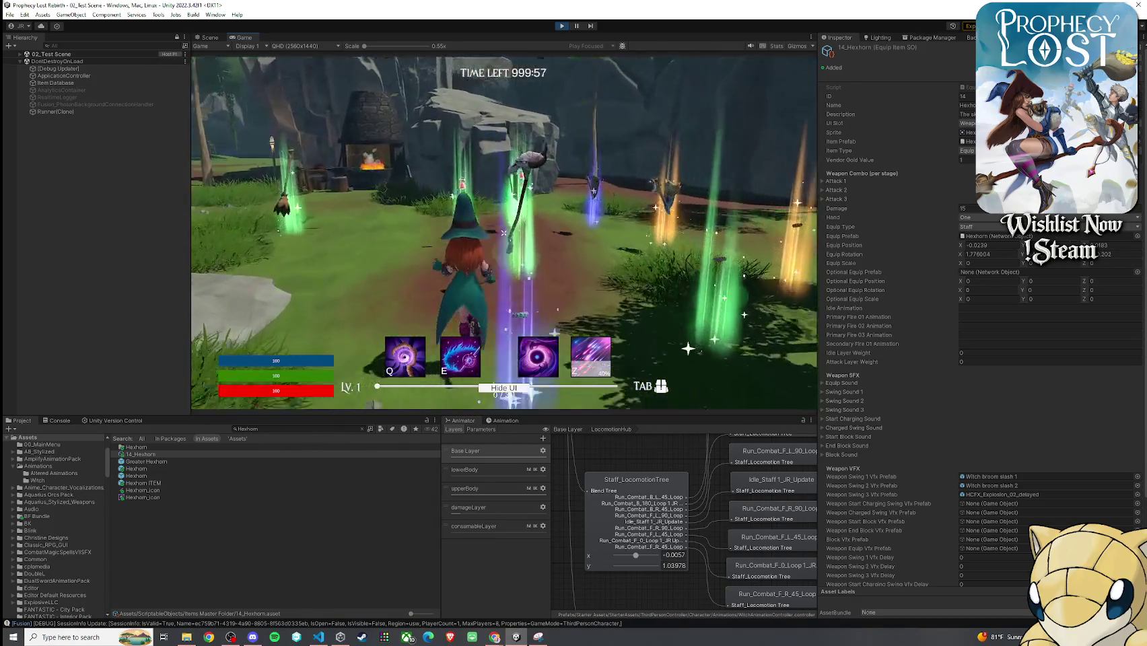
pyautogui.press('Tab')
pyautogui.press('Tab')
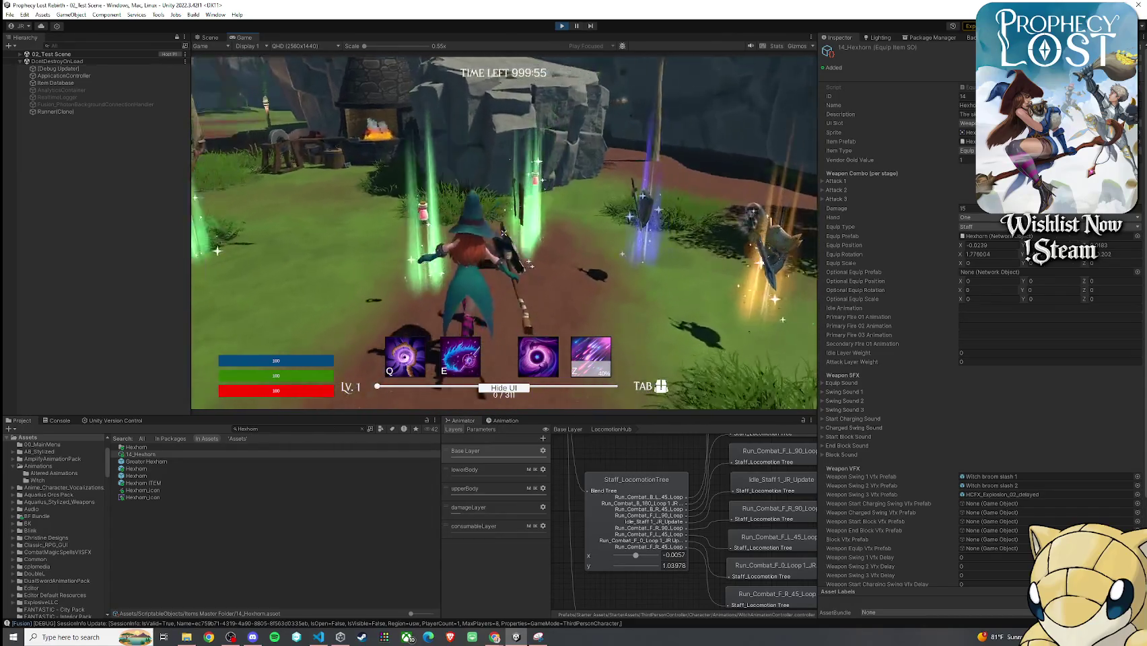
pyautogui.press('w')
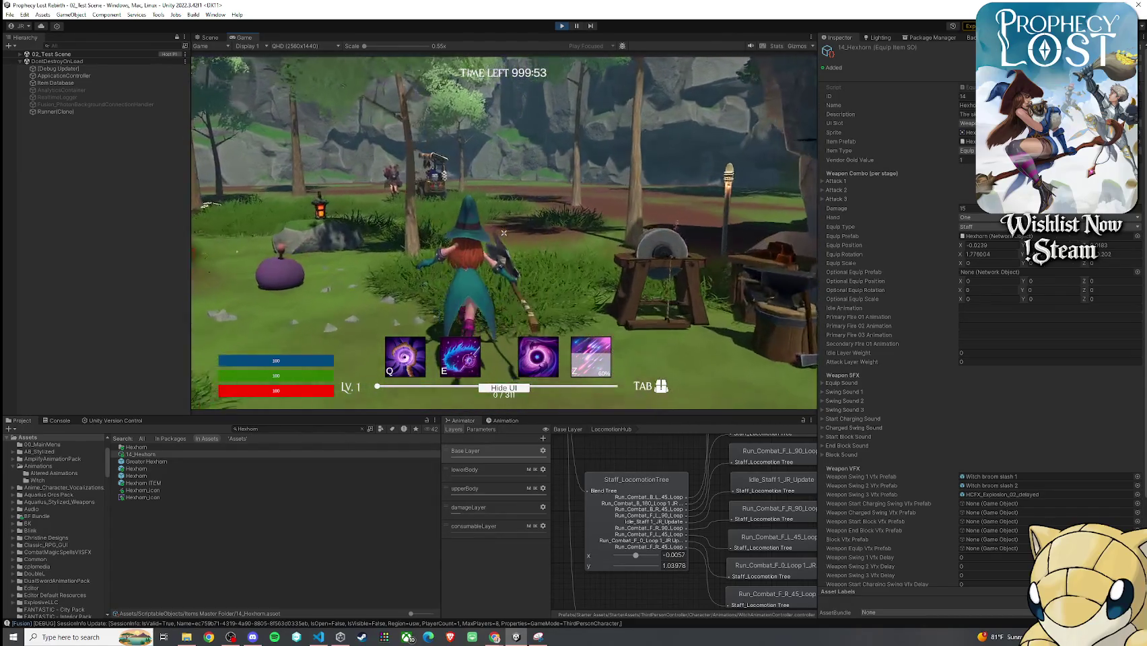
pyautogui.press('w')
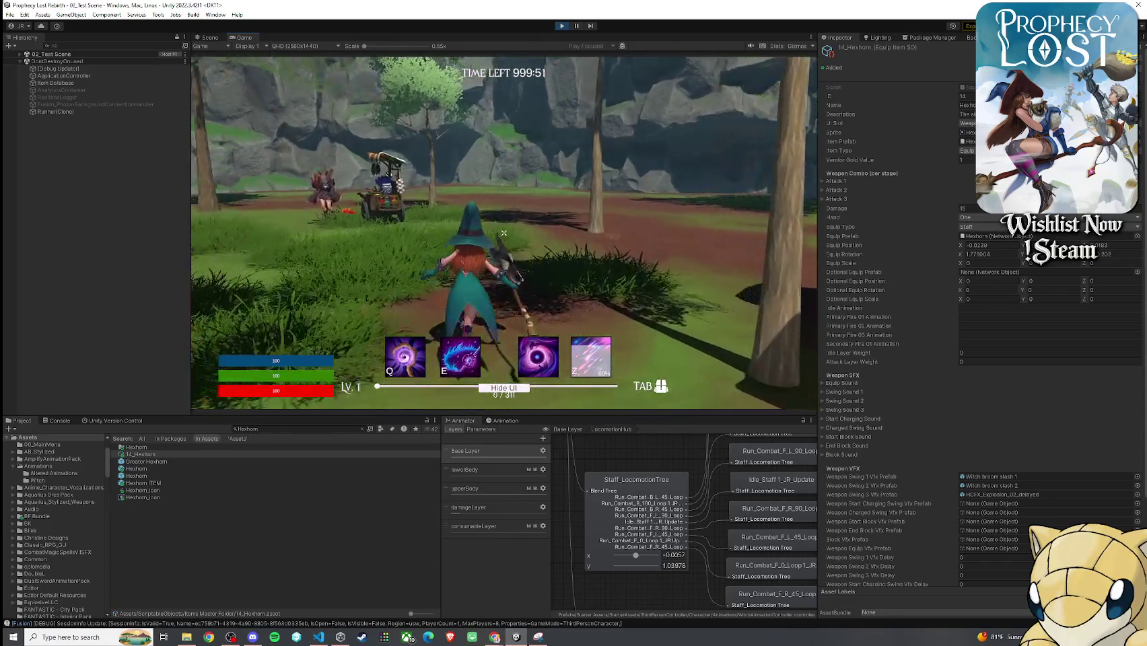
pyautogui.press('w')
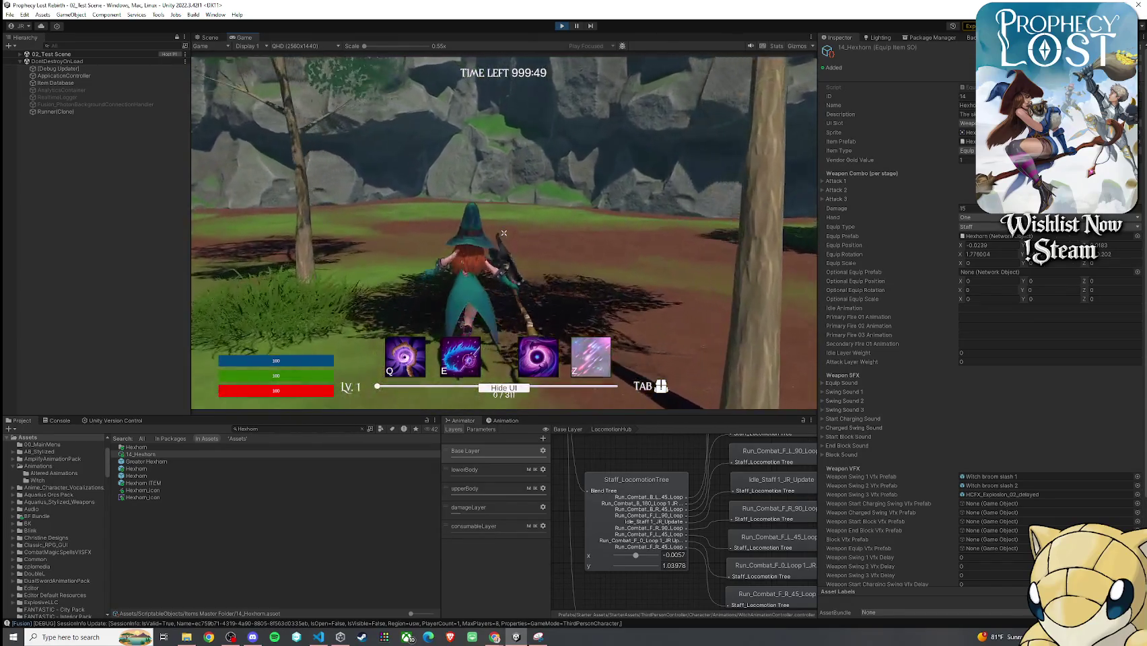
pyautogui.press('w')
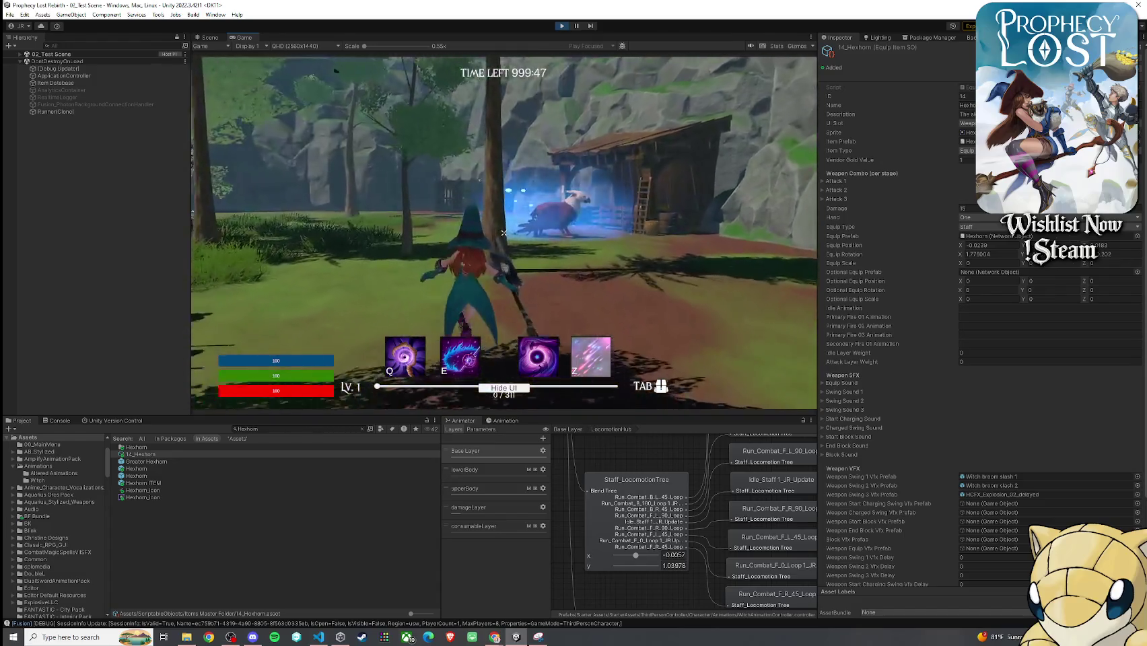
pyautogui.press('w')
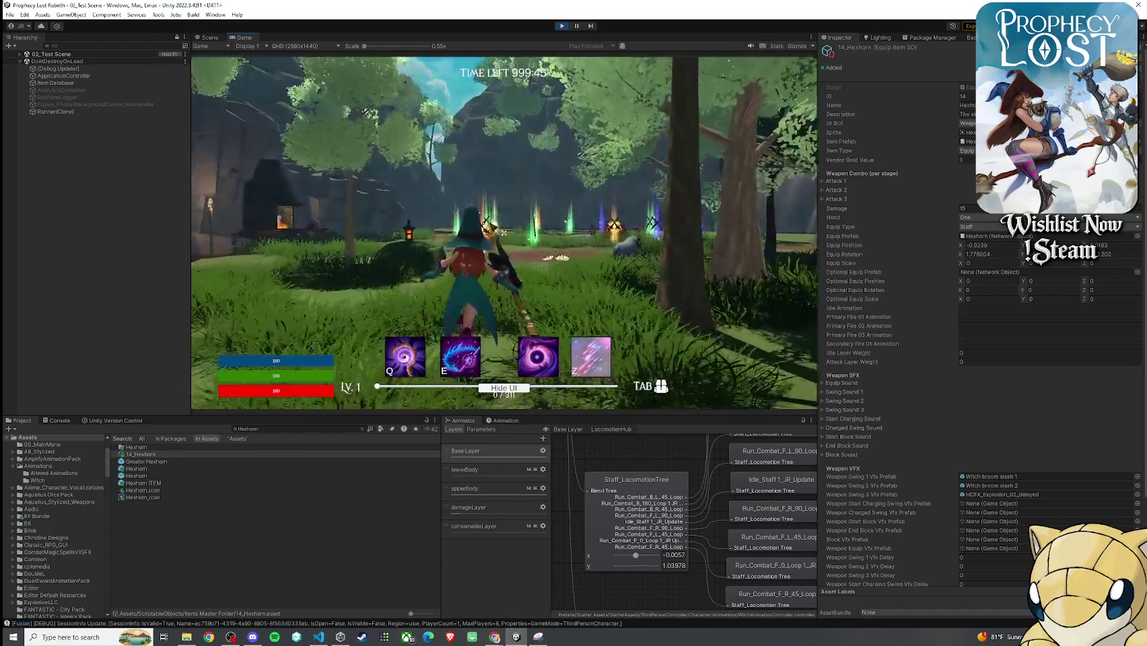
pyautogui.press('w')
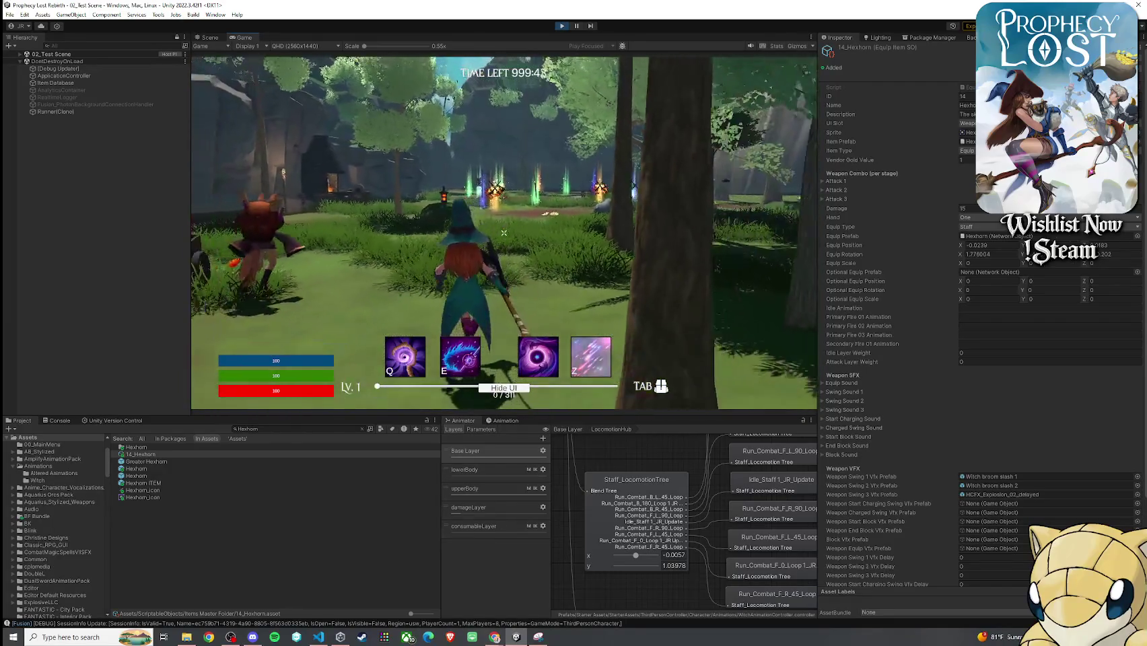
pyautogui.press('w')
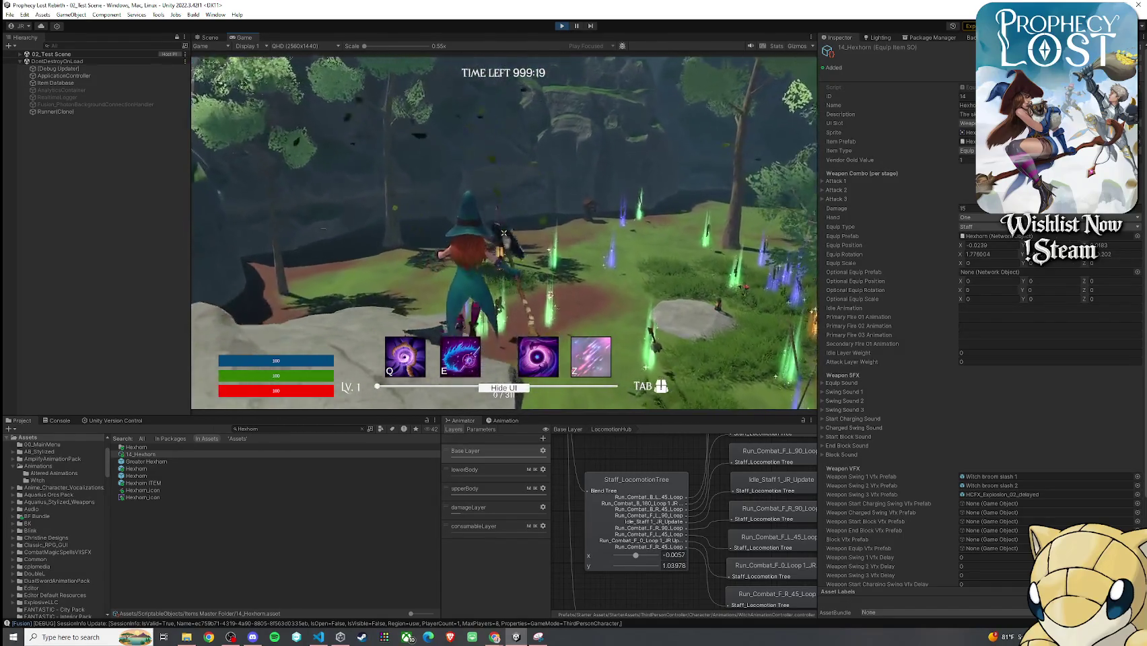
# - Trigger the staff attack, run toward the blue dome, then bring up the Scene view
pyautogui.press('w')
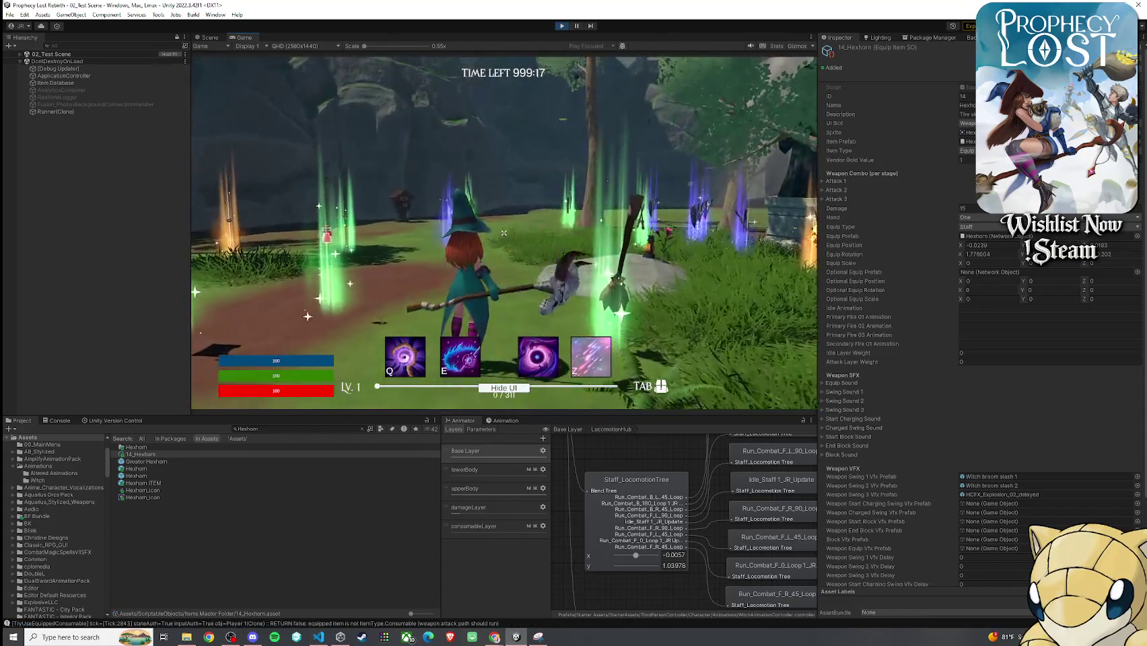
pyautogui.press('w')
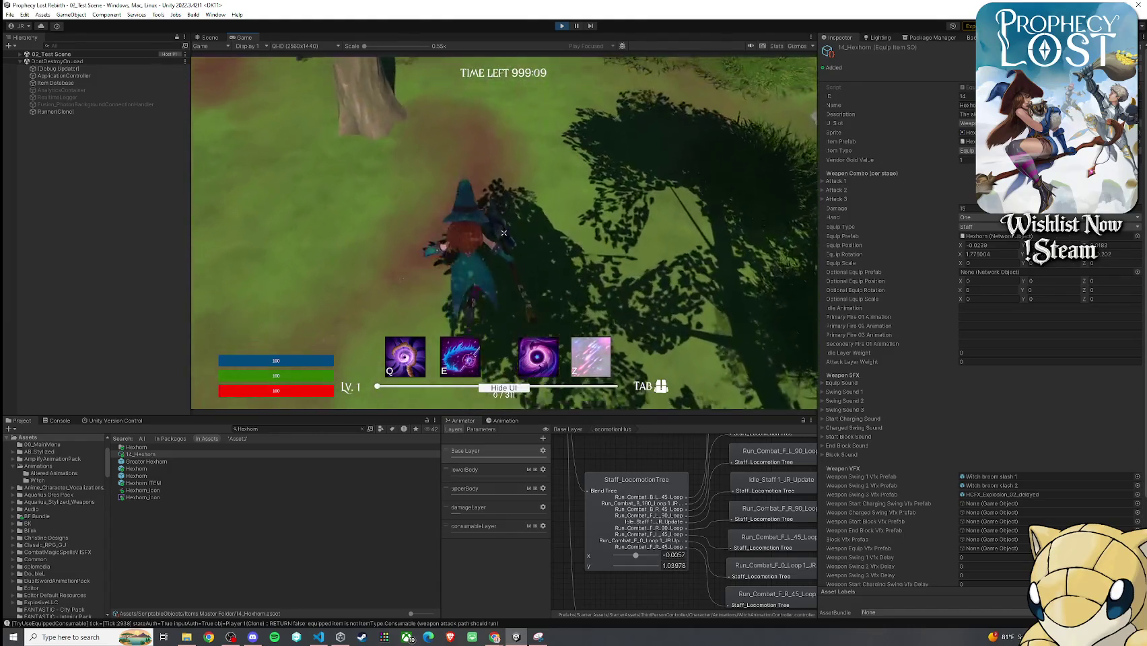
pyautogui.press('w')
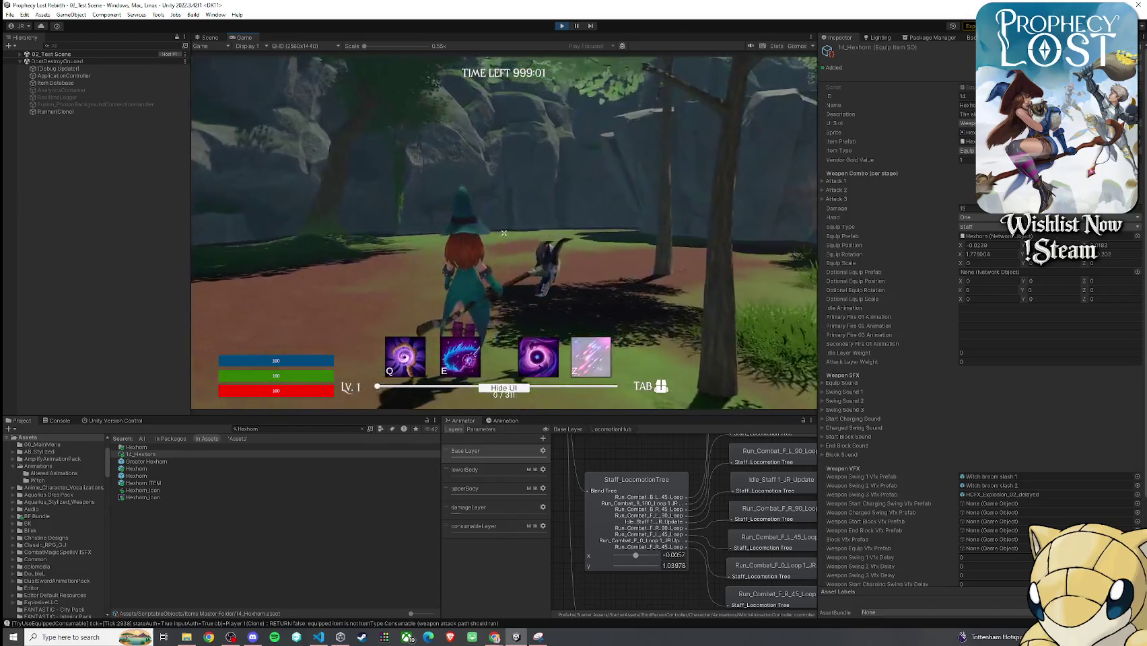
pyautogui.press('super')
pyautogui.press('Escape')
pyautogui.click(206, 37)
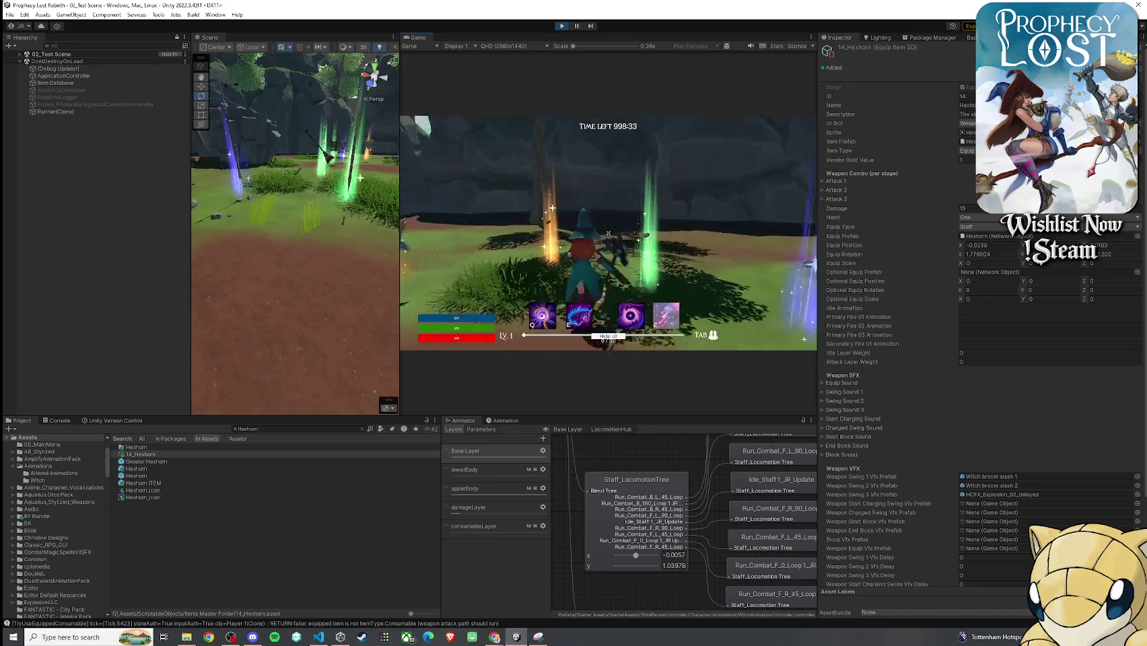
# - Expand the Hexhorn item's Attack 1 combo settings and open the Attack1Hub blend tree
pyautogui.press('super')
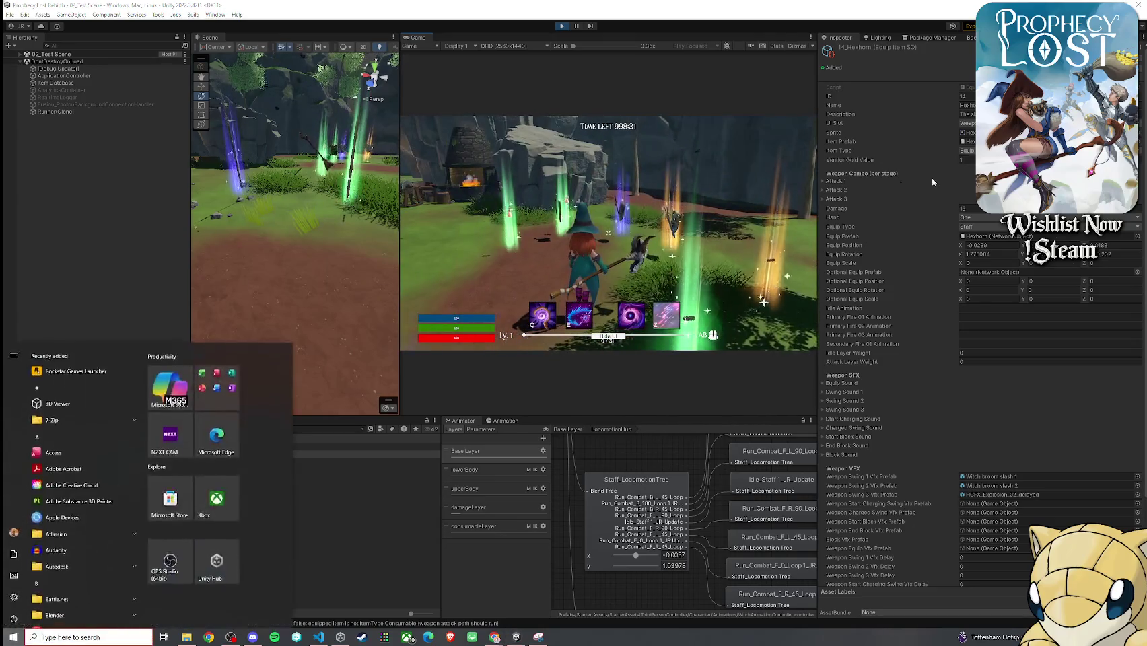
pyautogui.press('super')
pyautogui.click(835, 181)
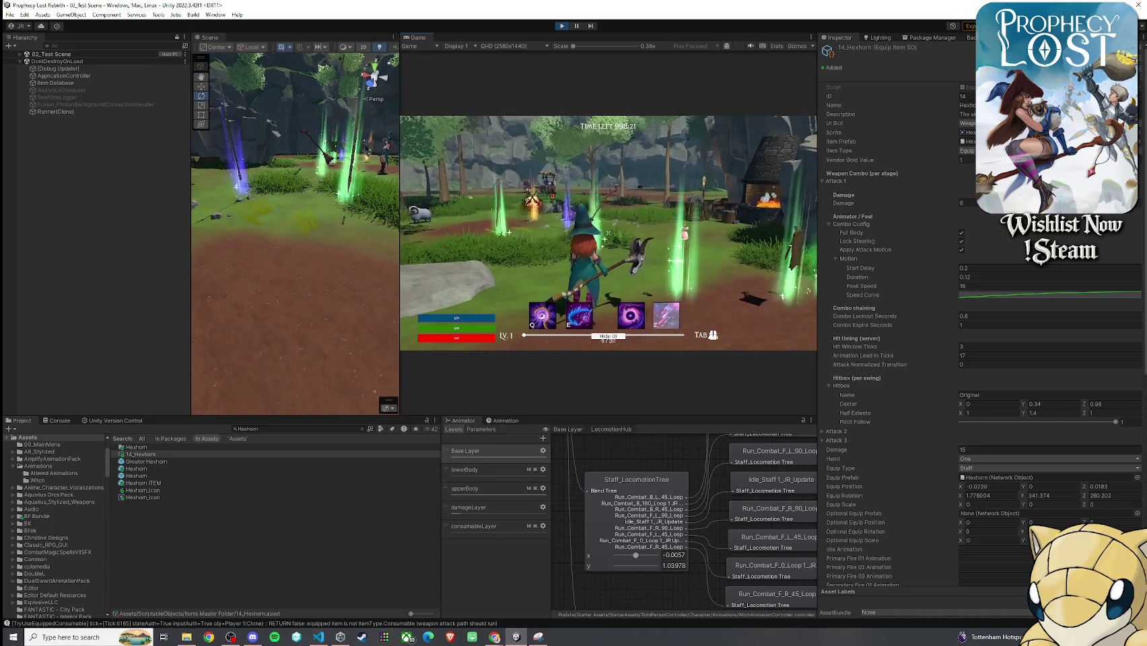
pyautogui.press('super')
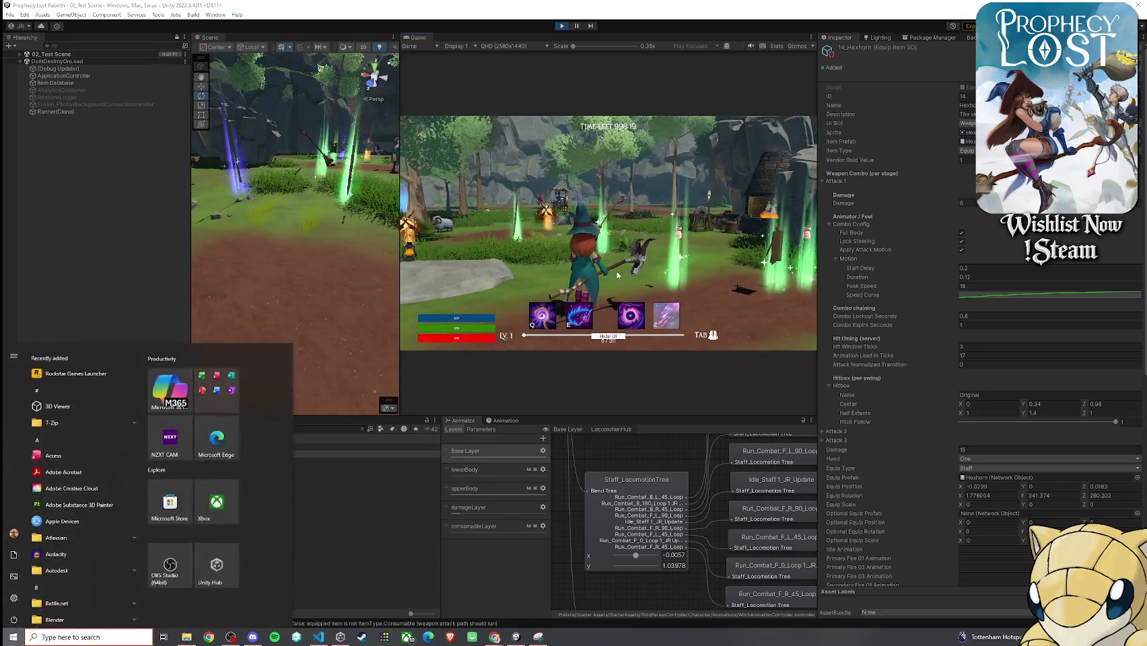
pyautogui.press('super')
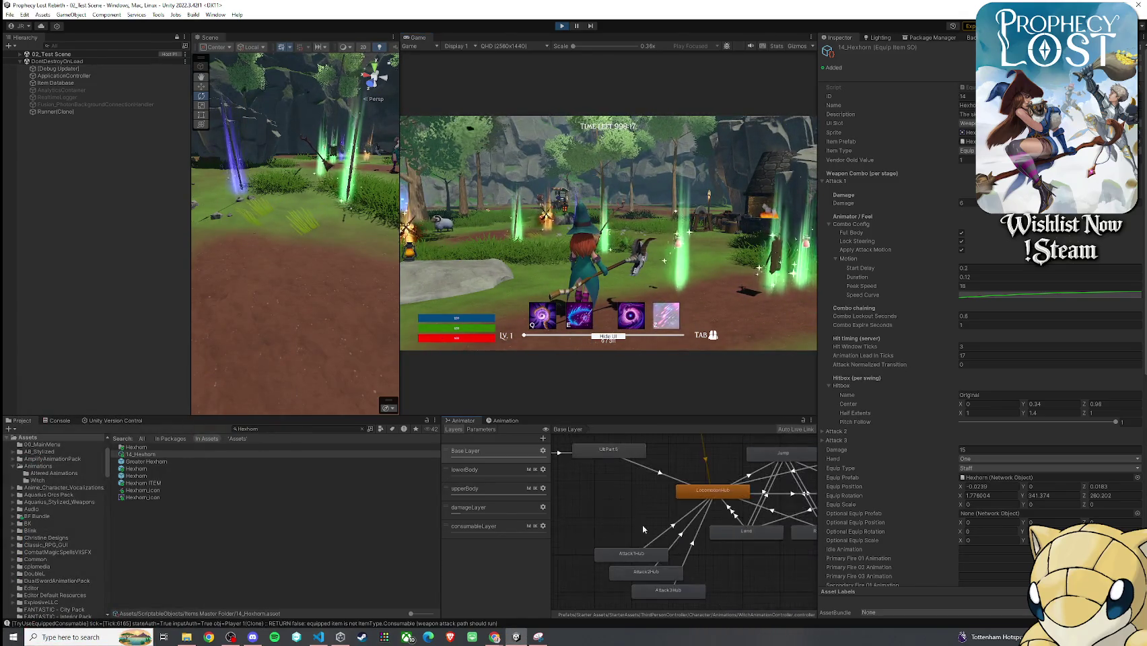
pyautogui.doubleClick(635, 555)
# - Browse to MageAnimationPack/Animation/Humanoid/02_Attack/01_Combo_Attack_01 and preview Combo_Attack_01_01
pyautogui.click(651, 530)
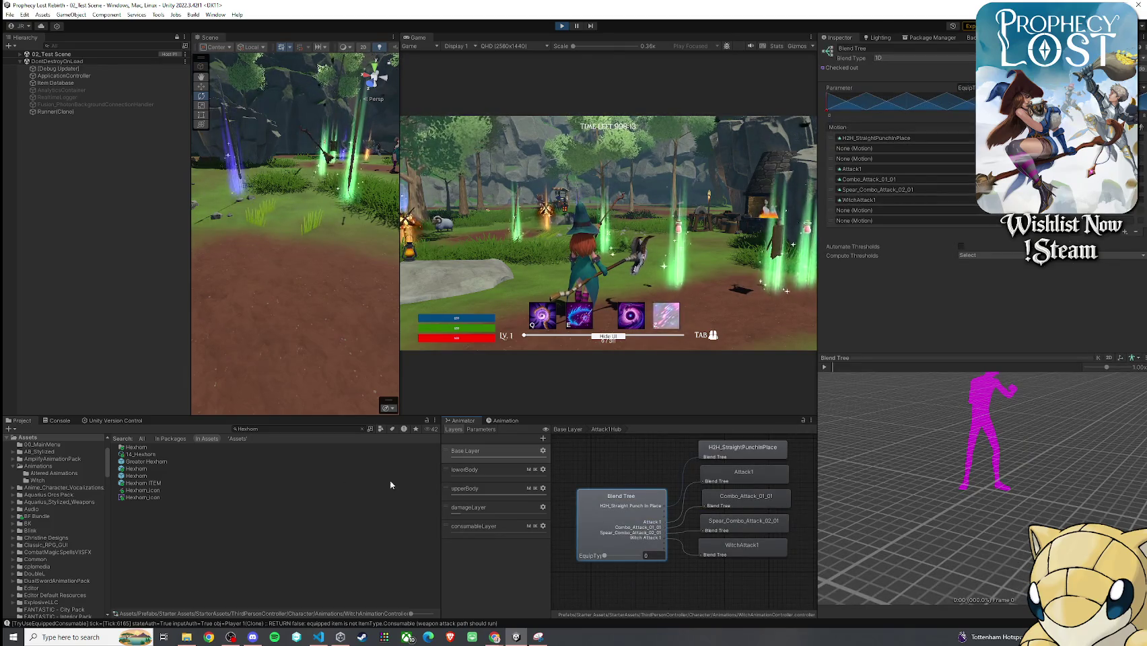
pyautogui.hotkey('ctrl', 'f')
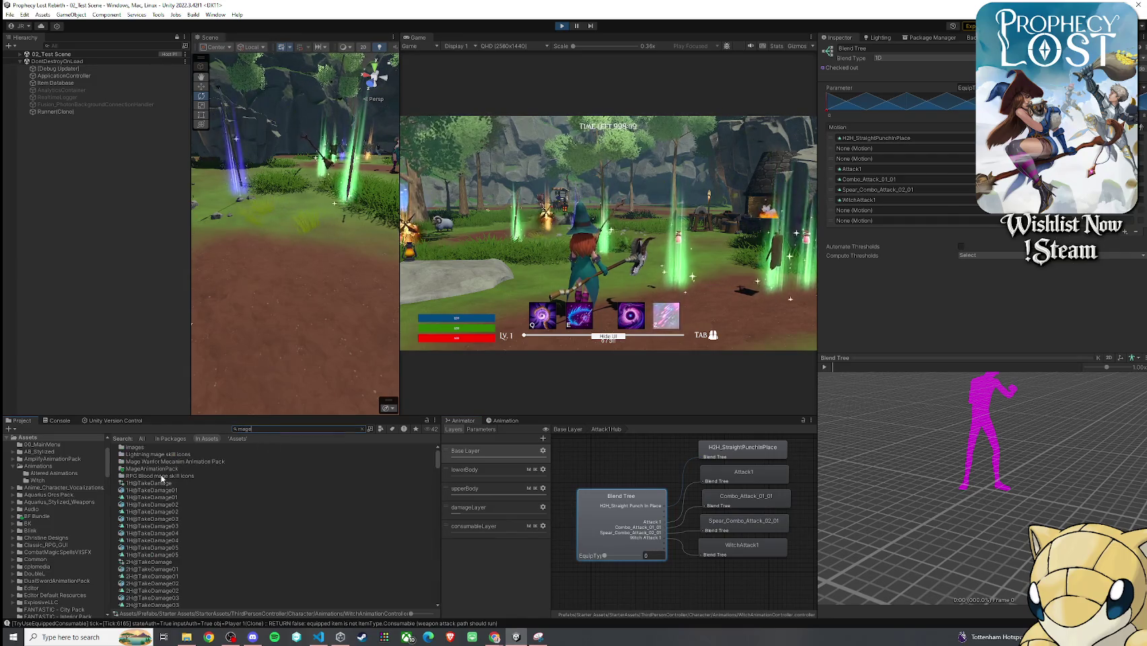
pyautogui.doubleClick(152, 468)
pyautogui.doubleClick(153, 445)
pyautogui.doubleClick(142, 454)
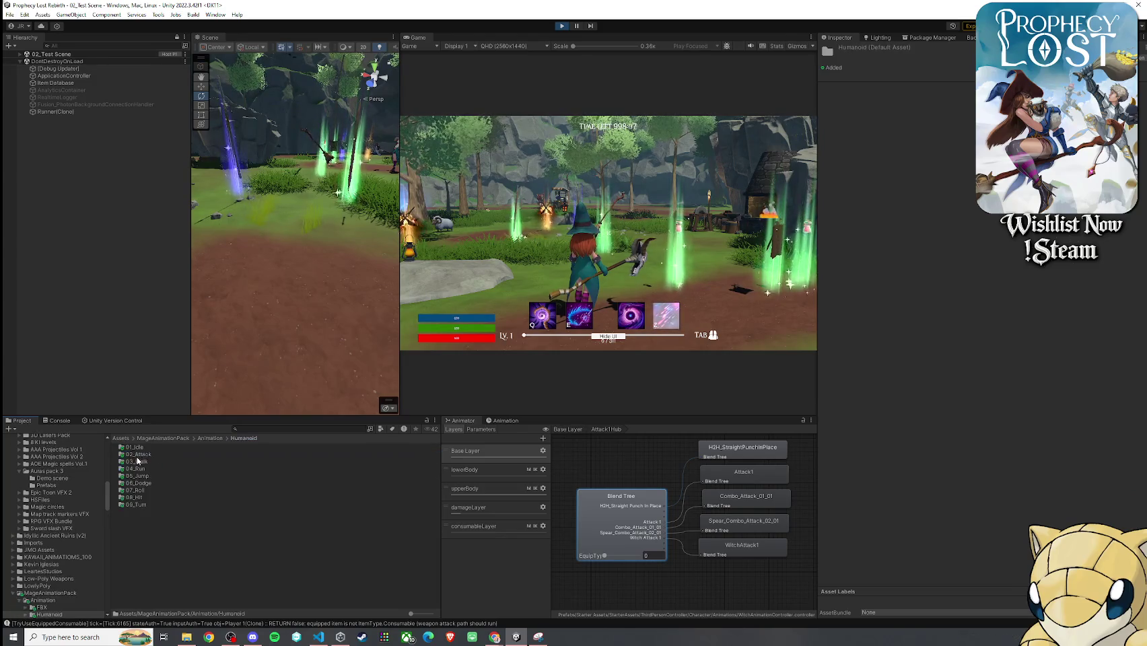
pyautogui.doubleClick(150, 454)
pyautogui.doubleClick(157, 448)
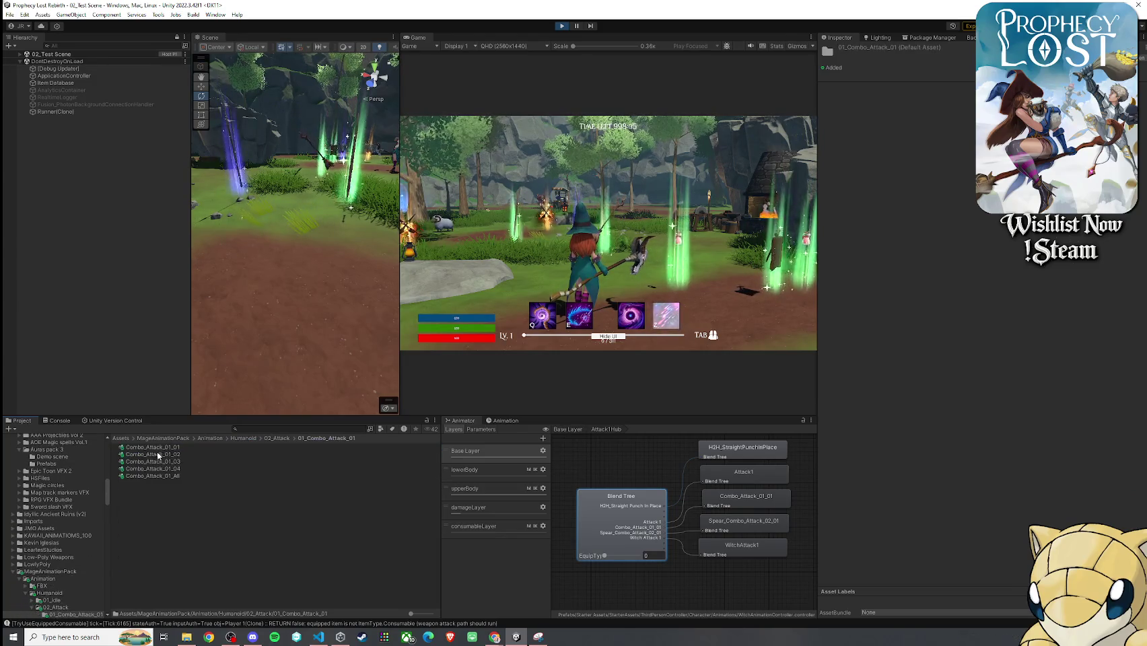
pyautogui.click(157, 448)
pyautogui.click(824, 366)
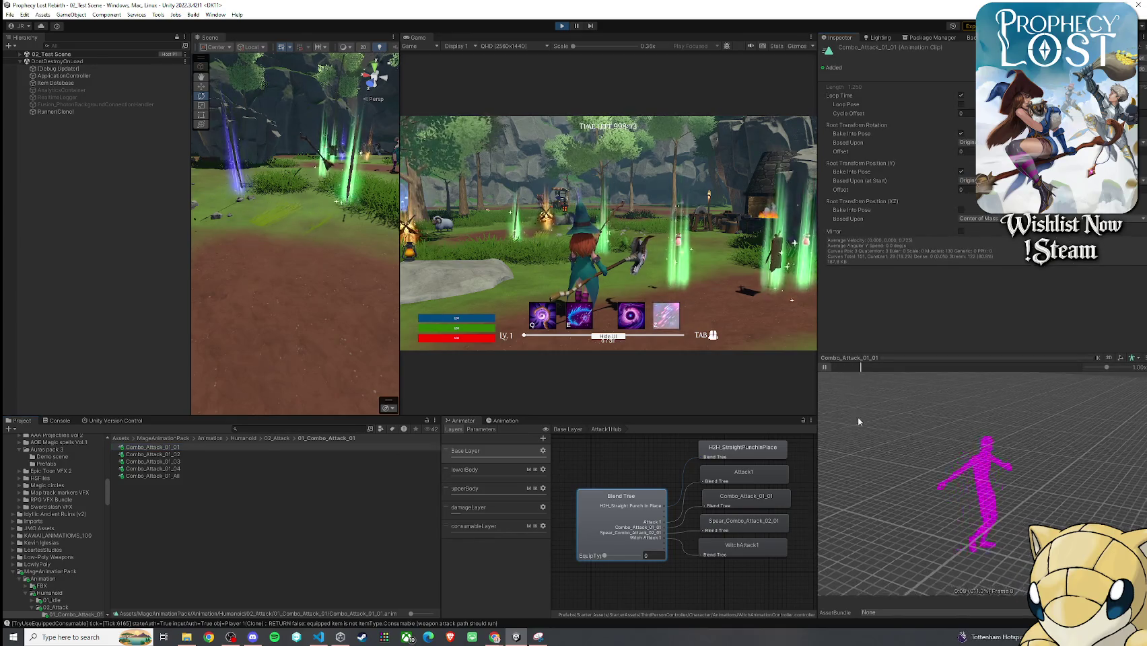
# - Pause the current clip preview and orbit the preview figure to view it from another angle
pyautogui.click(825, 365)
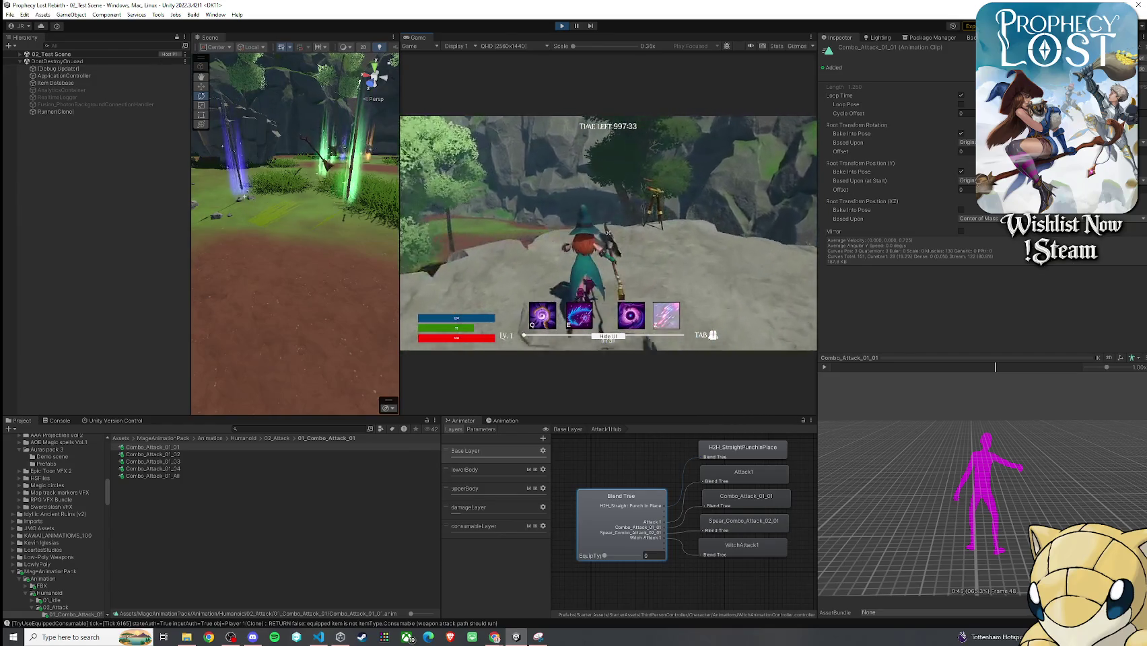
pyautogui.press('super')
pyautogui.click(869, 400)
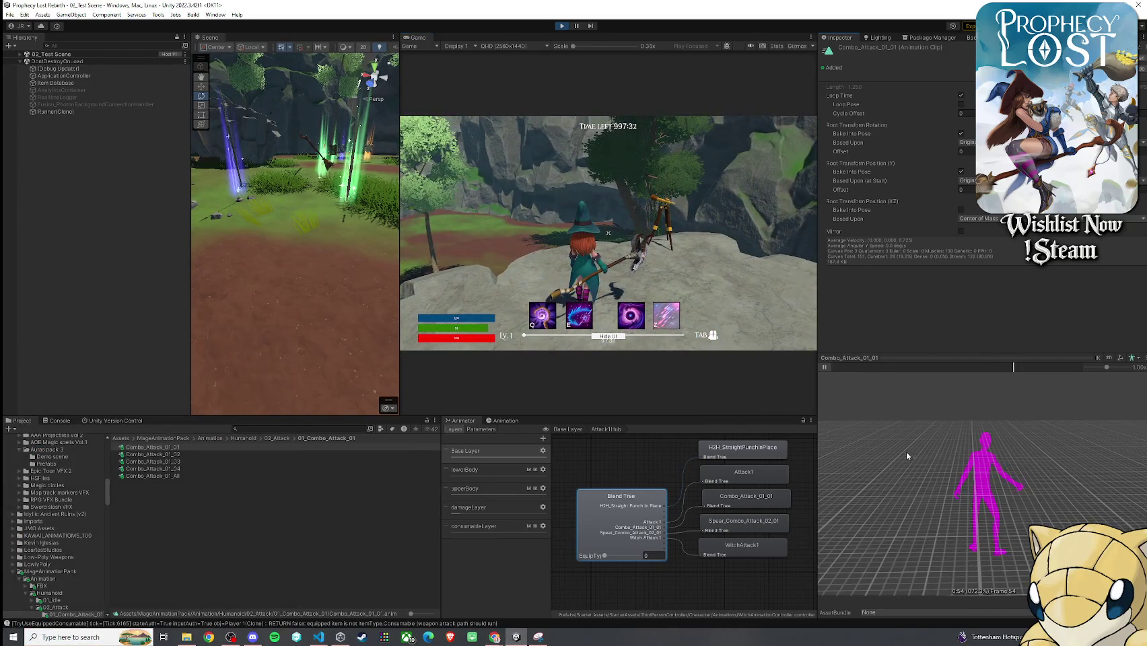
pyautogui.moveTo(842, 439)
pyautogui.mouseDown()
pyautogui.moveTo(983, 469)
pyautogui.moveTo(835, 480)
pyautogui.mouseUp()
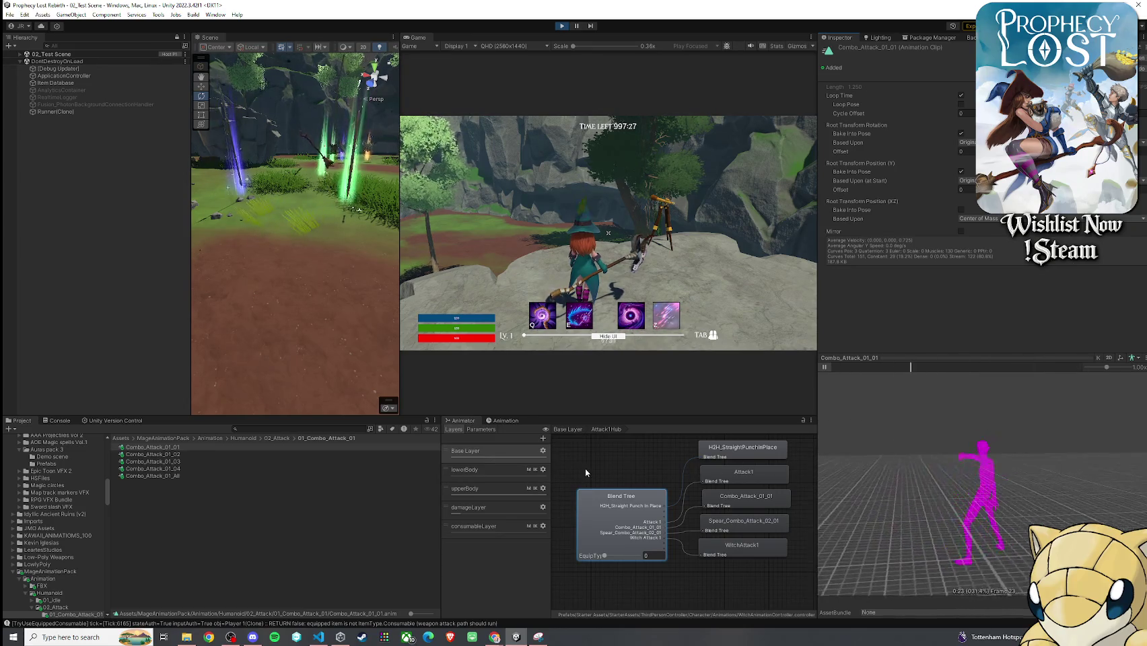
pyautogui.click(825, 365)
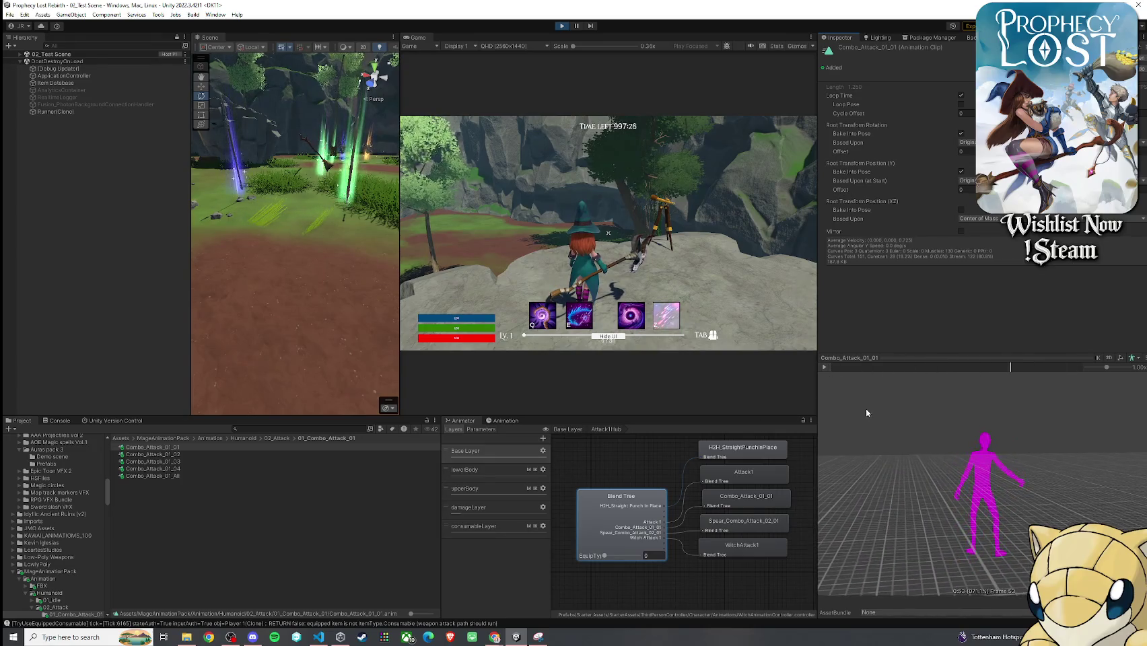
# - Play Combo_Attack_01_02, 01_03 and 01_04 in the preview, then return to the running game
pyautogui.click(153, 454)
pyautogui.click(824, 367)
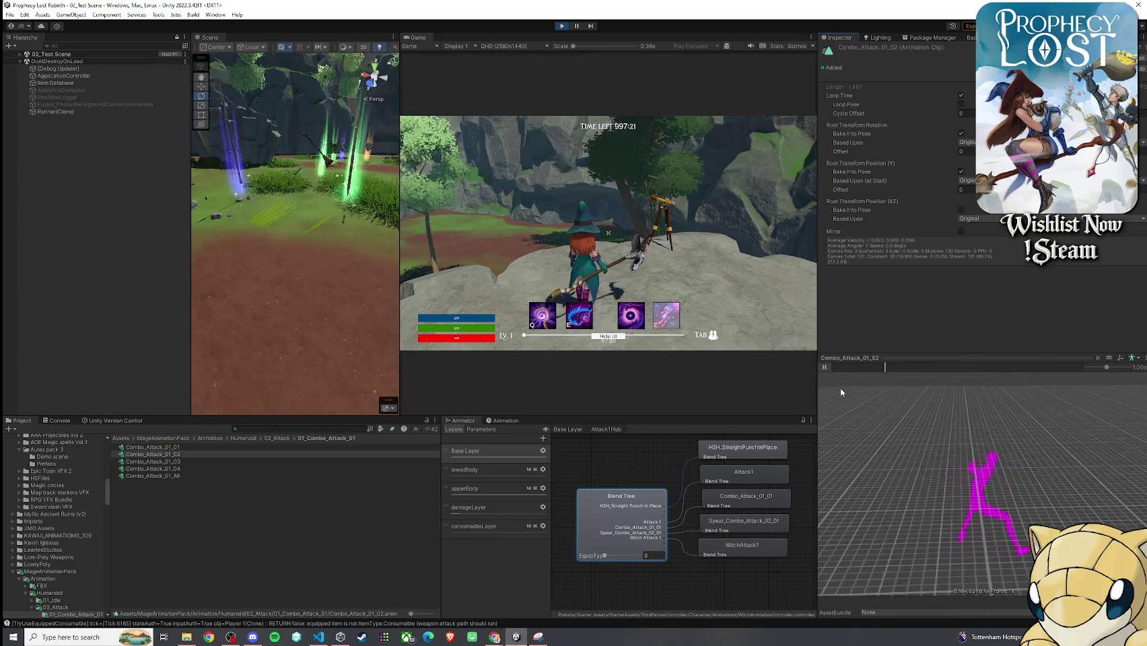
pyautogui.click(198, 462)
pyautogui.click(824, 367)
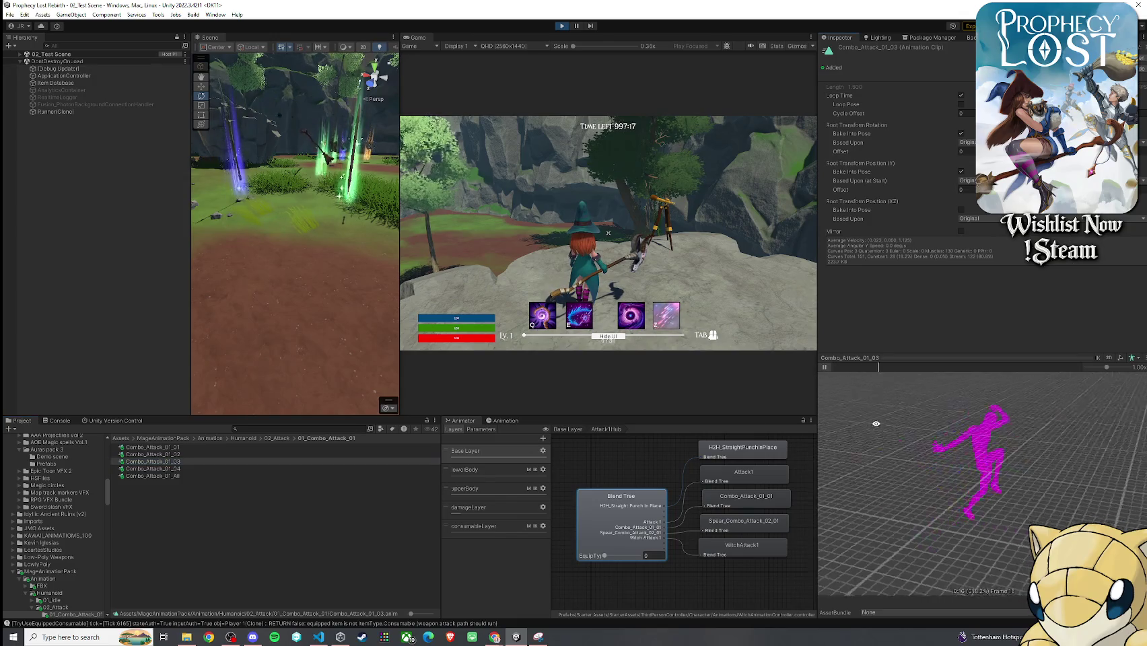
pyautogui.click(825, 367)
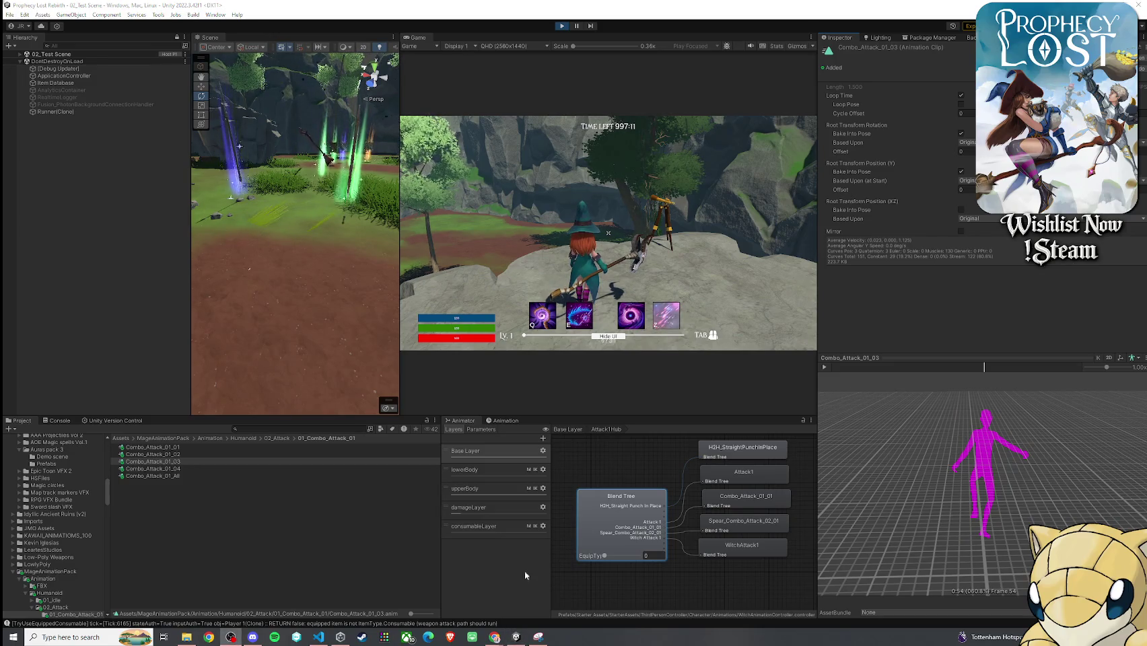
pyautogui.click(153, 469)
pyautogui.click(823, 366)
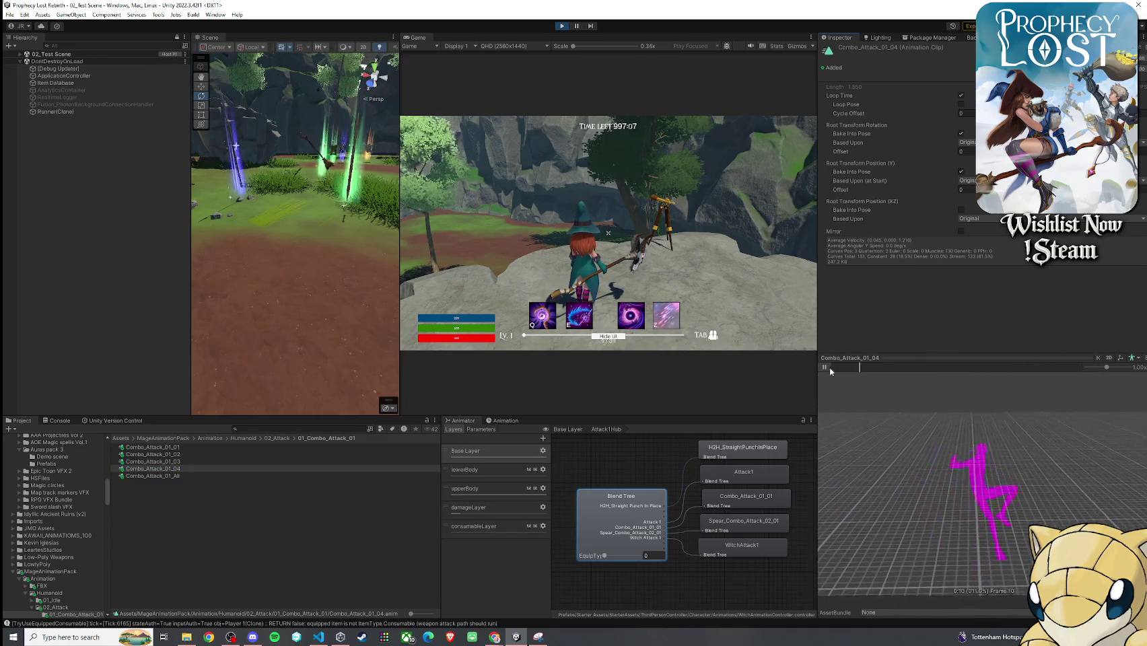
pyautogui.click(824, 367)
pyautogui.click(665, 284)
pyautogui.press('w')
pyautogui.press('w')
pyautogui.press('w')
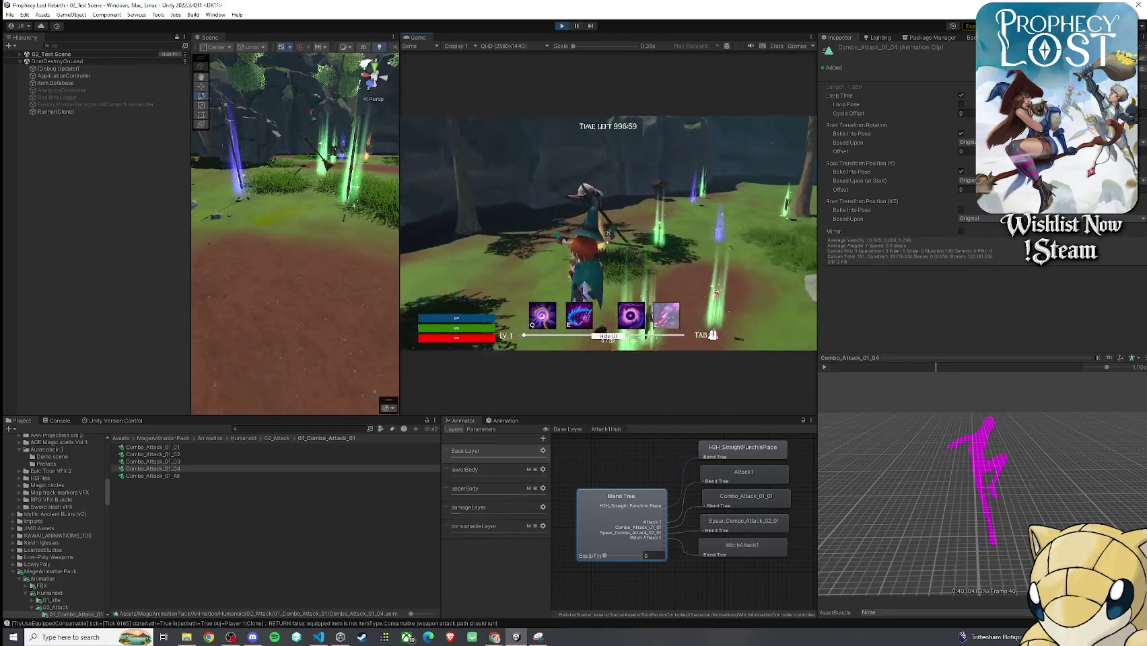
# - Run the witch past the trees toward the hut and cage, then swing her staff attack
pyautogui.press('w')
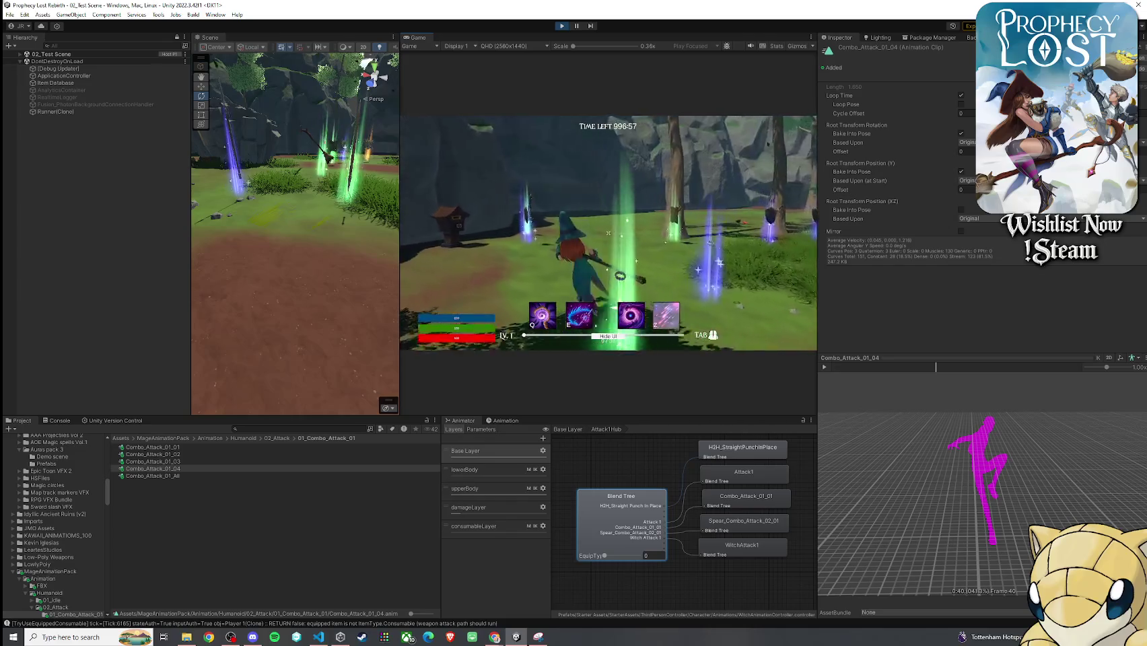
pyautogui.press('w')
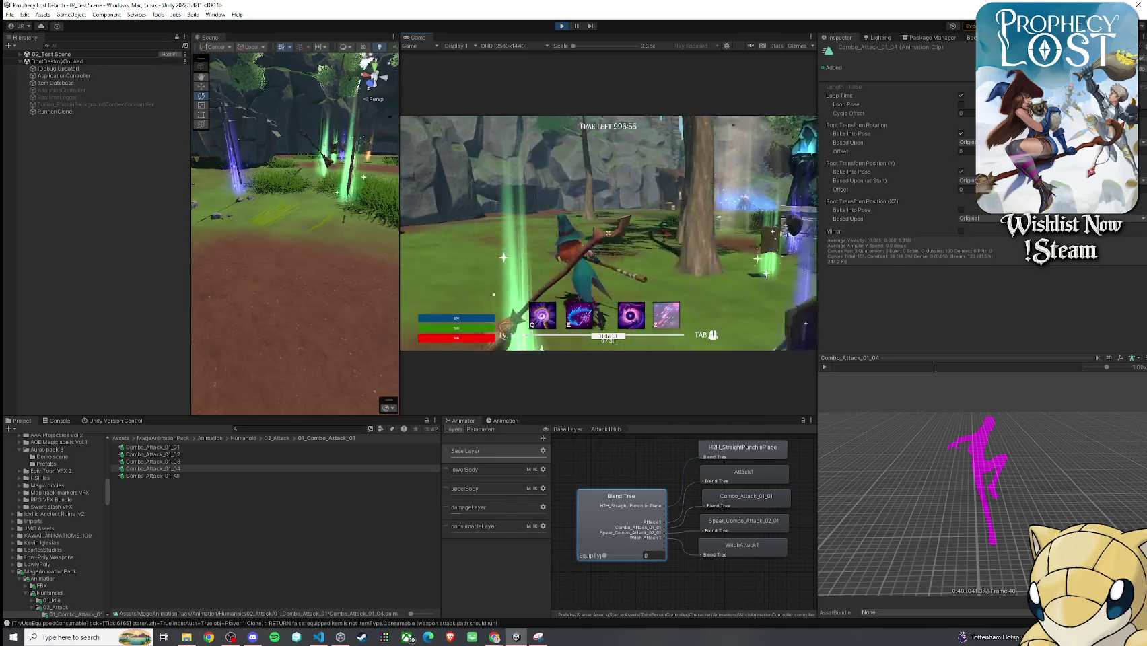
pyautogui.press('w')
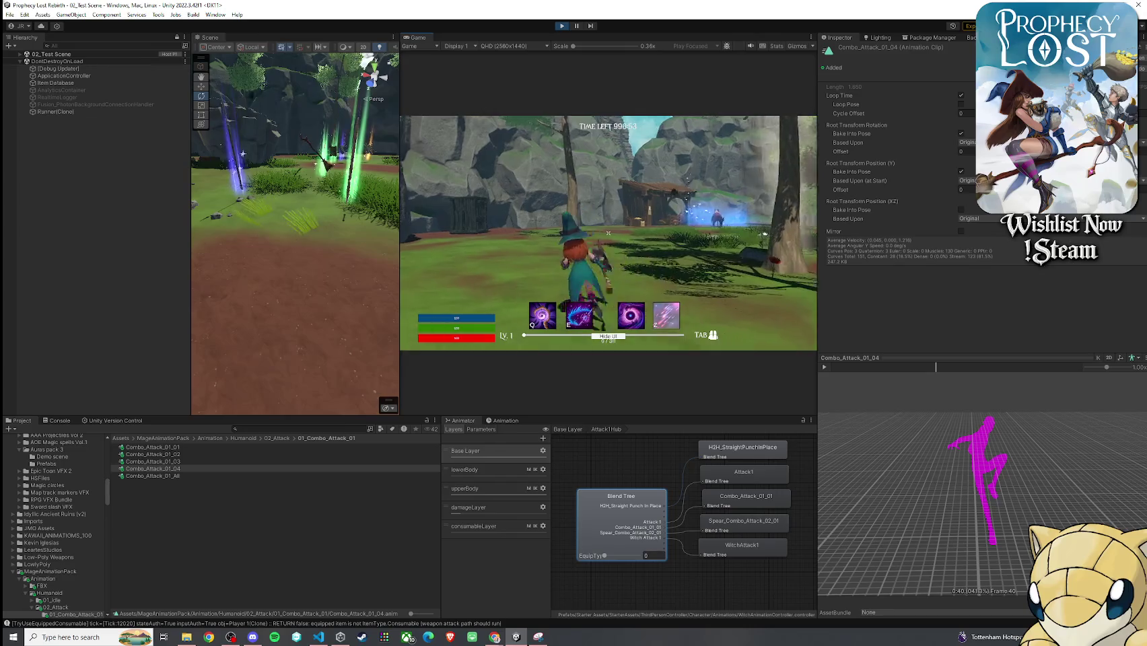
pyautogui.press('w')
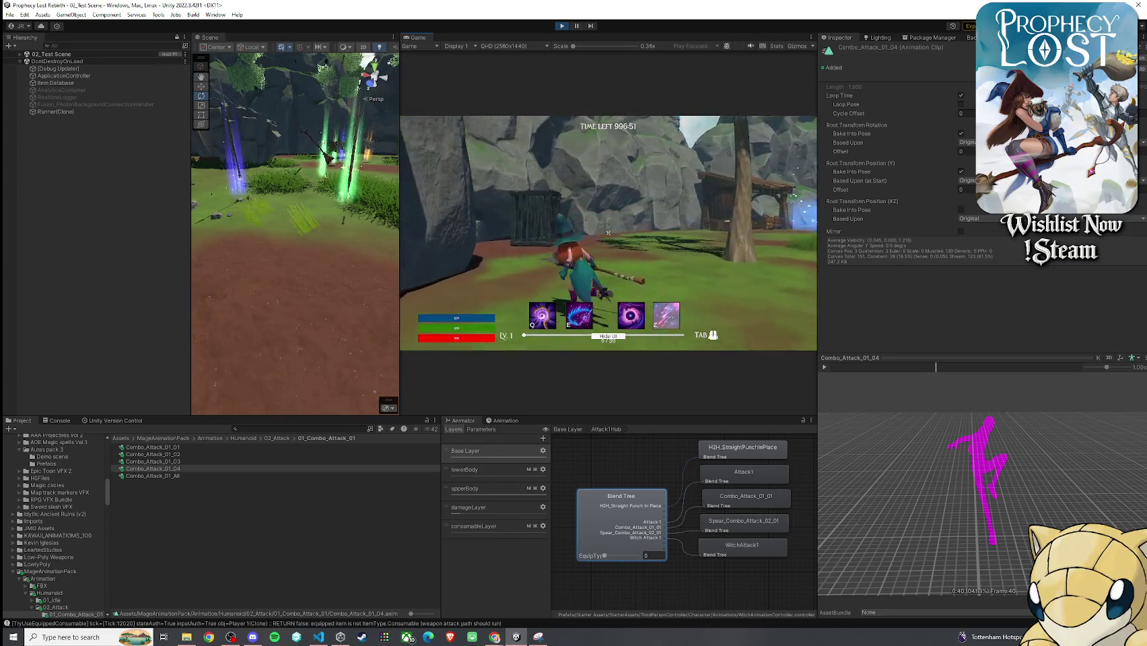
pyautogui.press('w')
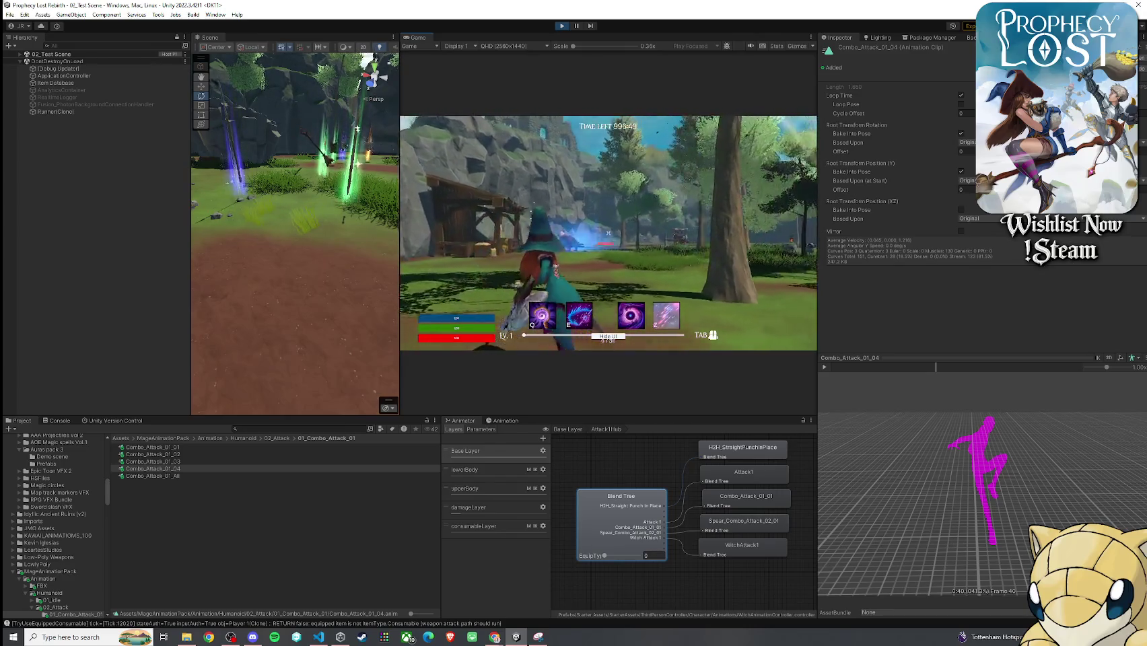
pyautogui.press('w')
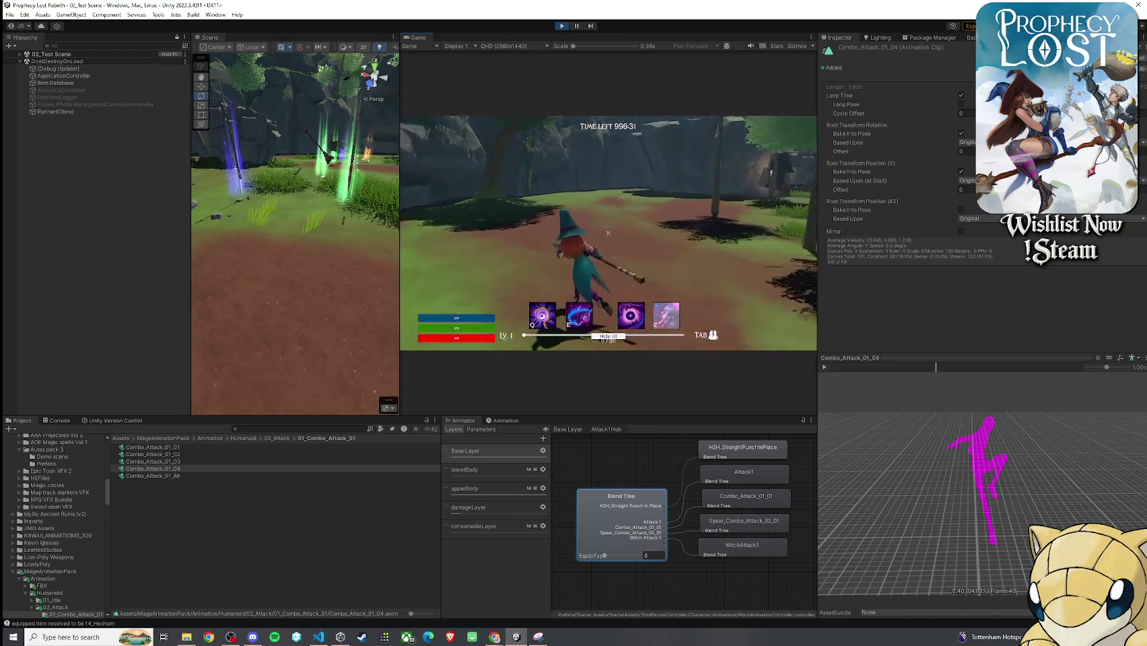
pyautogui.click(608, 233)
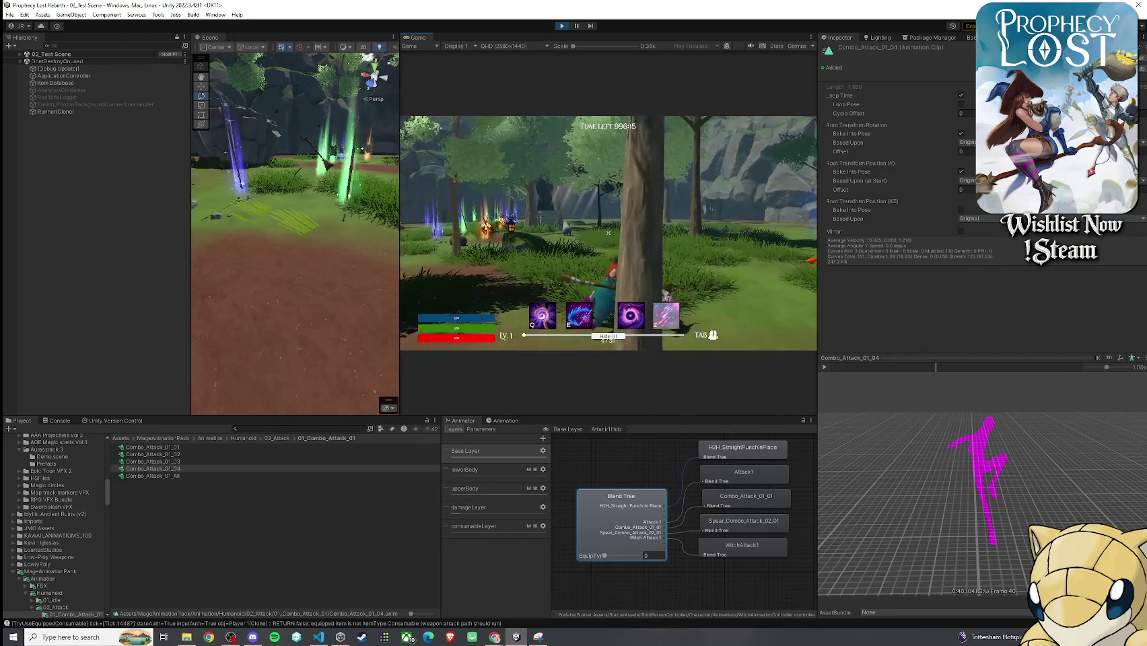
pyautogui.press('super')
# - Preview Combo_Attack_02_01 and Combo_Attack_02_02 from the 02_Combo_Attack_02 folder
pyautogui.click(277, 438)
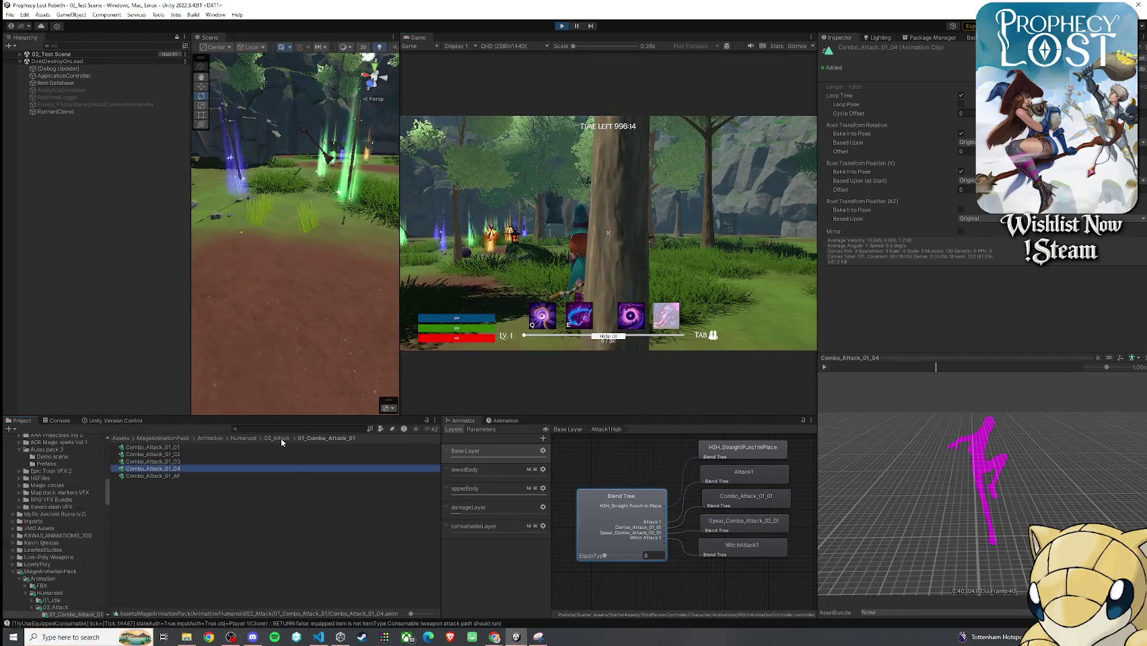
pyautogui.doubleClick(169, 453)
pyautogui.click(155, 447)
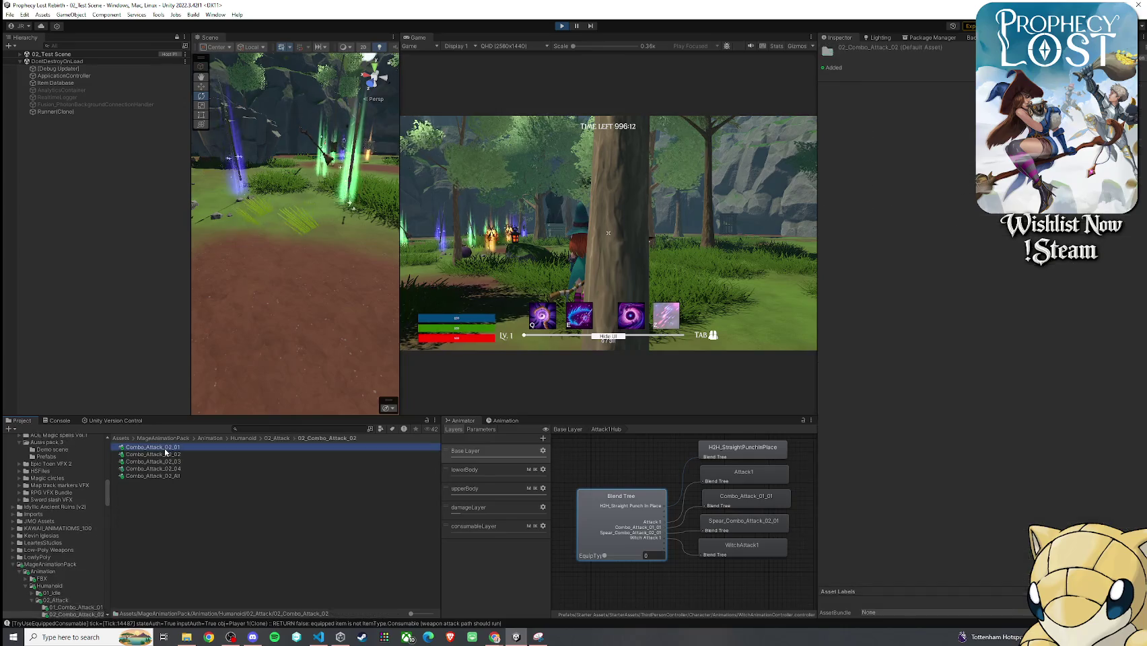
pyautogui.click(824, 367)
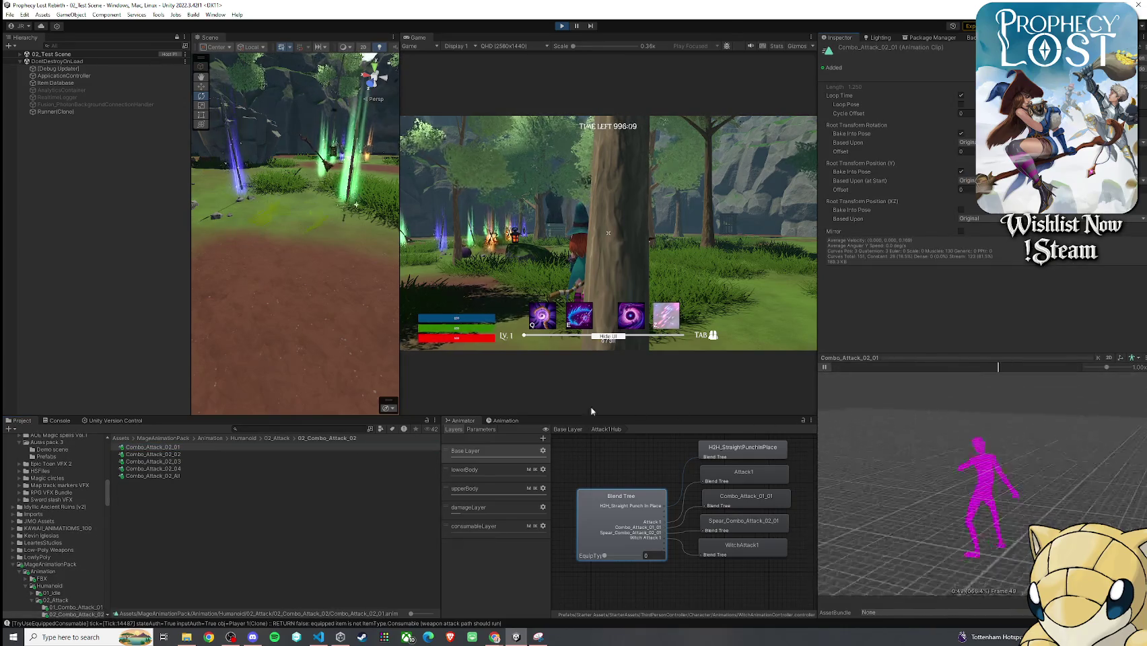
pyautogui.click(155, 455)
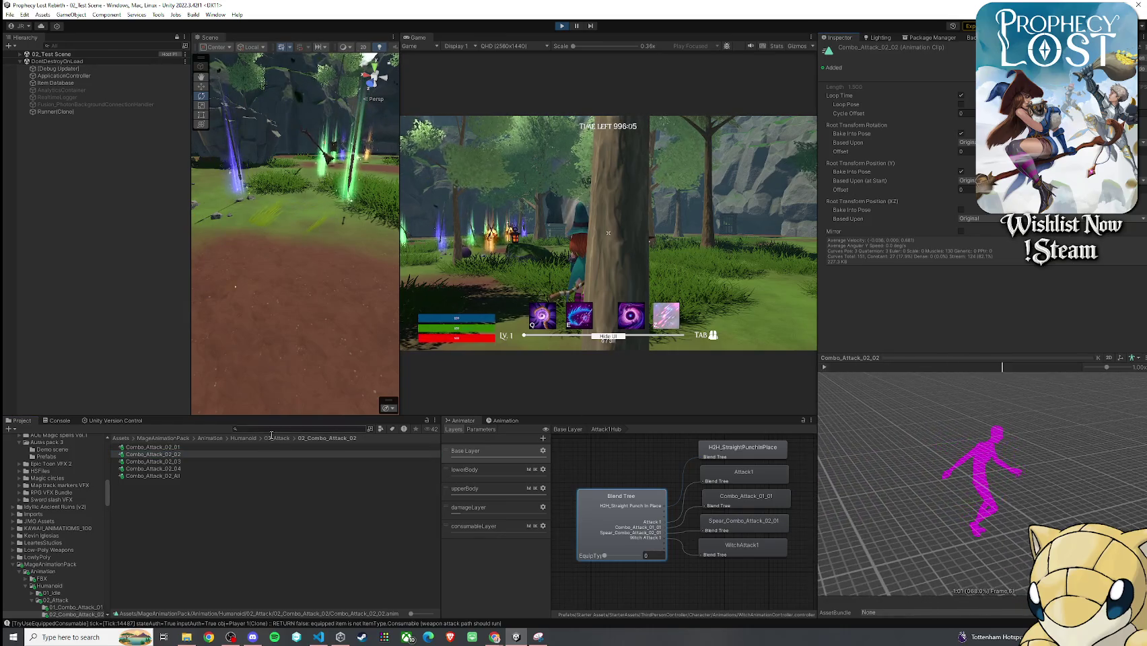
# - Open 03_Combo_Attack_03 and play clips 03_01, 03_02, 03_03_End and 03_03_Start
pyautogui.click(276, 439)
pyautogui.doubleClick(187, 461)
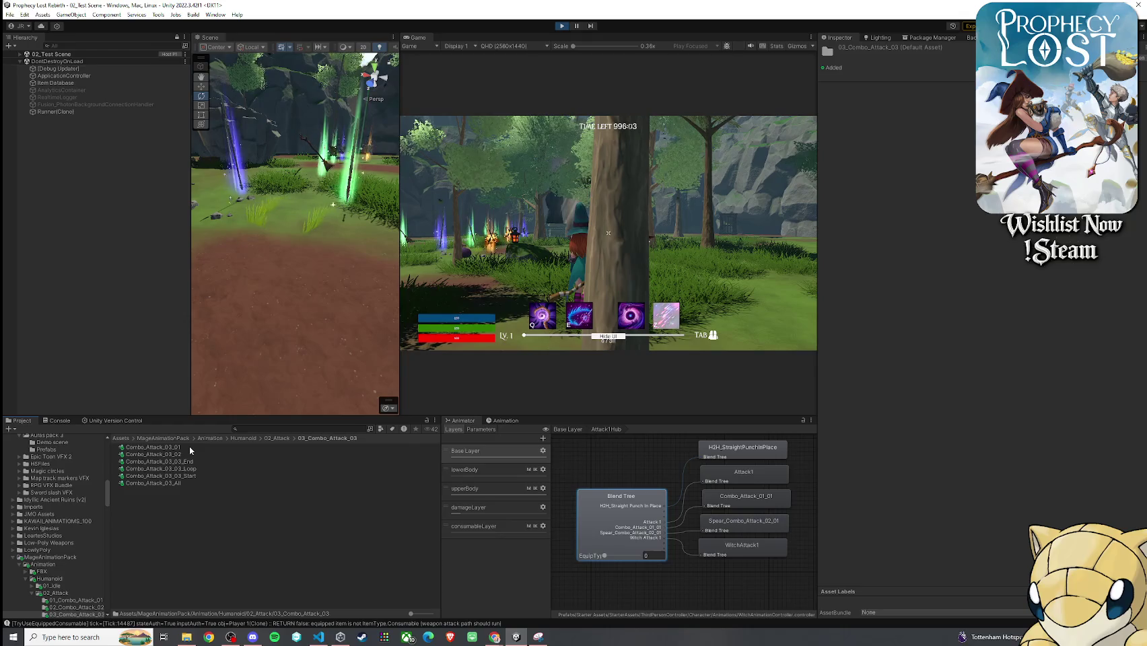
pyautogui.click(190, 446)
pyautogui.click(824, 367)
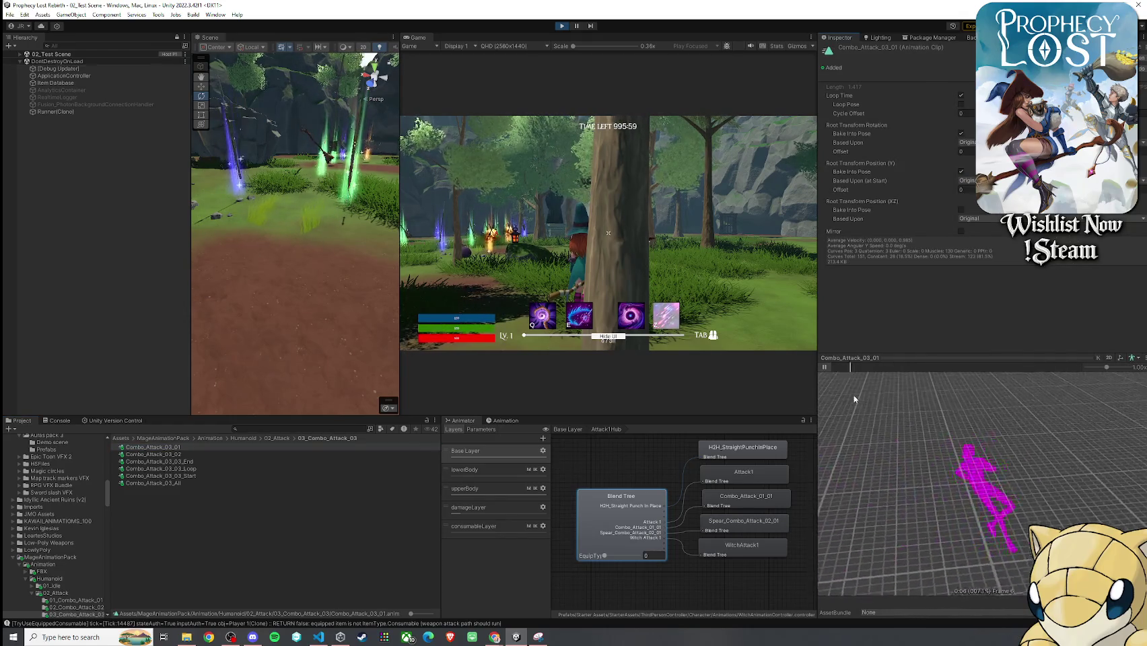
pyautogui.click(154, 455)
pyautogui.click(824, 367)
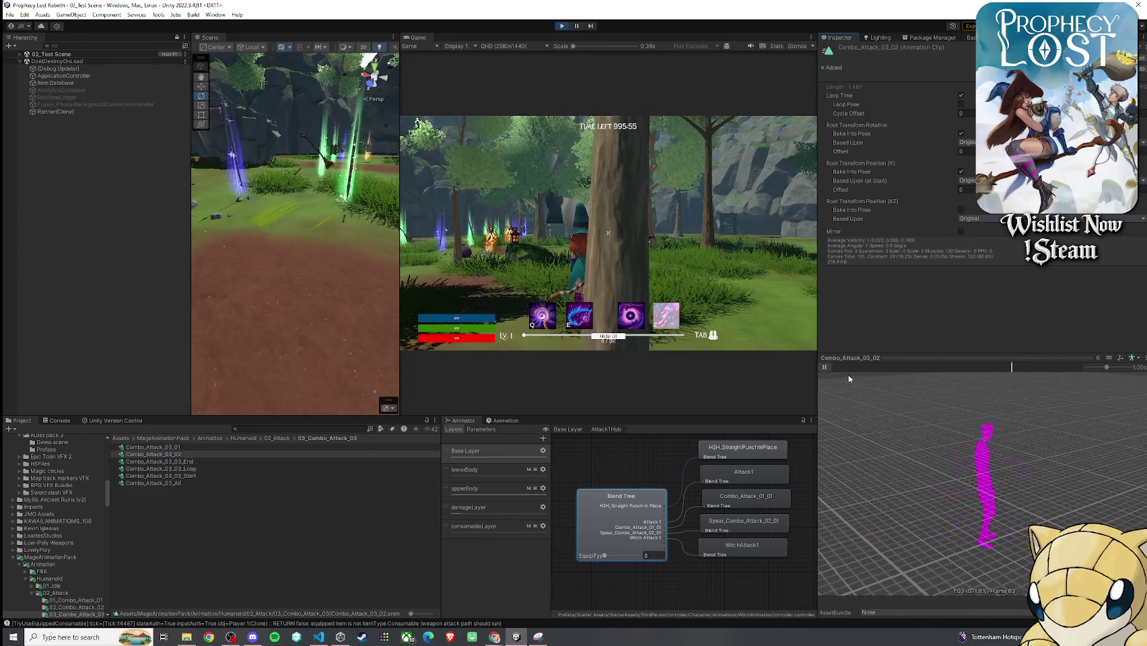
pyautogui.click(240, 461)
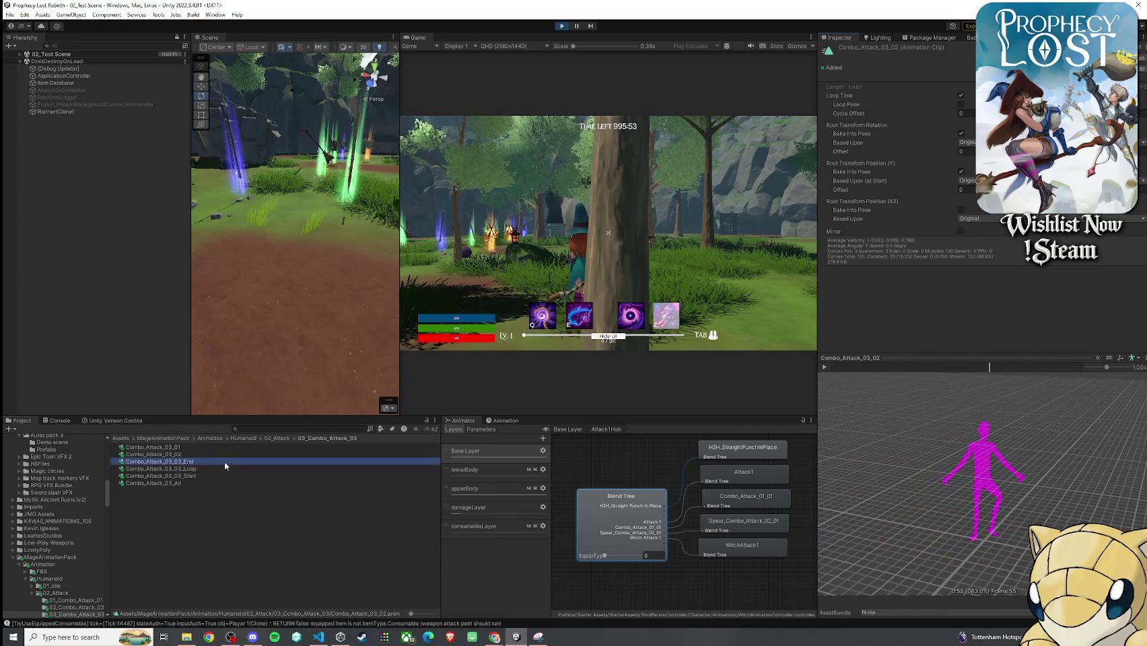
pyautogui.click(824, 367)
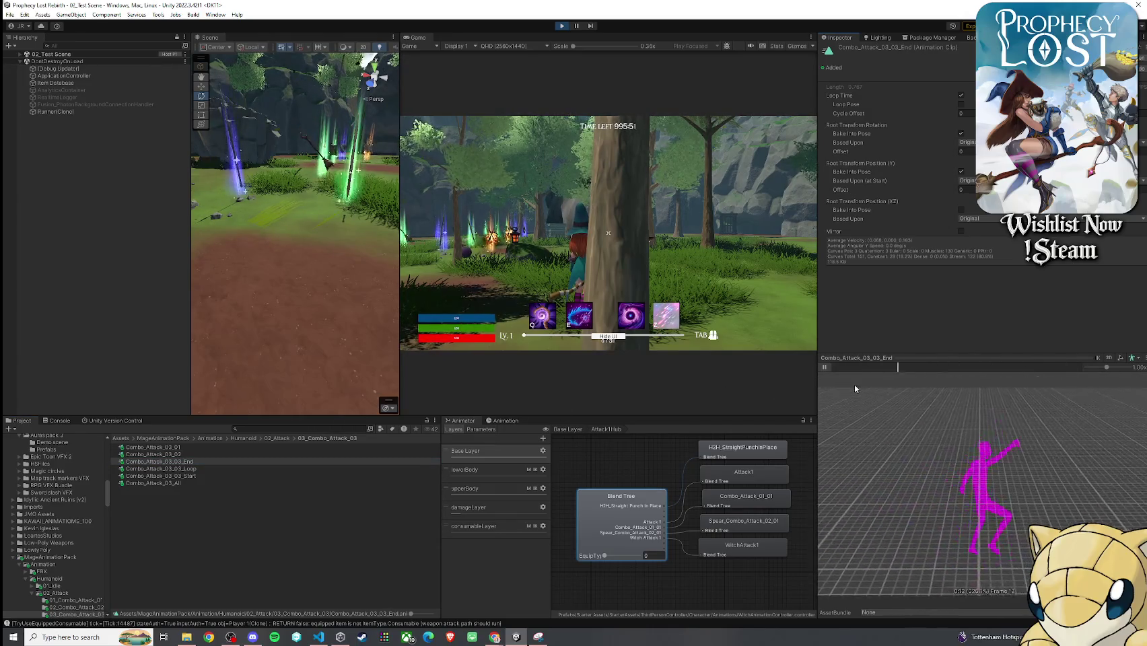
pyautogui.click(824, 367)
pyautogui.click(265, 468)
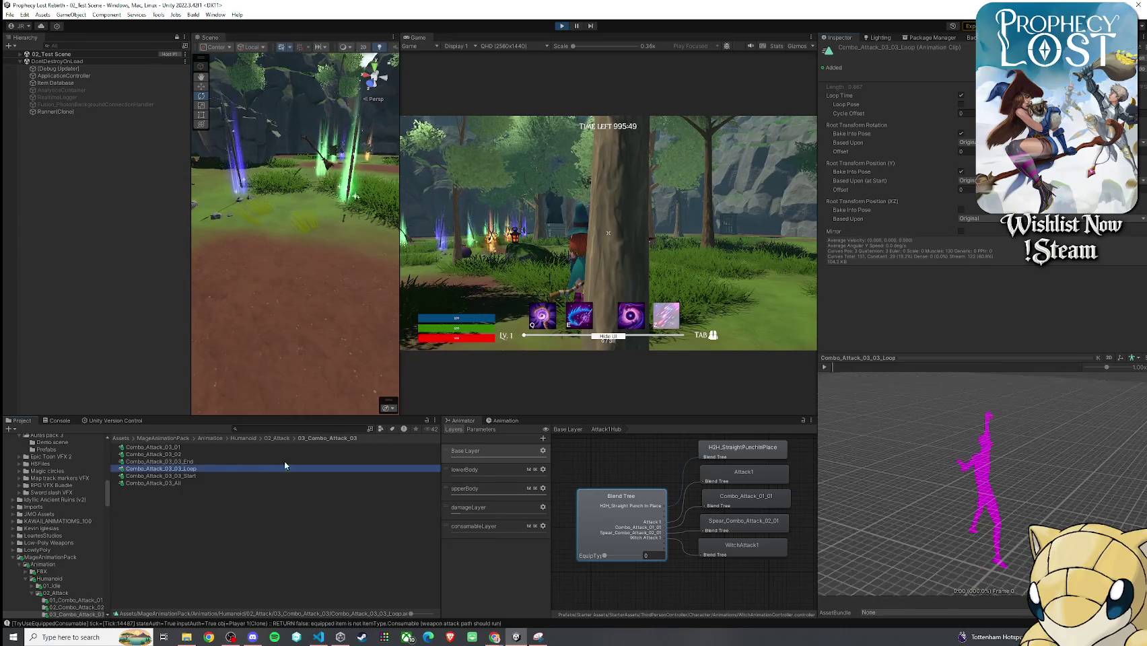
pyautogui.click(191, 475)
pyautogui.click(824, 367)
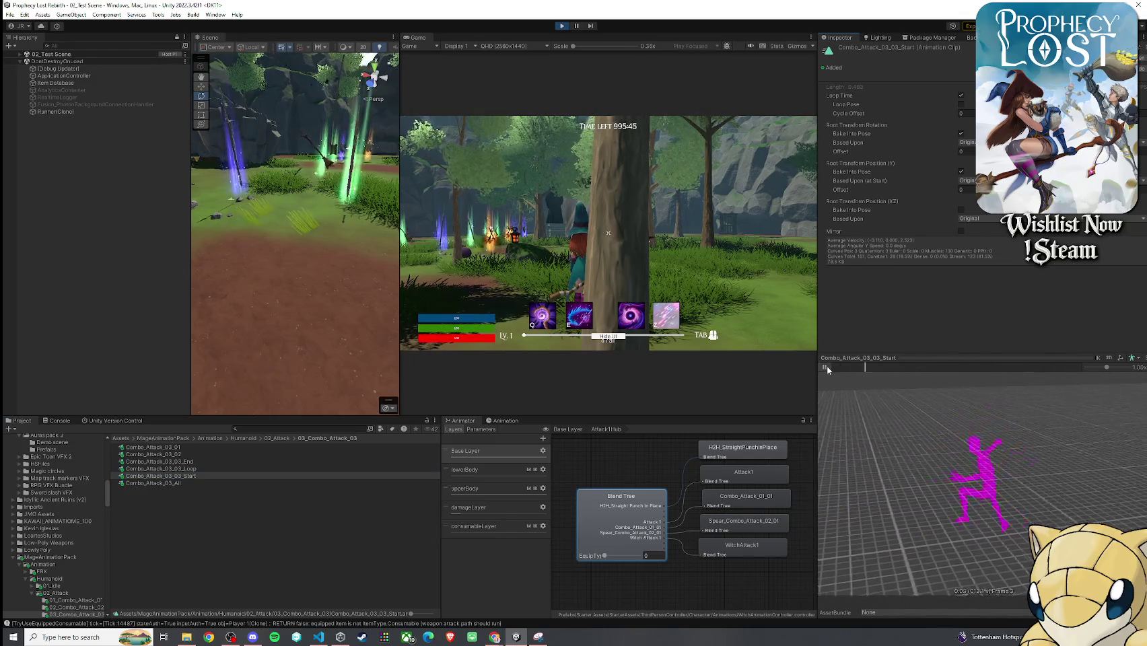
# - Re-angle the preview figure while viewing the 03_03_Loop, 03_03_End and Combo_Attack_03_All clips
pyautogui.click(266, 468)
pyautogui.moveTo(832, 428)
pyautogui.mouseDown()
pyautogui.moveTo(827, 385)
pyautogui.moveTo(878, 409)
pyautogui.mouseUp()
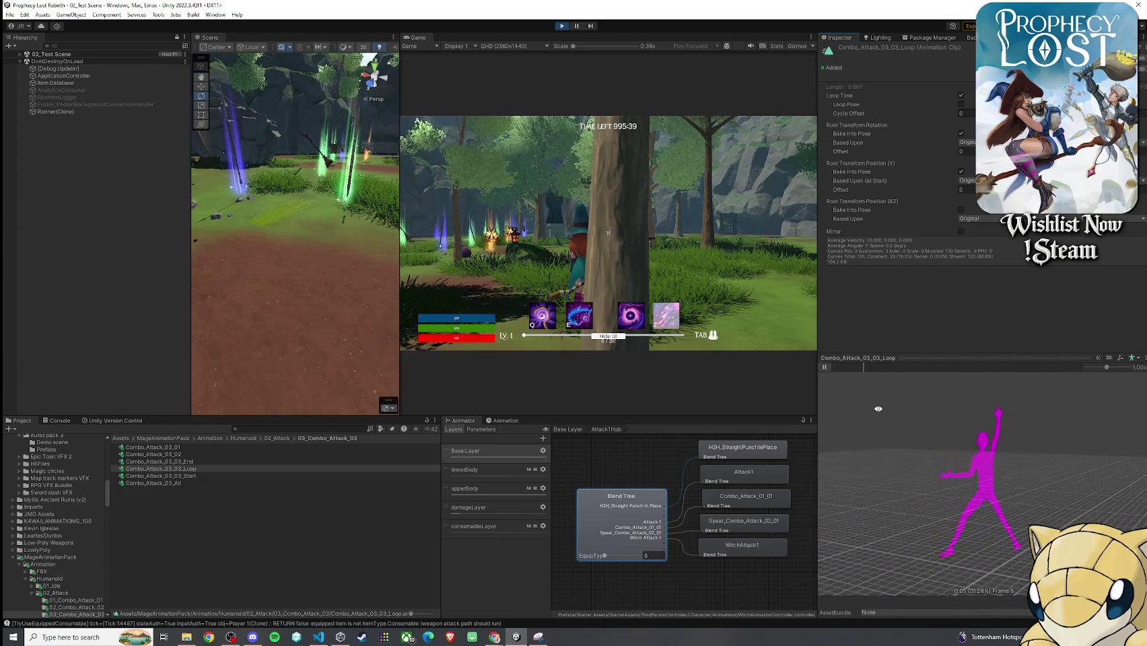
pyautogui.click(237, 462)
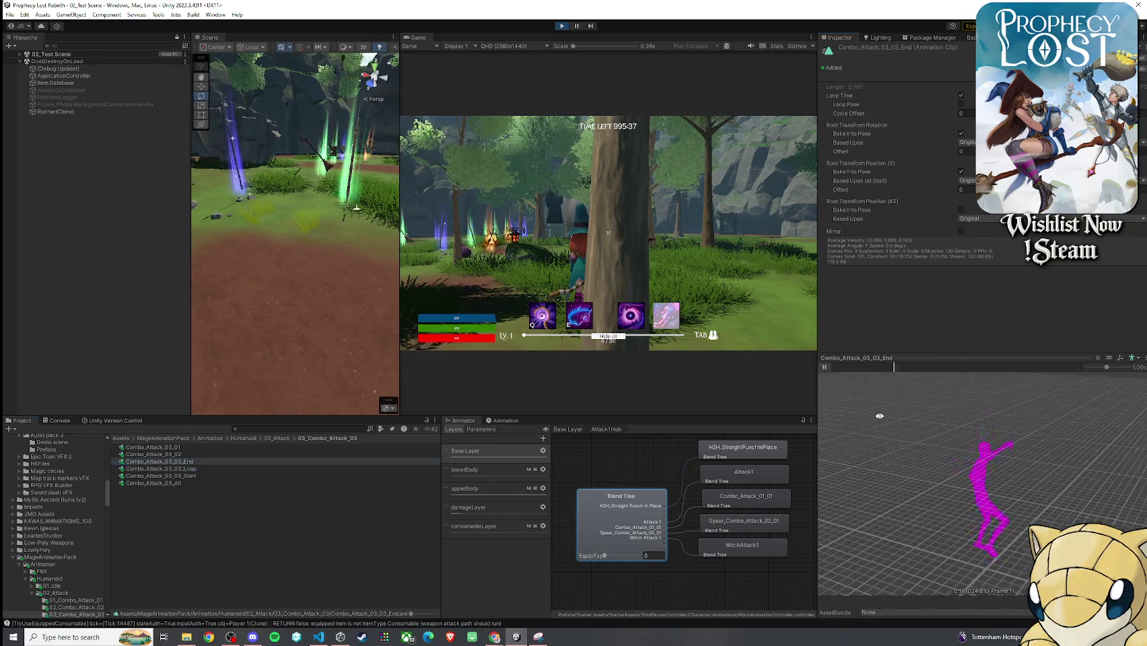
pyautogui.moveTo(853, 378); pyautogui.dragTo(810, 383)
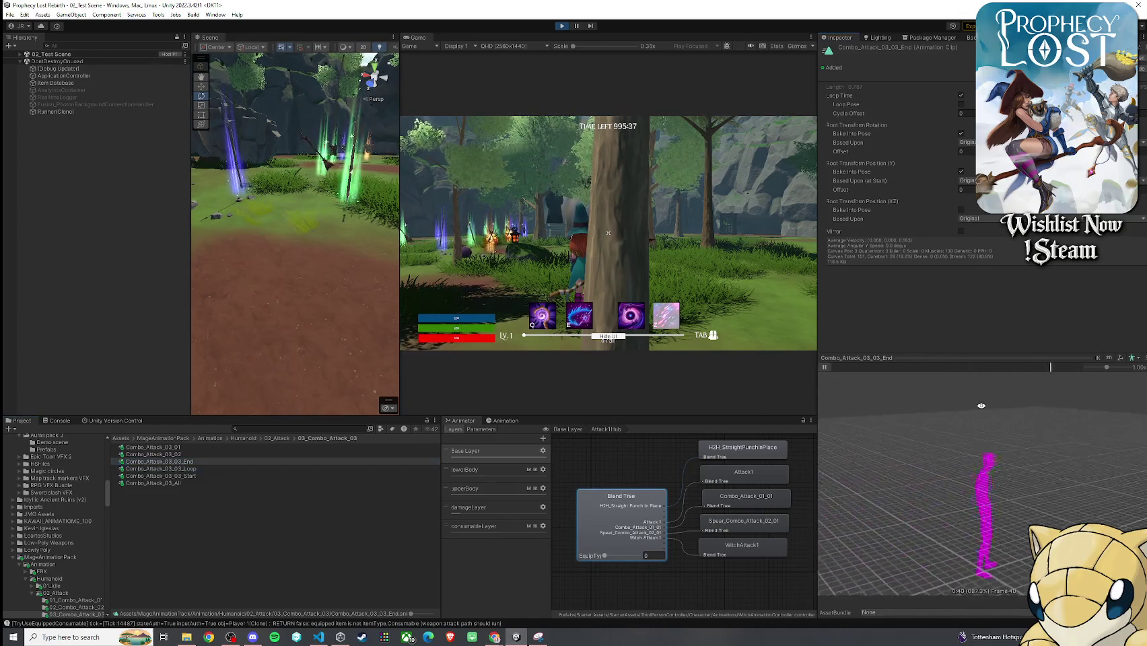
pyautogui.click(265, 483)
pyautogui.click(824, 367)
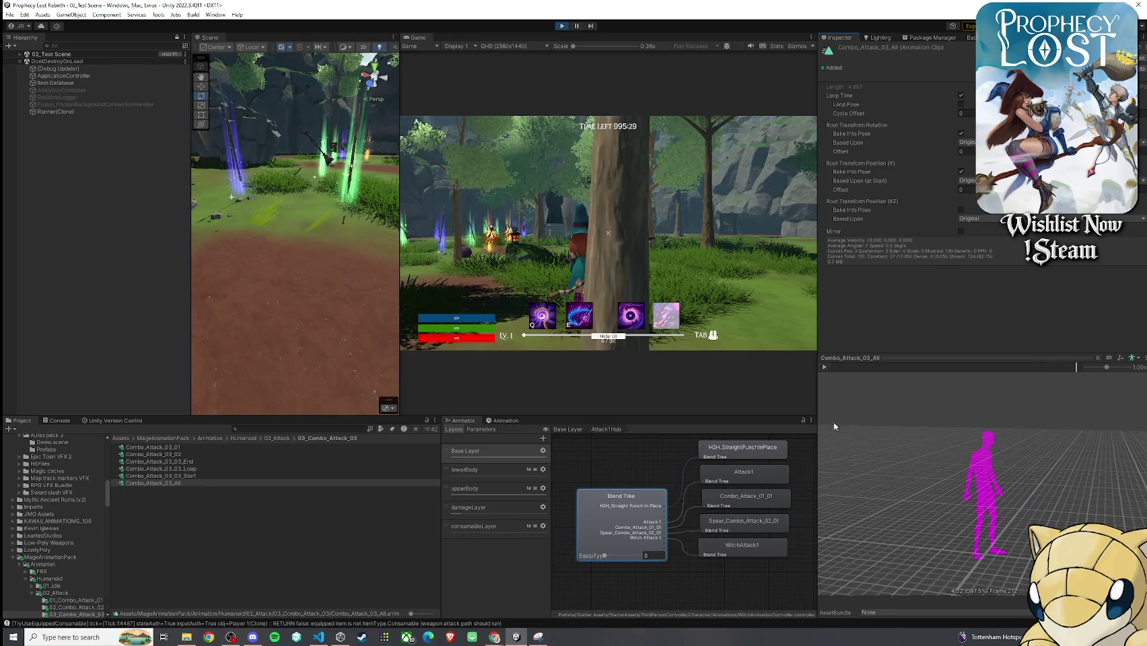
pyautogui.moveTo(834, 418); pyautogui.dragTo(835, 441)
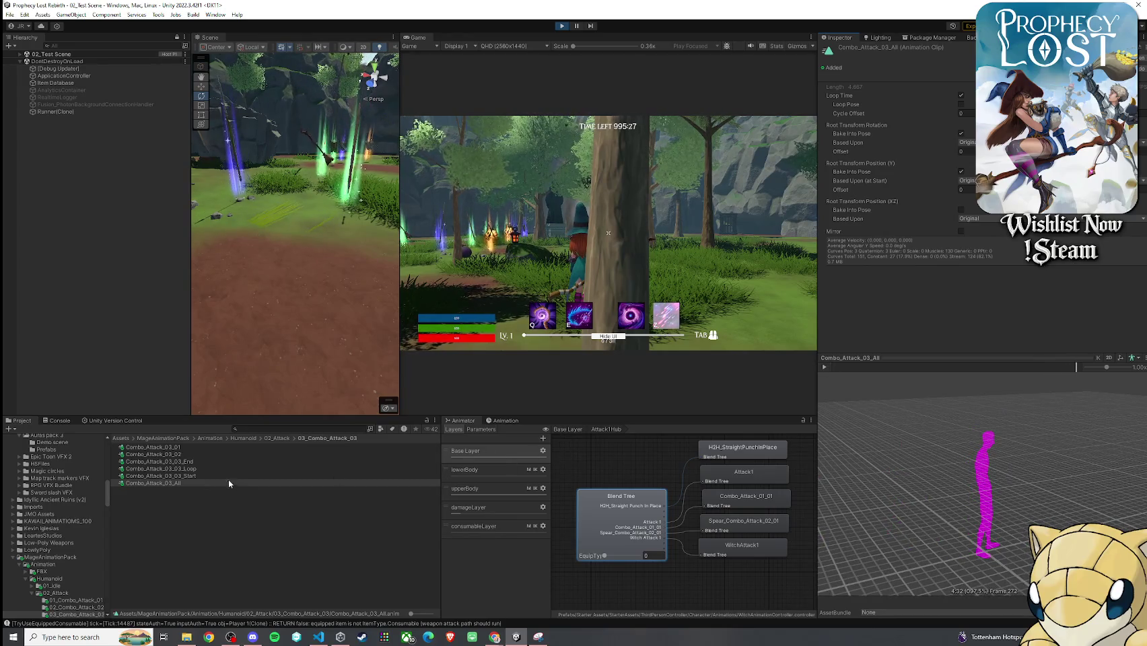
# - Replay the Combo_Attack_03_03 End, Loop and Start clips, finishing on End
pyautogui.click(212, 462)
pyautogui.click(824, 367)
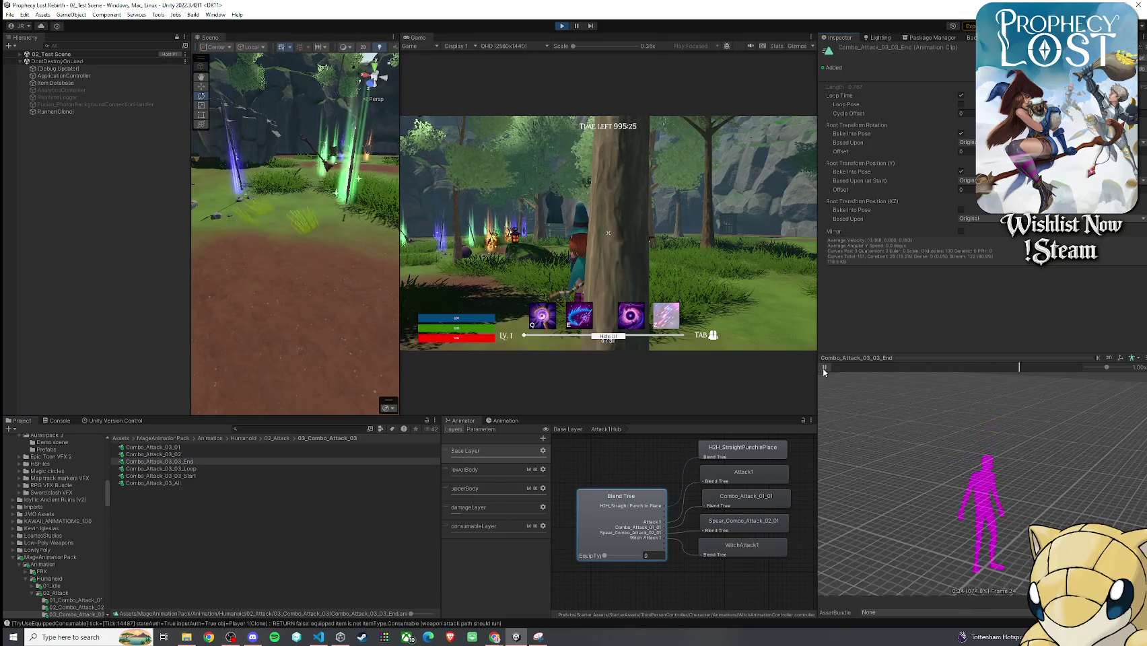
pyautogui.click(215, 470)
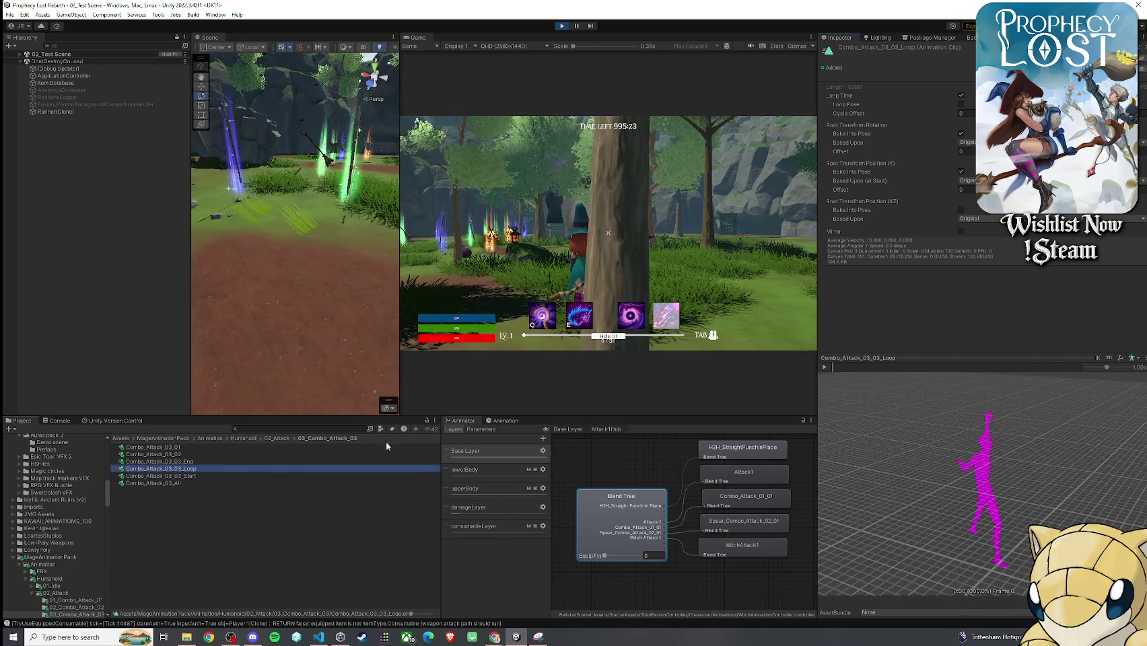
pyautogui.click(824, 367)
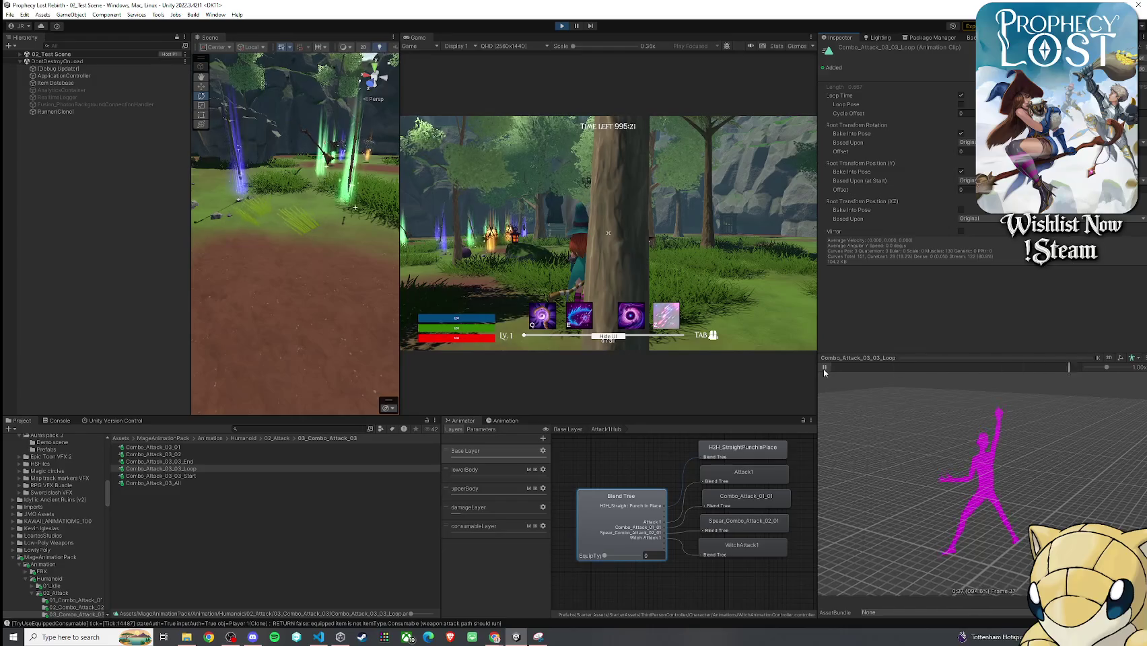
pyautogui.click(226, 476)
pyautogui.click(824, 367)
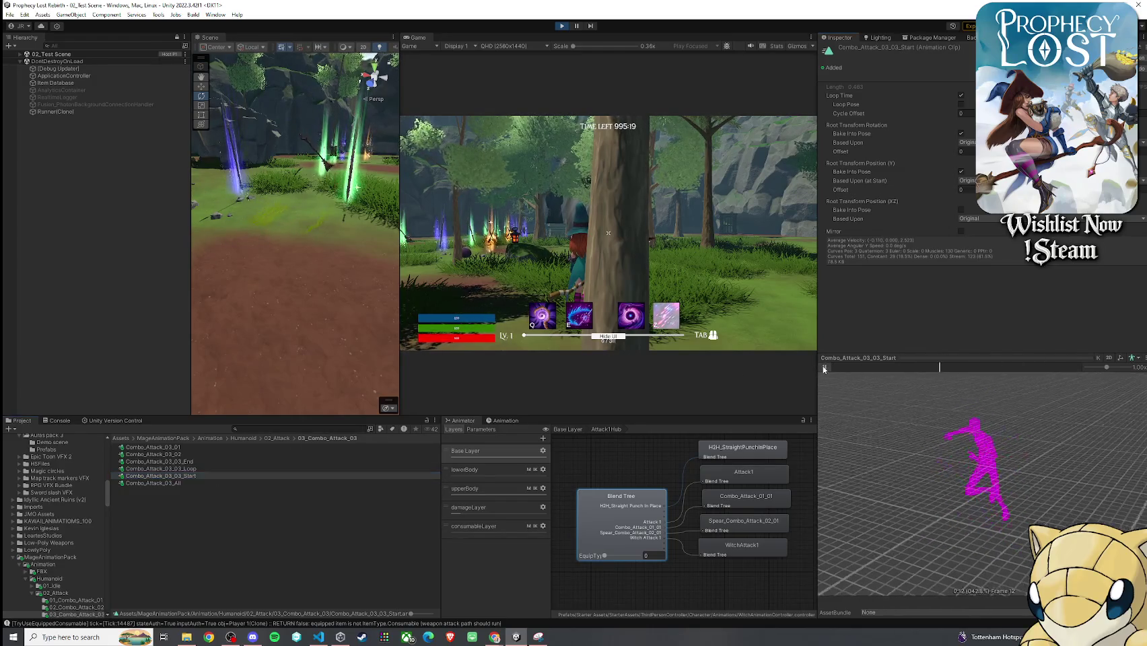
pyautogui.click(229, 461)
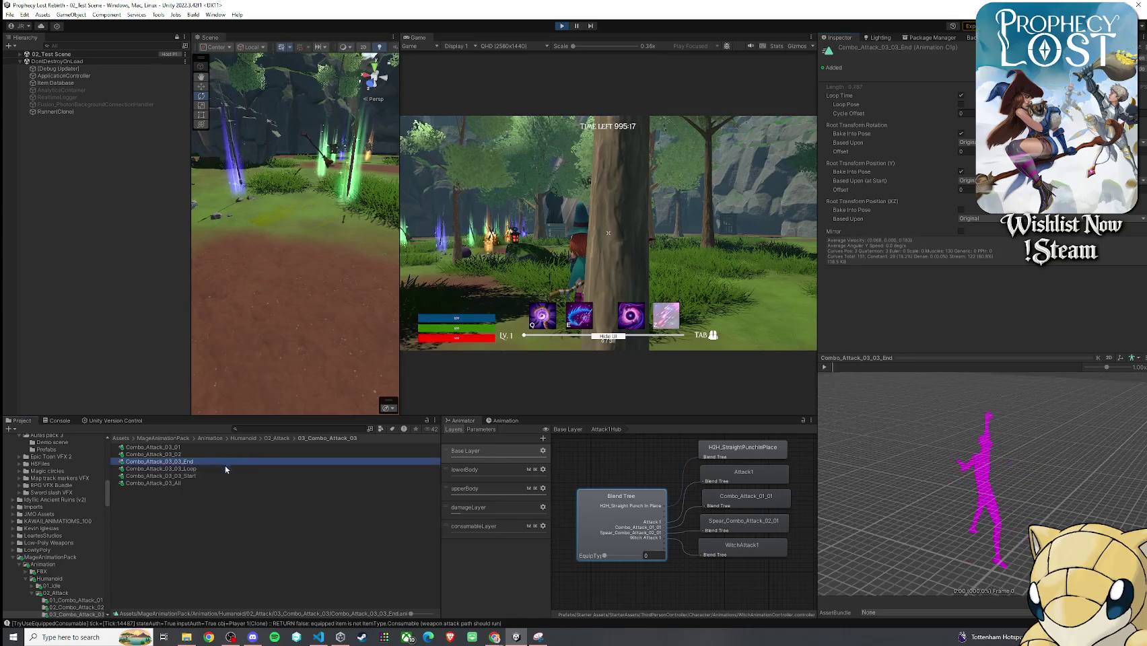
pyautogui.click(854, 378)
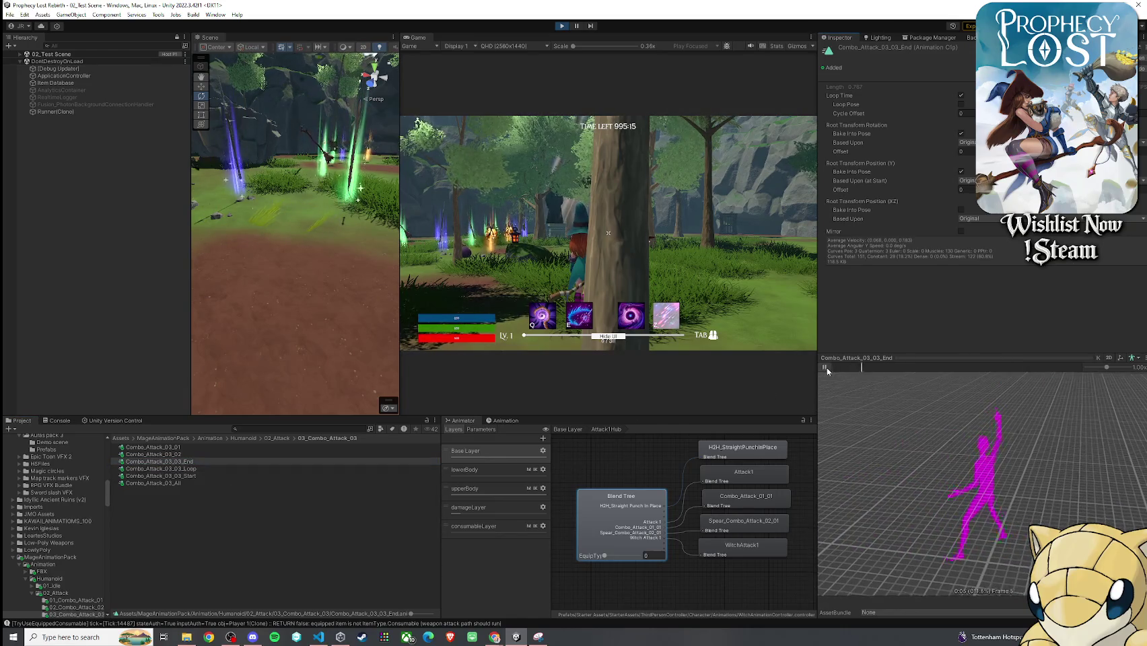
pyautogui.click(1003, 368)
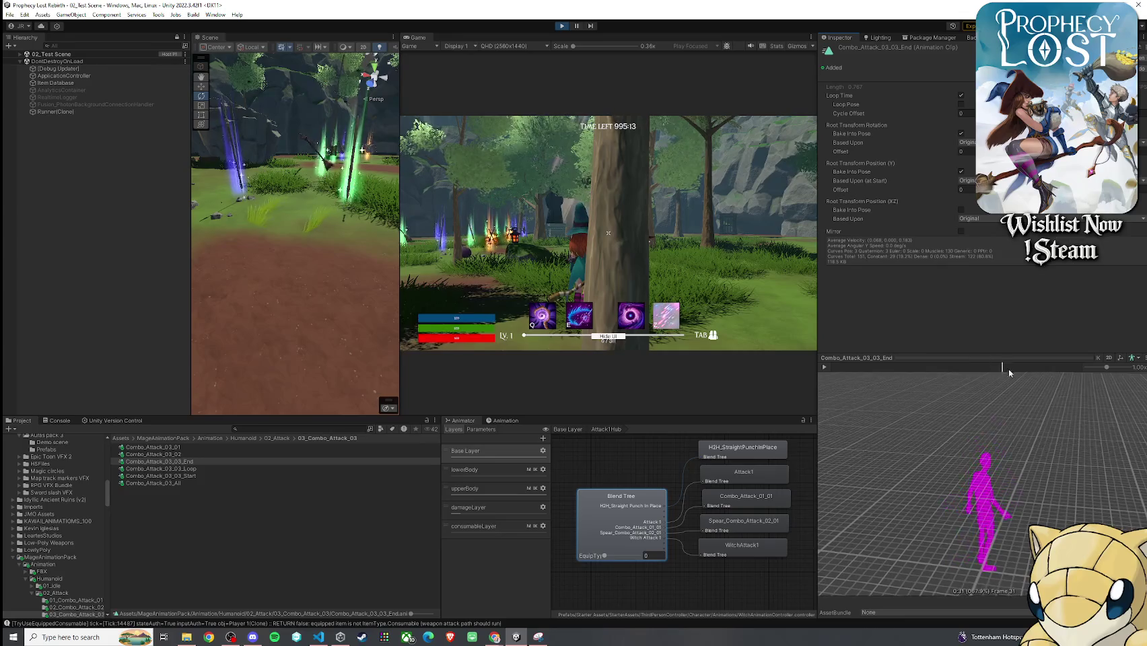
# - Play Combo_Attack_03_All, scrub it to frame 198, and return to the 02_Attack folder
pyautogui.click(217, 482)
pyautogui.click(836, 369)
pyautogui.moveTo(836, 369)
pyautogui.mouseDown()
pyautogui.moveTo(990, 372)
pyautogui.moveTo(1013, 393)
pyautogui.moveTo(933, 400)
pyautogui.moveTo(1016, 408)
pyautogui.moveTo(1058, 445)
pyautogui.mouseUp()
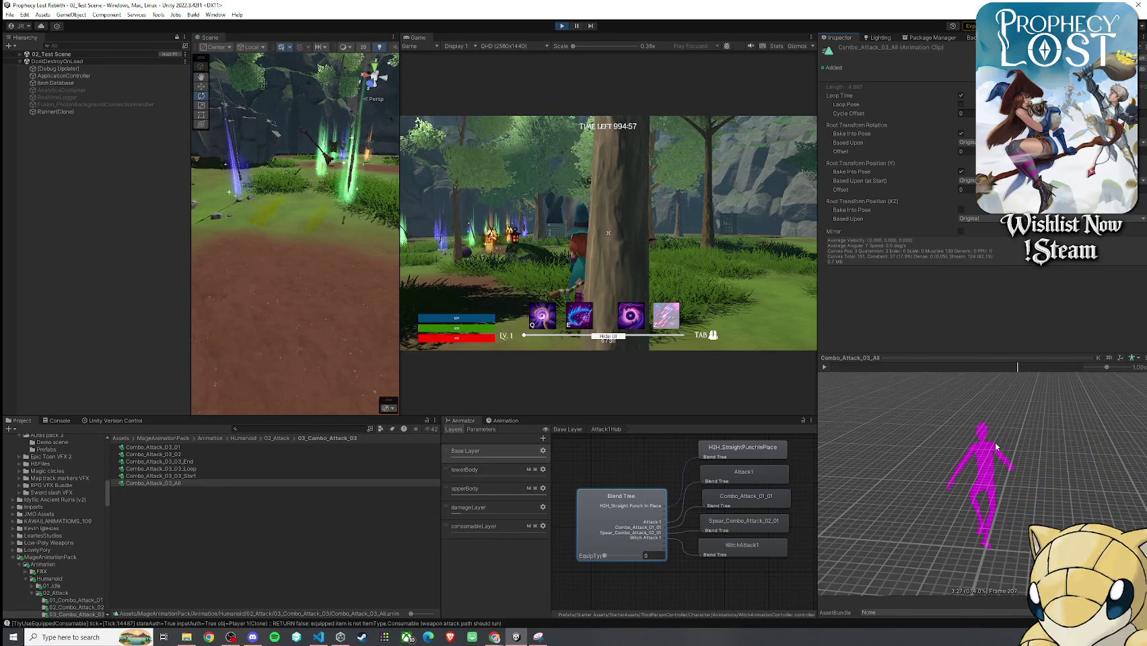
pyautogui.click(276, 438)
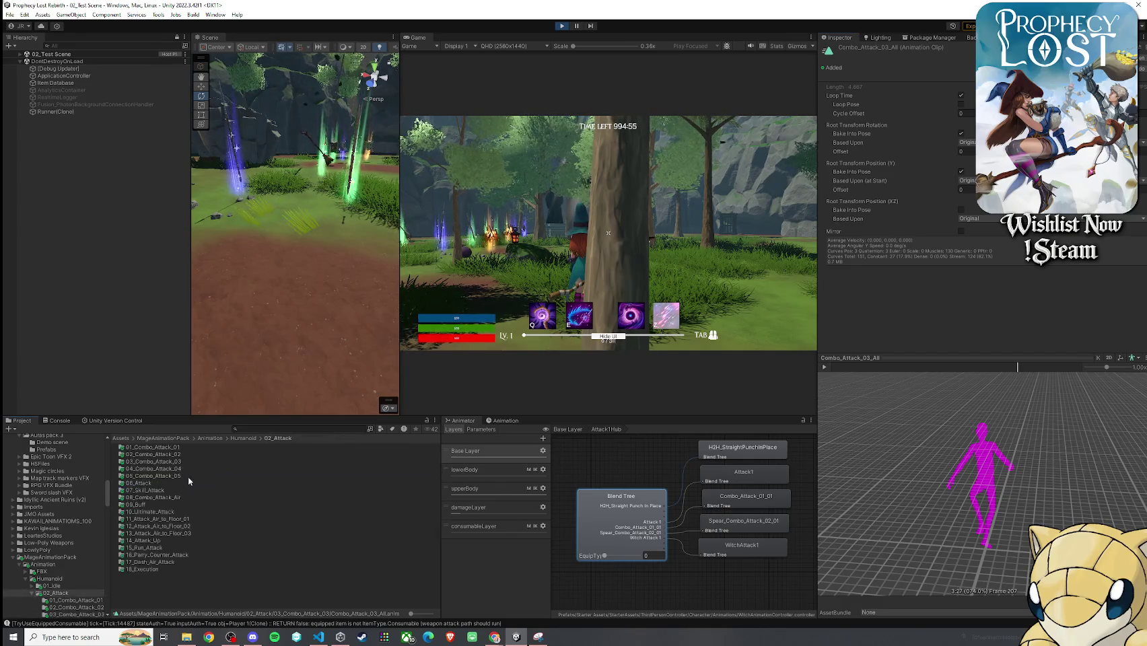
# - Open 06_Attack and preview the Aim_The_Target Start, End and Loop clips
pyautogui.doubleClick(172, 484)
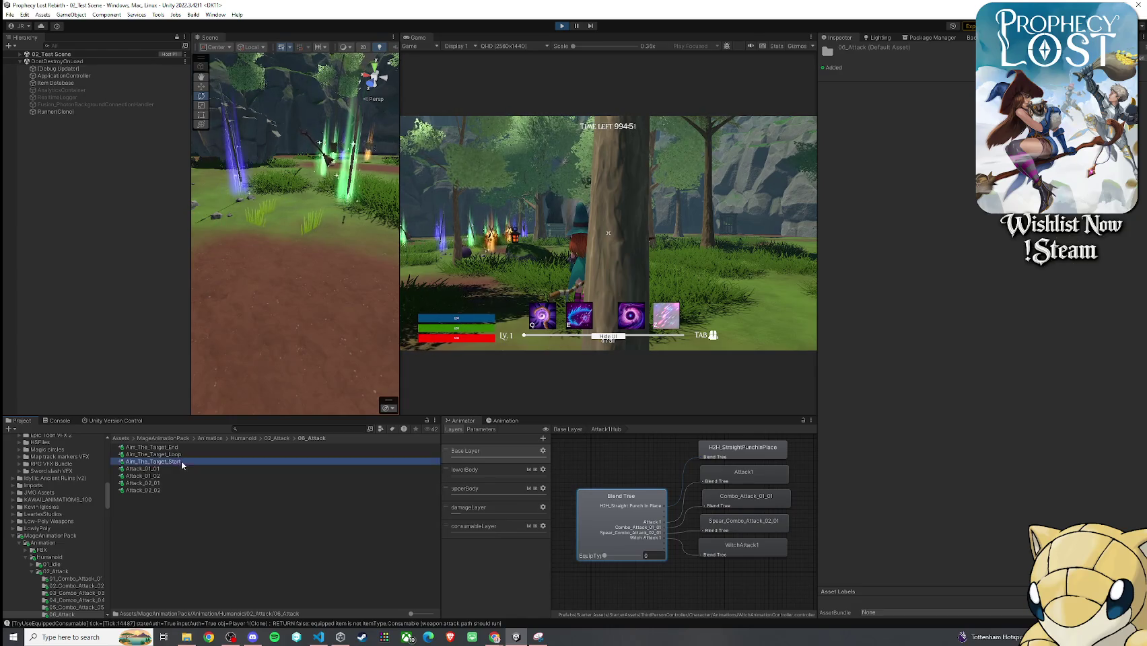
pyautogui.click(181, 461)
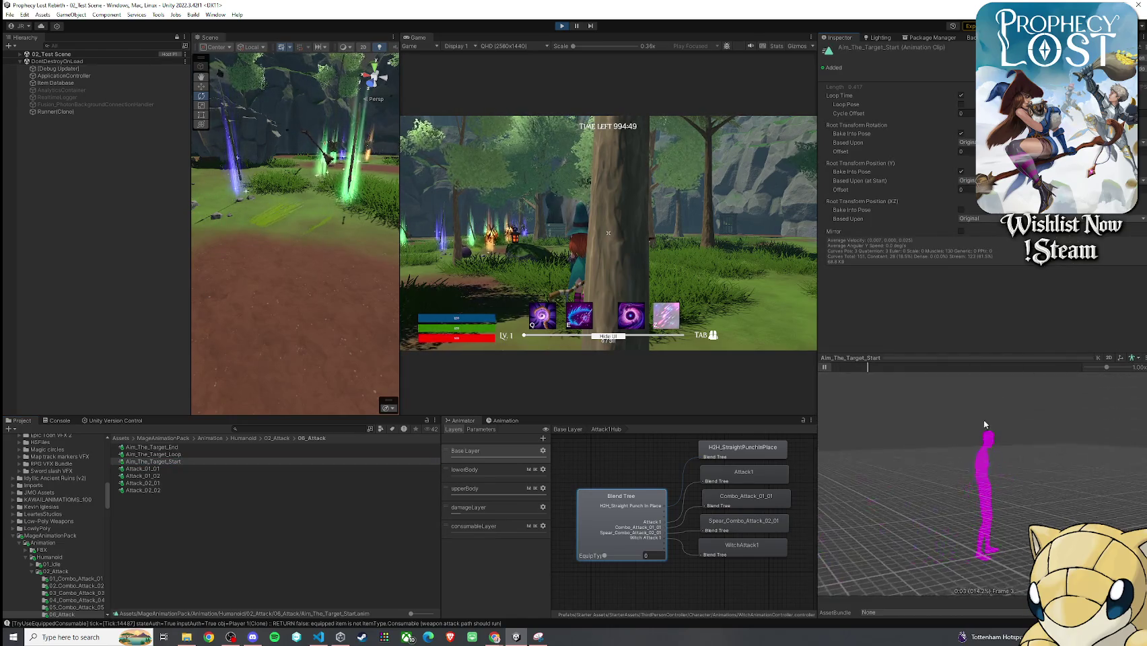
pyautogui.click(824, 366)
pyautogui.click(262, 447)
pyautogui.click(319, 455)
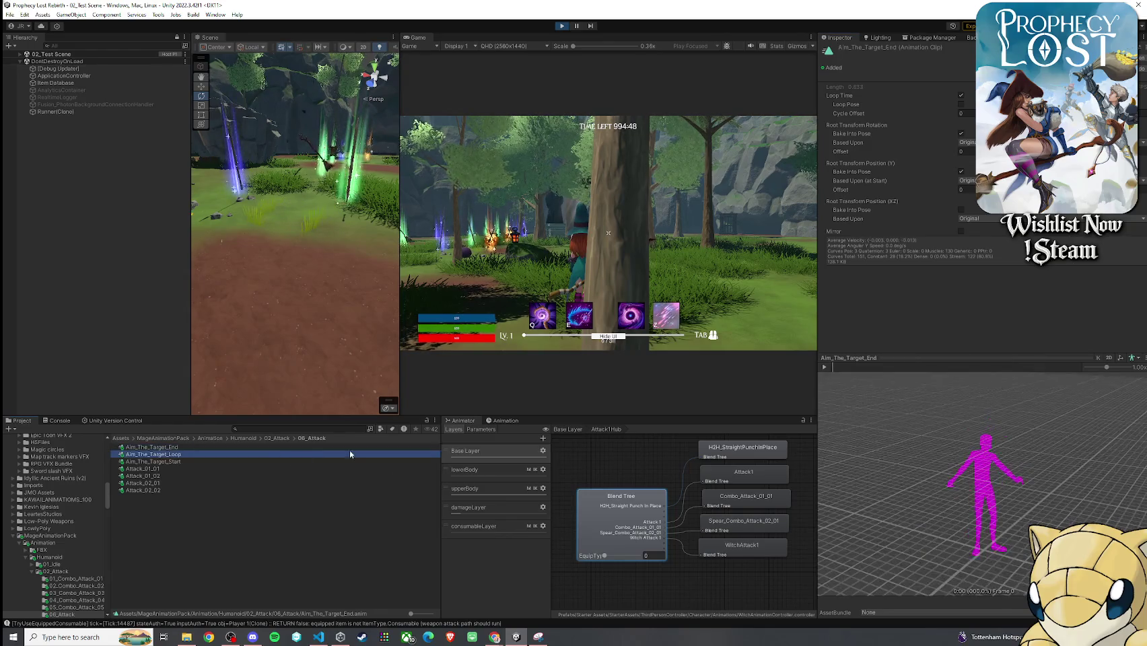
pyautogui.click(824, 367)
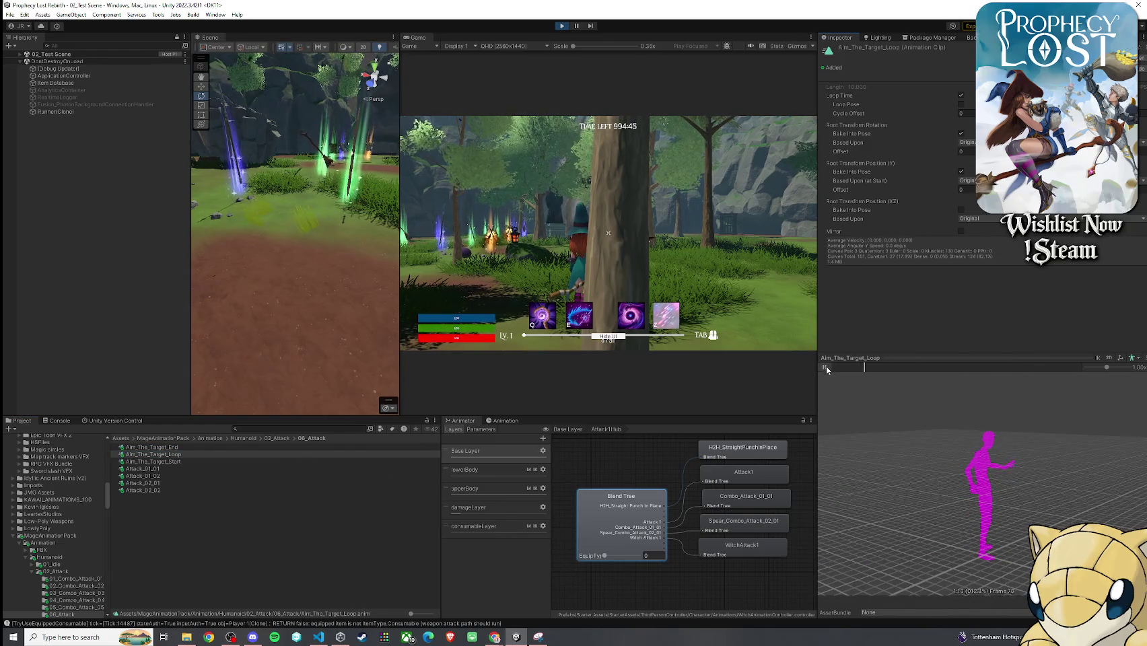
pyautogui.click(255, 447)
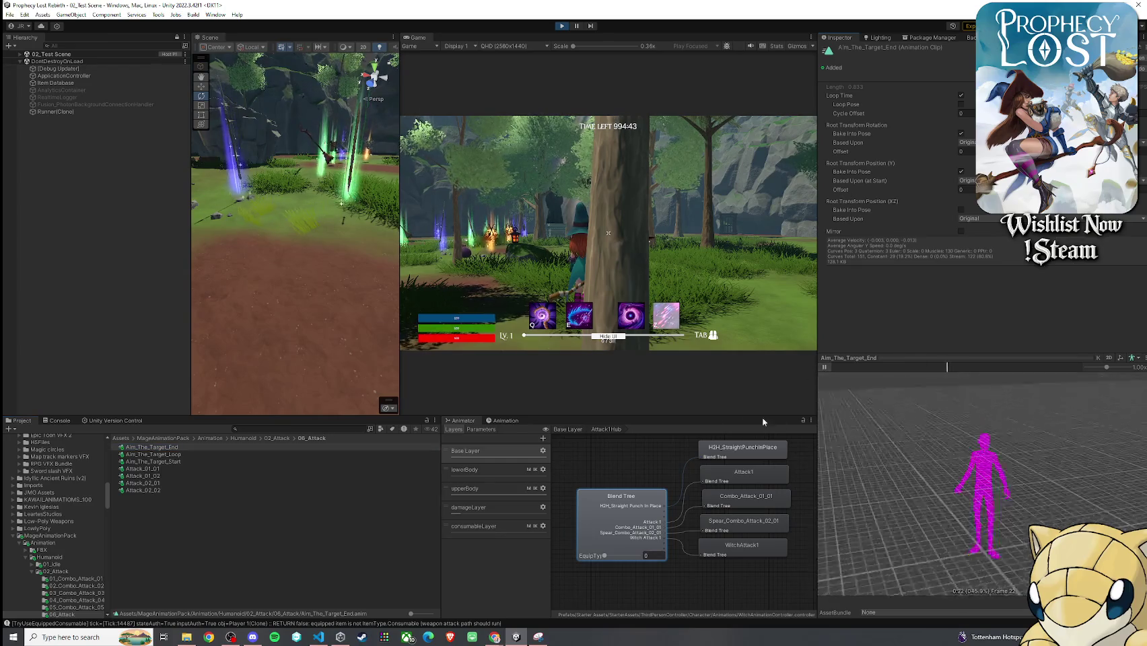
pyautogui.click(824, 367)
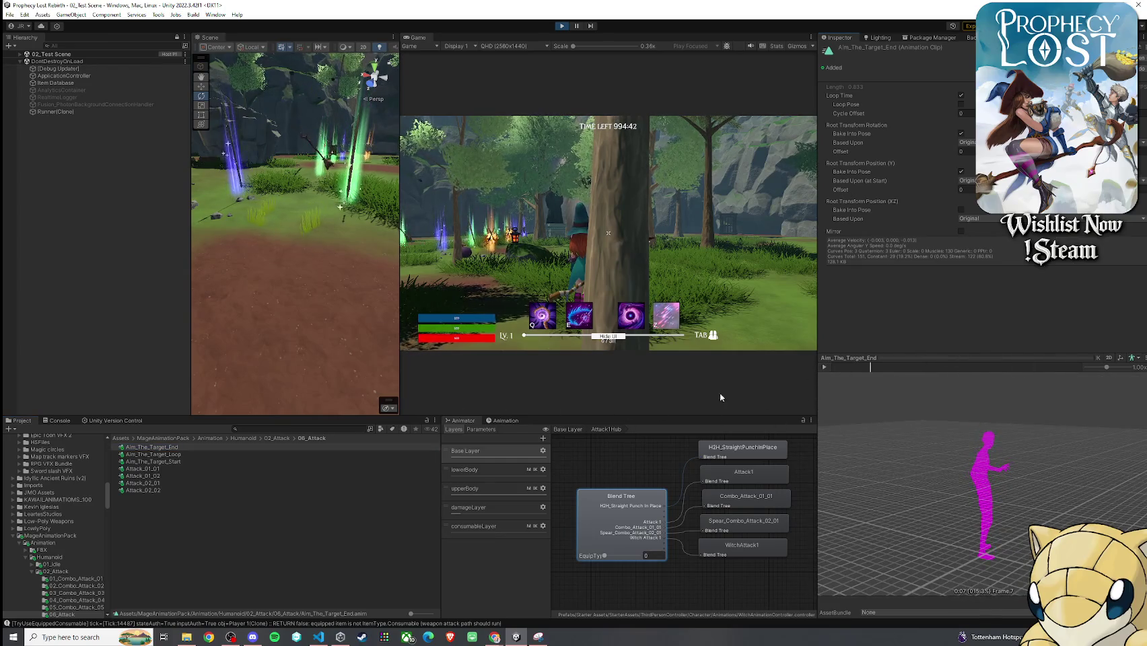
# - Preview Attack_01_01, Attack_01_02 and Attack_02_01, then go back to the 02_Attack folder
pyautogui.click(214, 470)
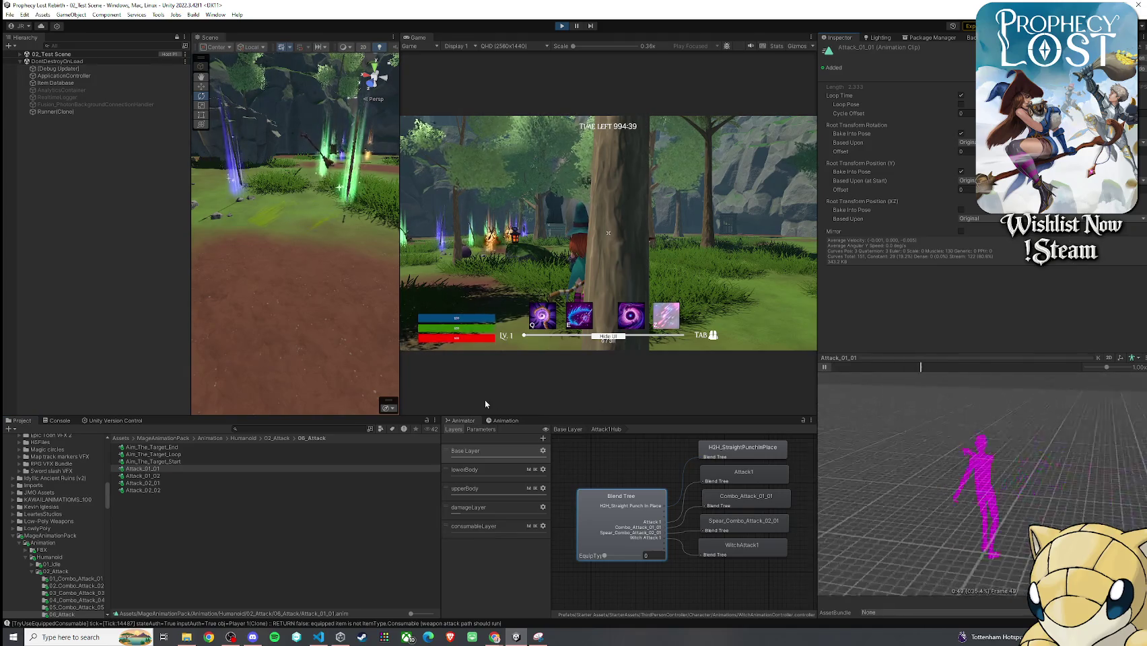
pyautogui.click(824, 367)
pyautogui.click(247, 477)
pyautogui.click(824, 367)
pyautogui.click(247, 483)
pyautogui.click(824, 367)
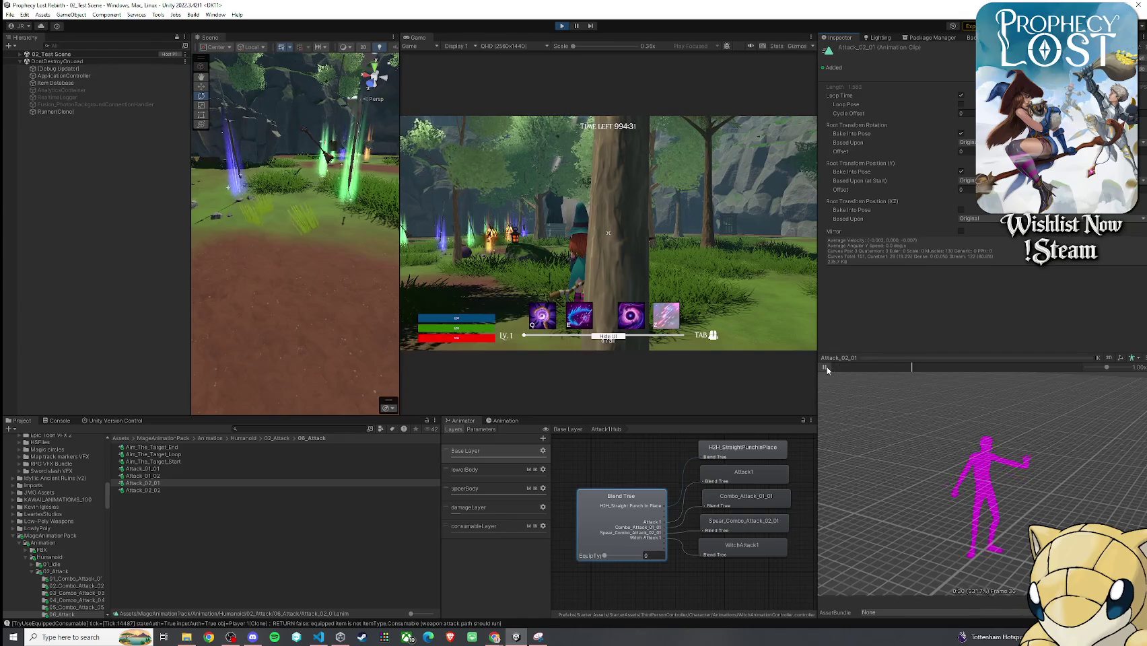
pyautogui.click(824, 367)
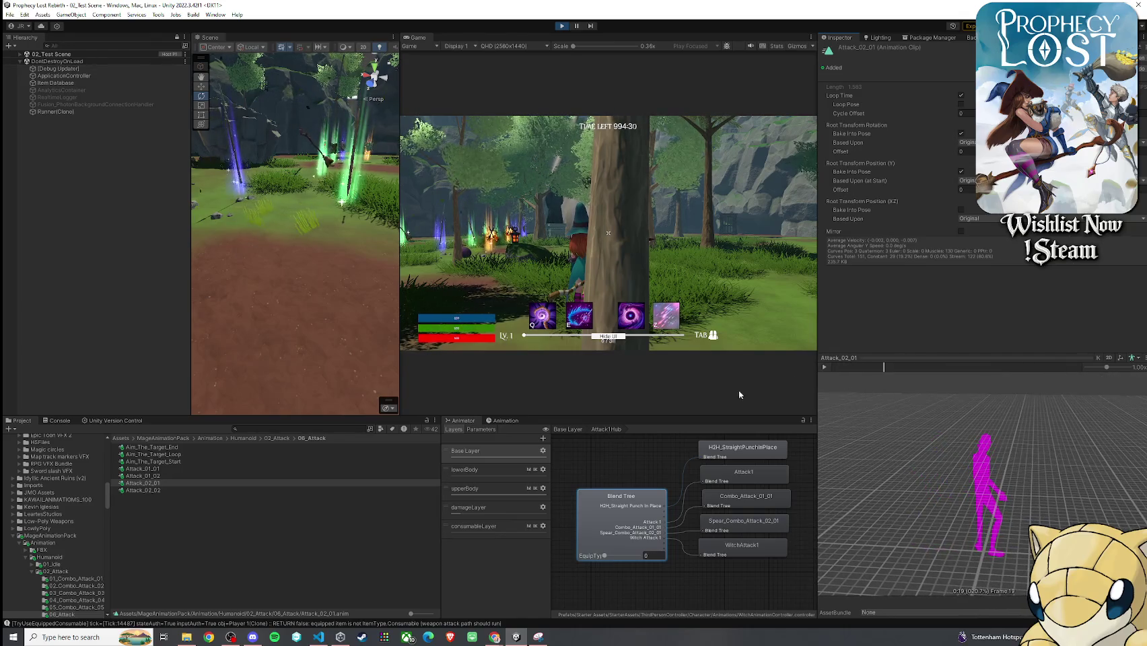
pyautogui.click(276, 440)
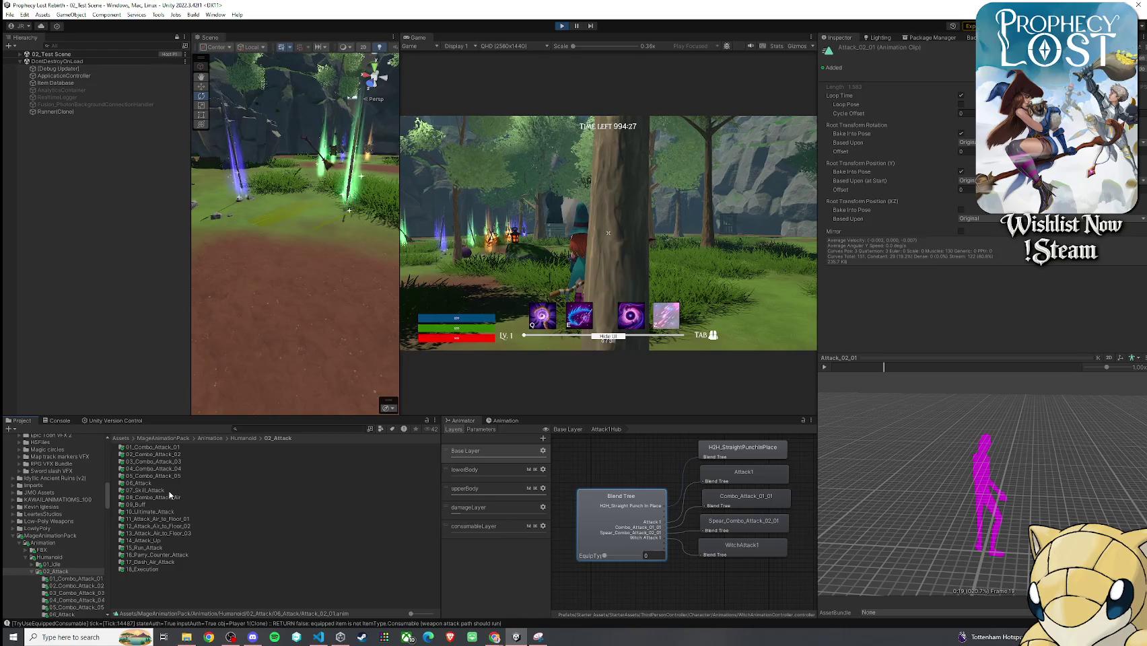
# - Play Skill_03, Skill_05, Skill_04 and Skill_01_01_Start from 07_Skill_Attack, then return to 02_Attack
pyautogui.doubleClick(169, 492)
pyautogui.click(168, 498)
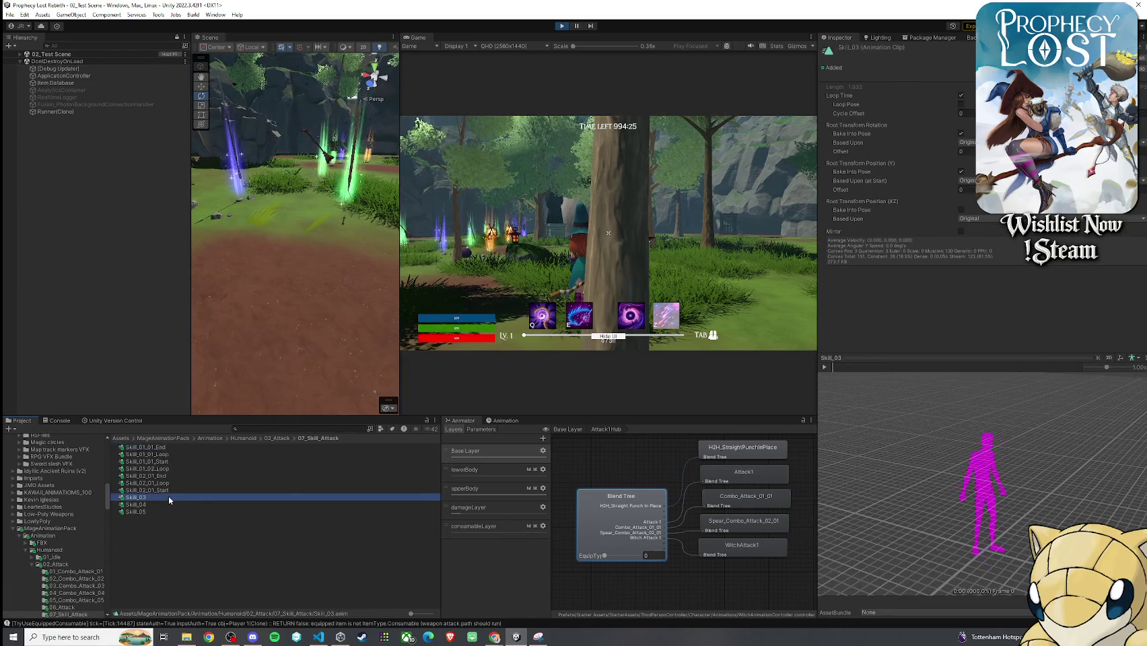
pyautogui.click(824, 367)
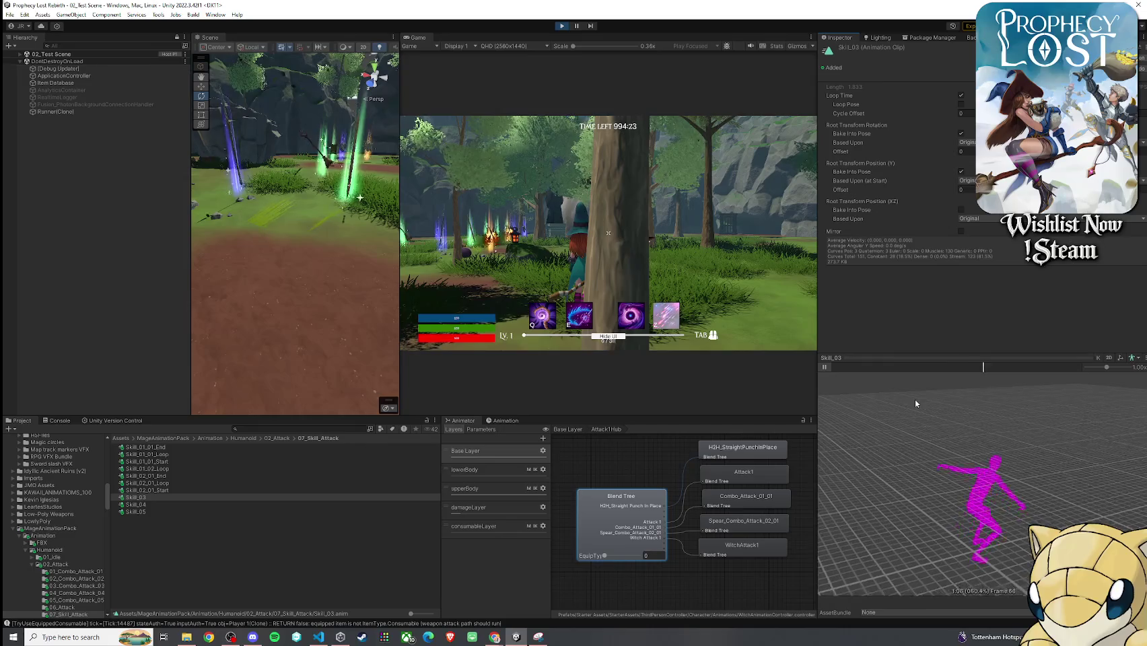
pyautogui.click(254, 511)
pyautogui.click(824, 368)
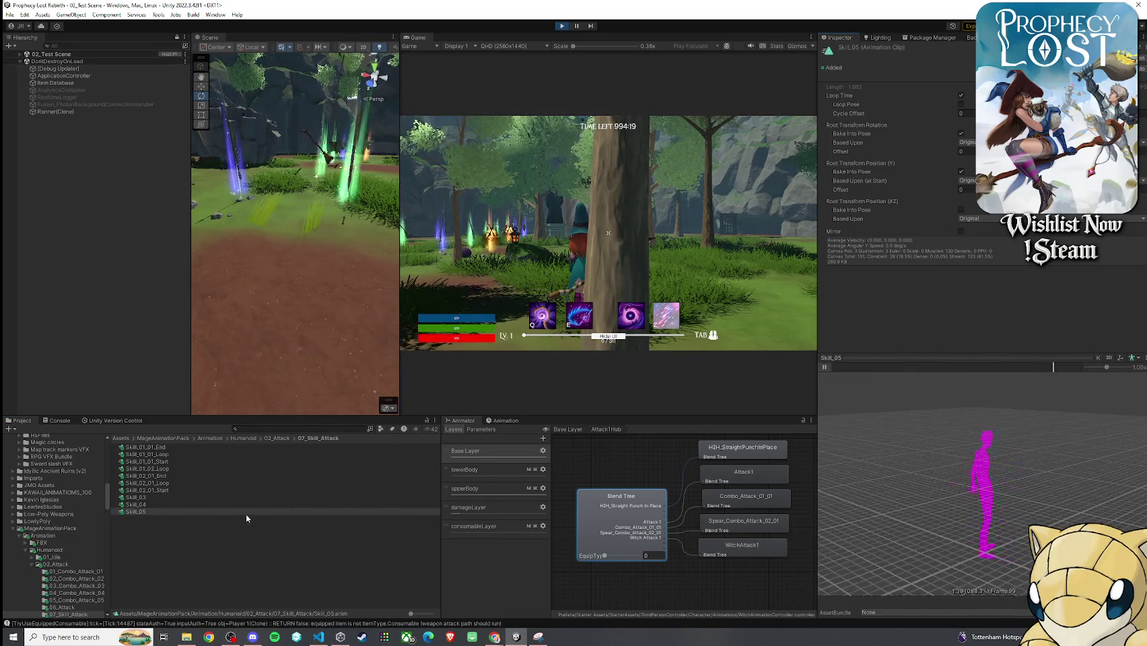
pyautogui.click(282, 505)
pyautogui.click(824, 368)
pyautogui.click(824, 367)
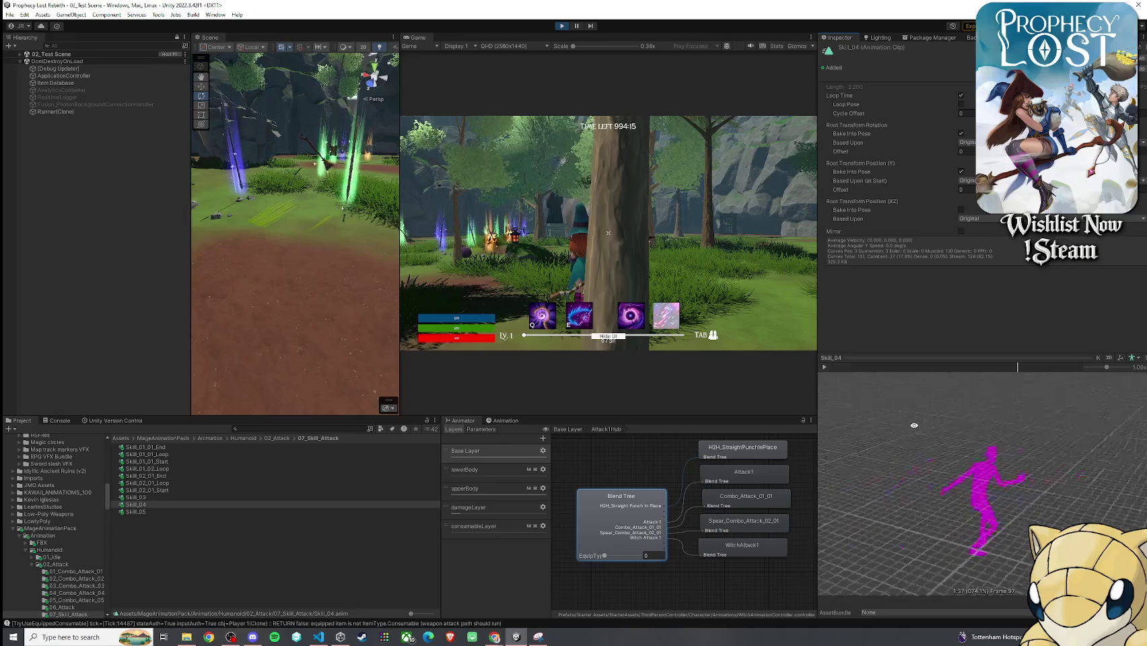
pyautogui.click(176, 461)
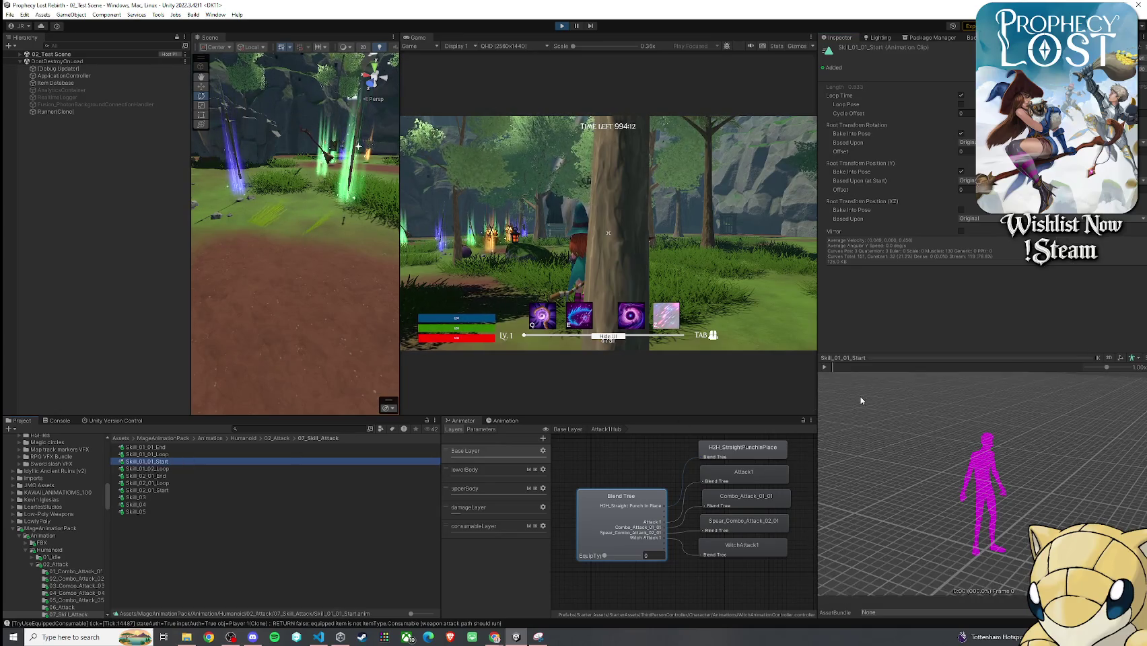
pyautogui.click(824, 367)
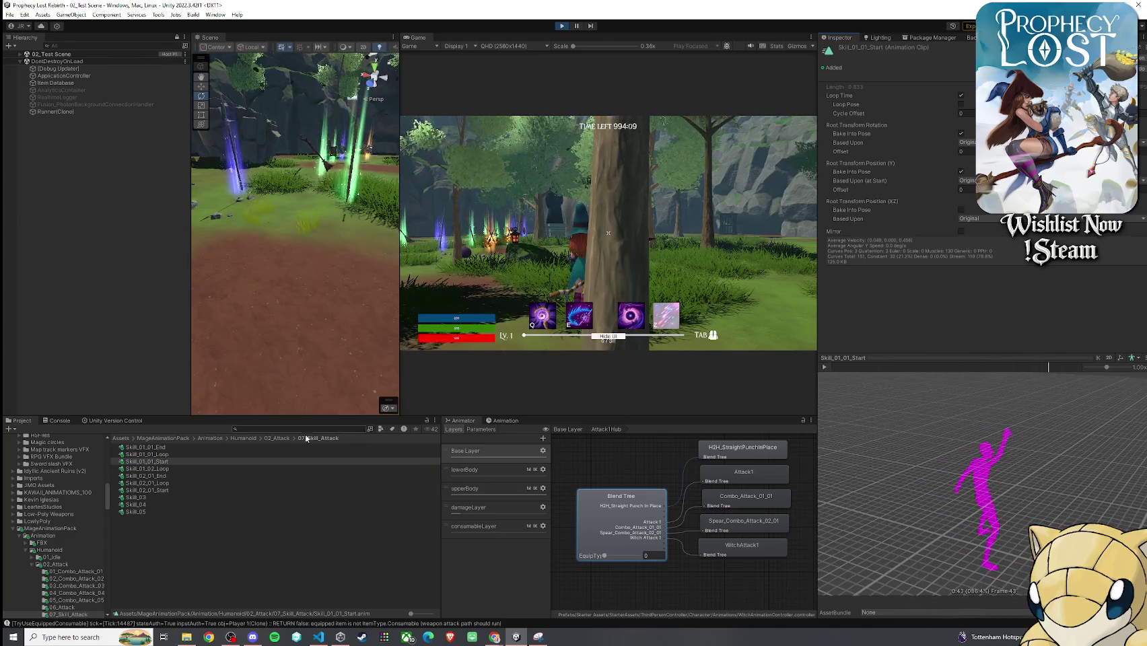
pyautogui.click(278, 439)
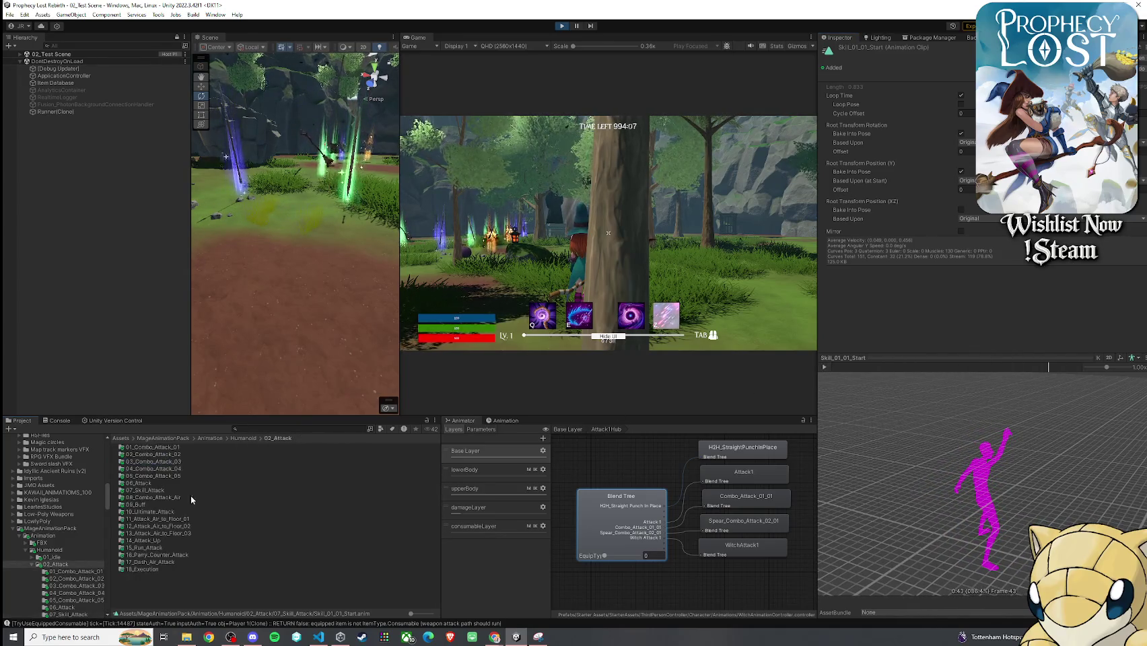
# - Play and stop the Attack_01_01 clip from 06_Attack, then go up to the Humanoid folder
pyautogui.doubleClick(157, 484)
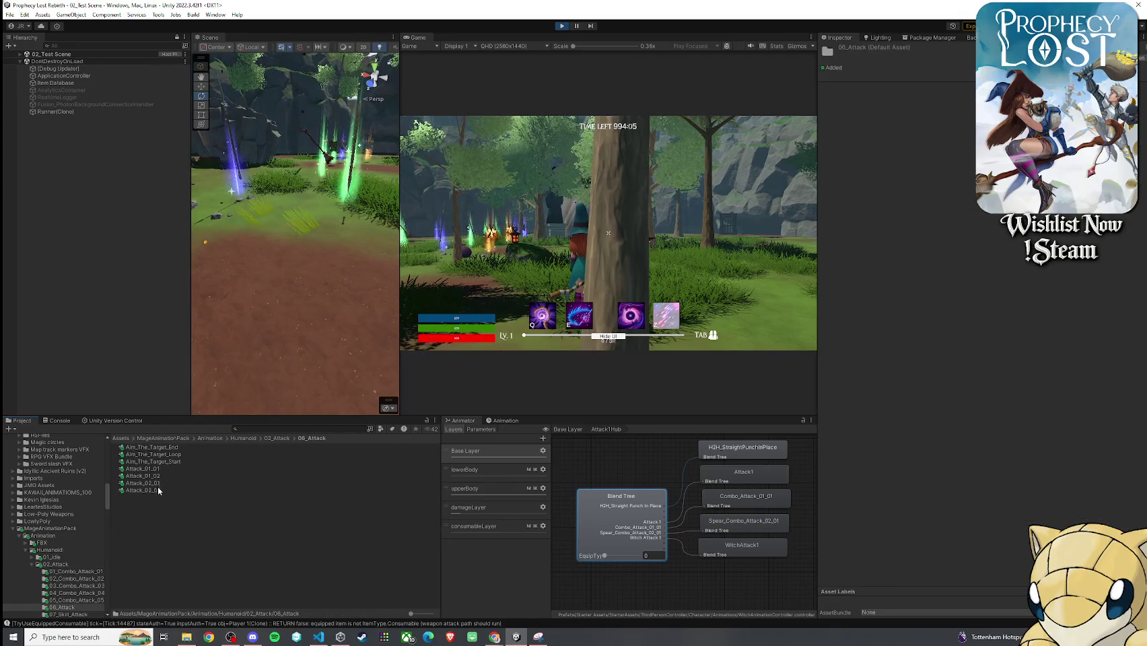
pyautogui.click(161, 475)
pyautogui.press('Up')
pyautogui.click(826, 369)
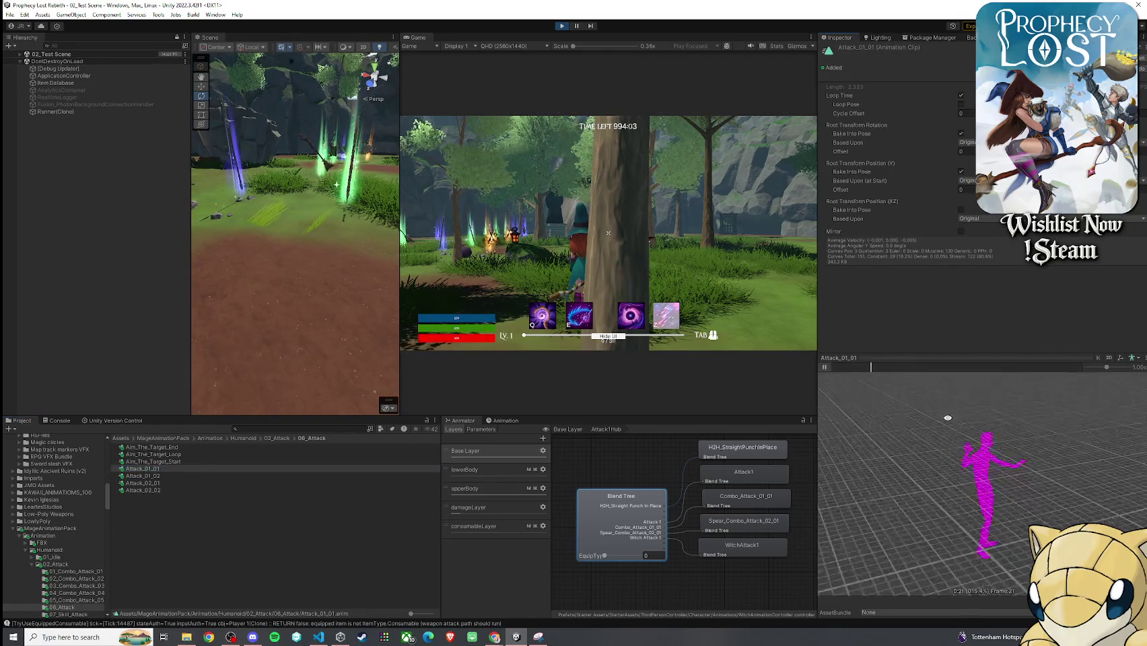
pyautogui.click(826, 368)
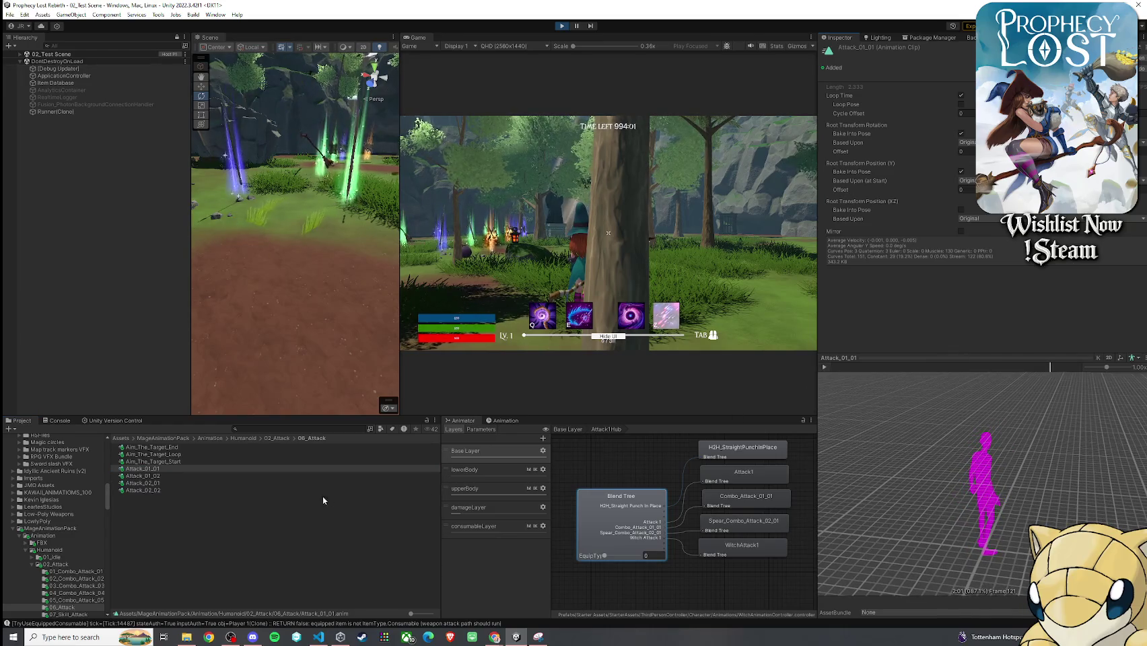
pyautogui.click(241, 439)
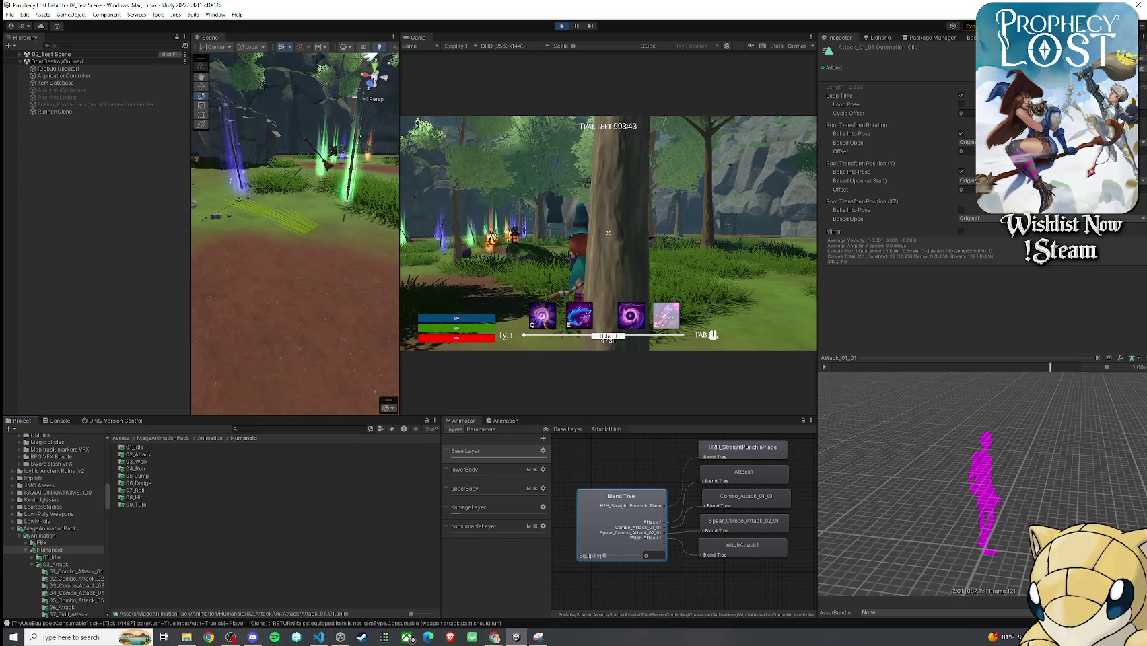
pyautogui.press('super')
pyautogui.press('super')
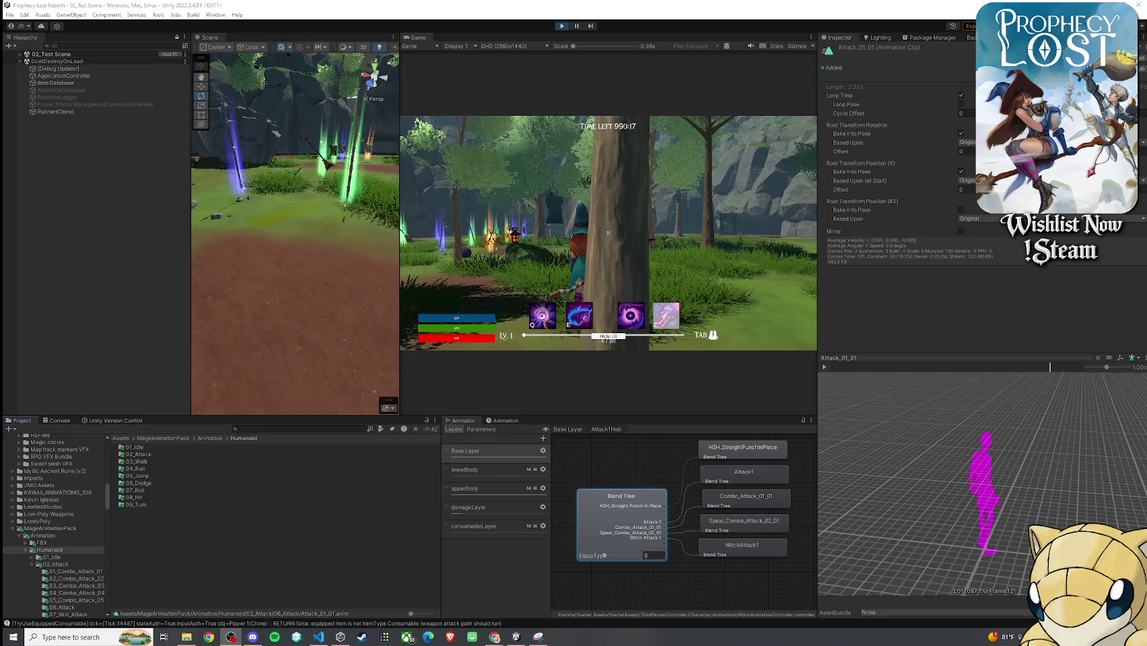
pyautogui.click(466, 329)
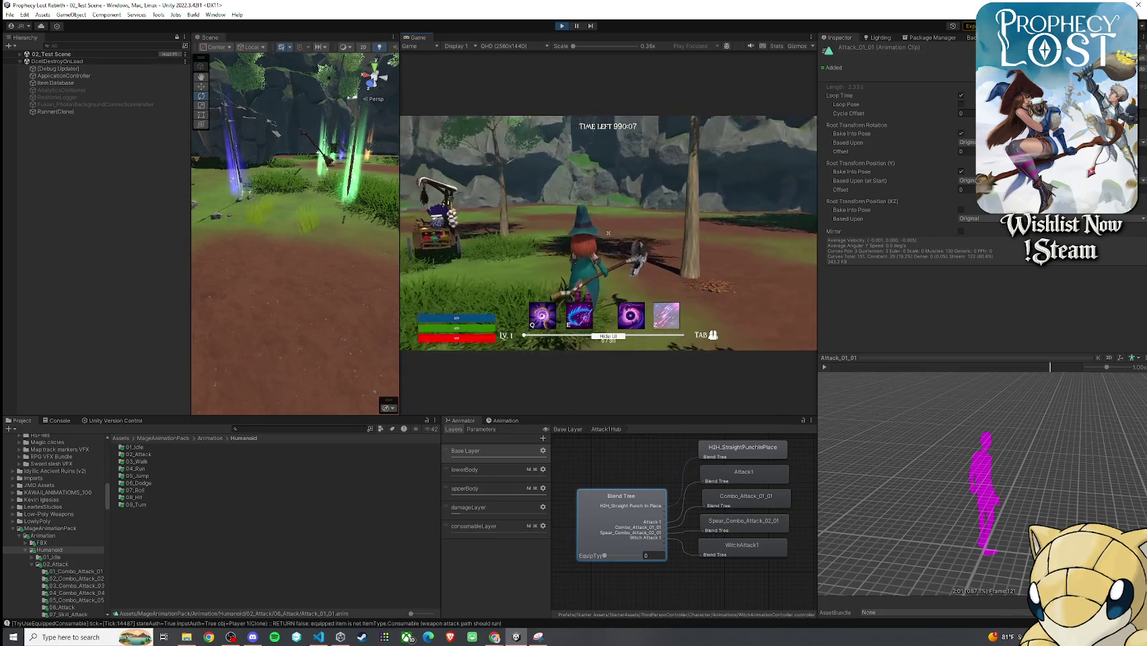
# - Leave game control and browse MageAnimationPack > Animation > Humanoid > 02_Attack into 03_Combo_Attack_03
pyautogui.press('super')
pyautogui.click(350, 543)
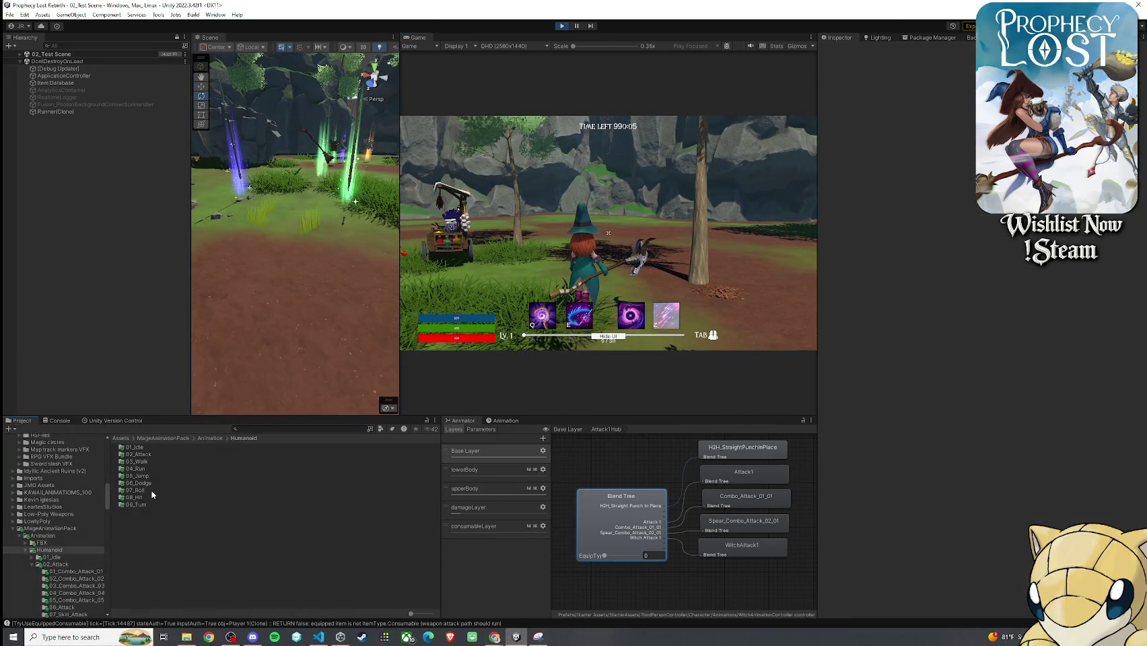
pyautogui.click(165, 438)
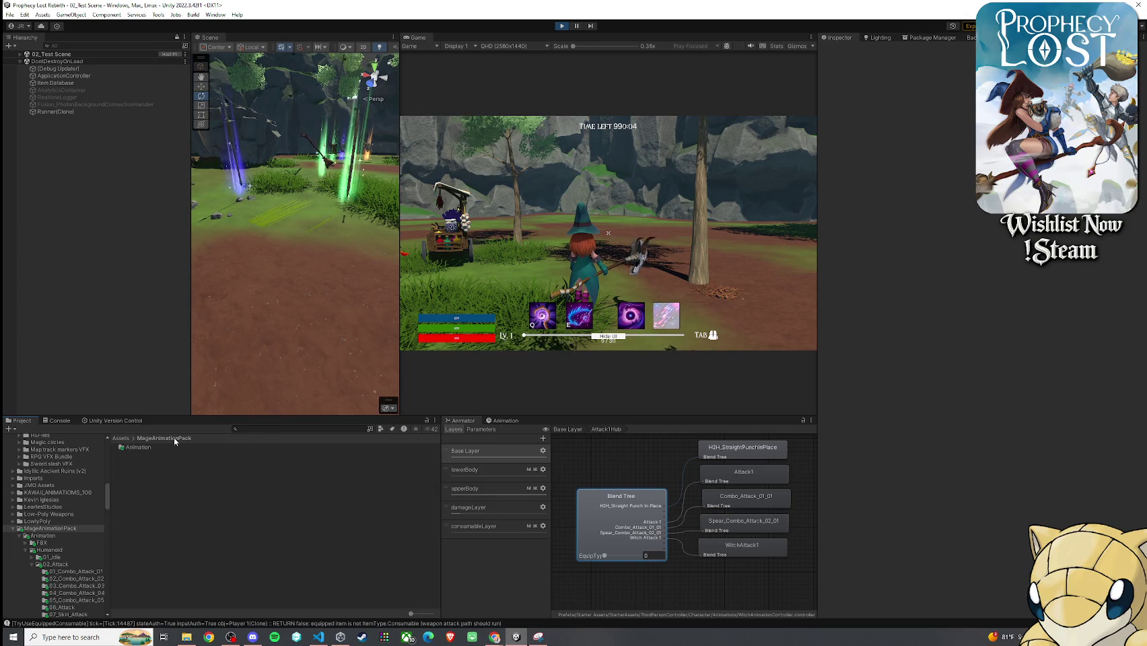
pyautogui.doubleClick(139, 447)
pyautogui.doubleClick(141, 455)
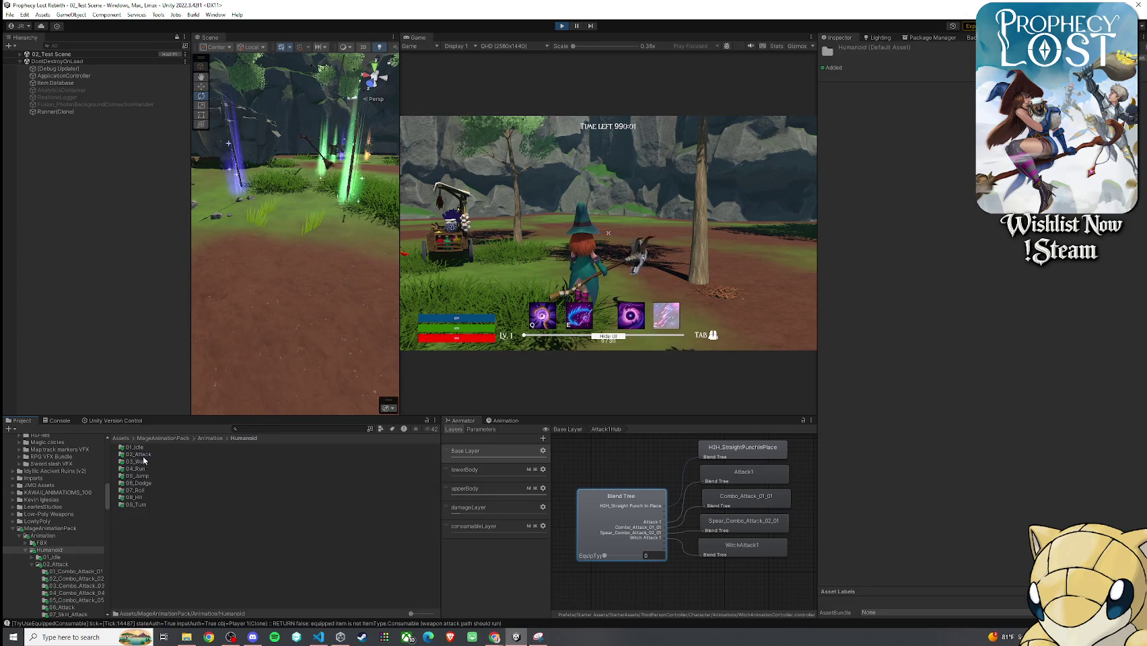
pyautogui.doubleClick(139, 455)
pyautogui.doubleClick(145, 447)
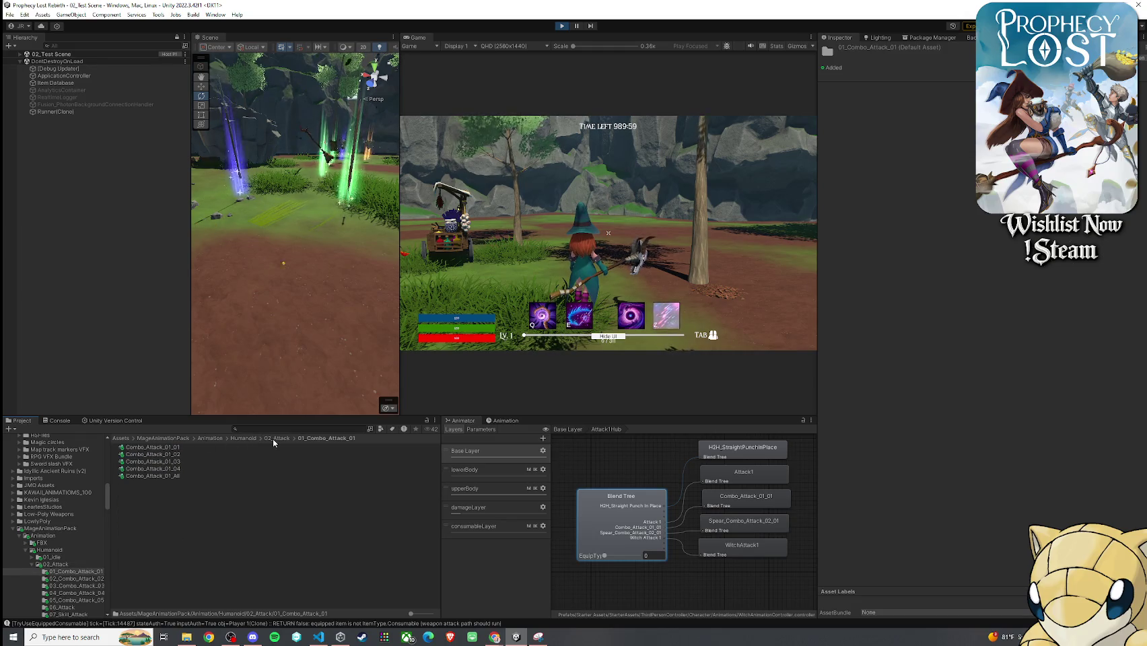
pyautogui.click(272, 438)
pyautogui.doubleClick(183, 461)
# - Inspect Combo_Attack_03_01, then play Combo_Attack_04_01 and 04_02 from 04_Combo_Attack_04
pyautogui.click(171, 447)
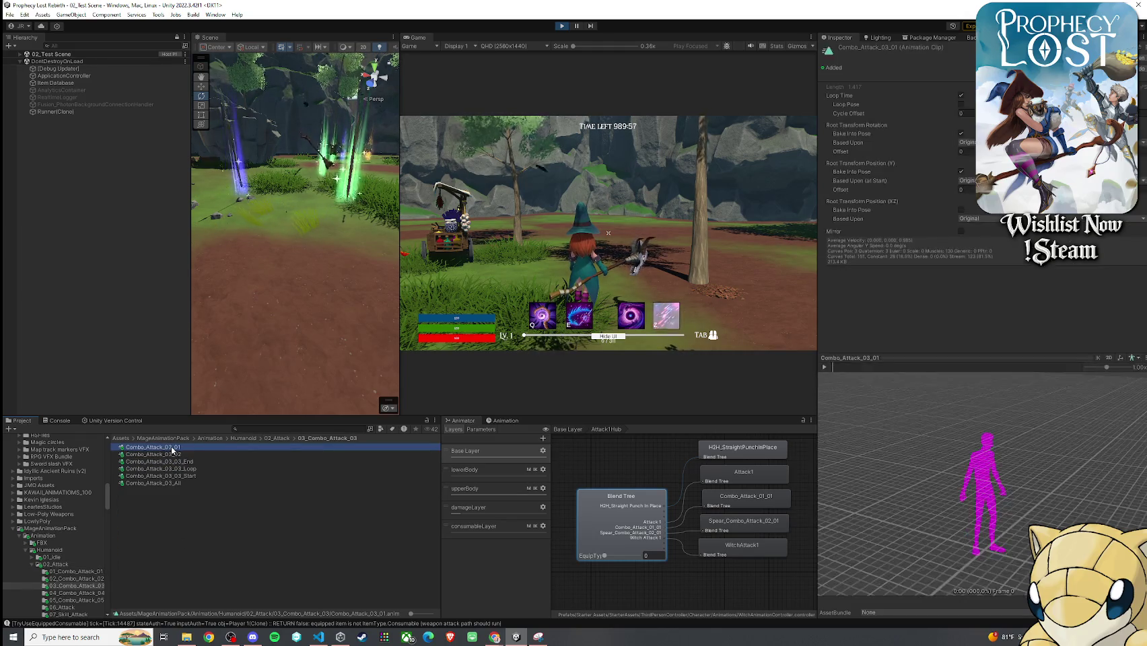
pyautogui.click(277, 438)
pyautogui.doubleClick(190, 469)
pyautogui.click(153, 447)
pyautogui.click(826, 368)
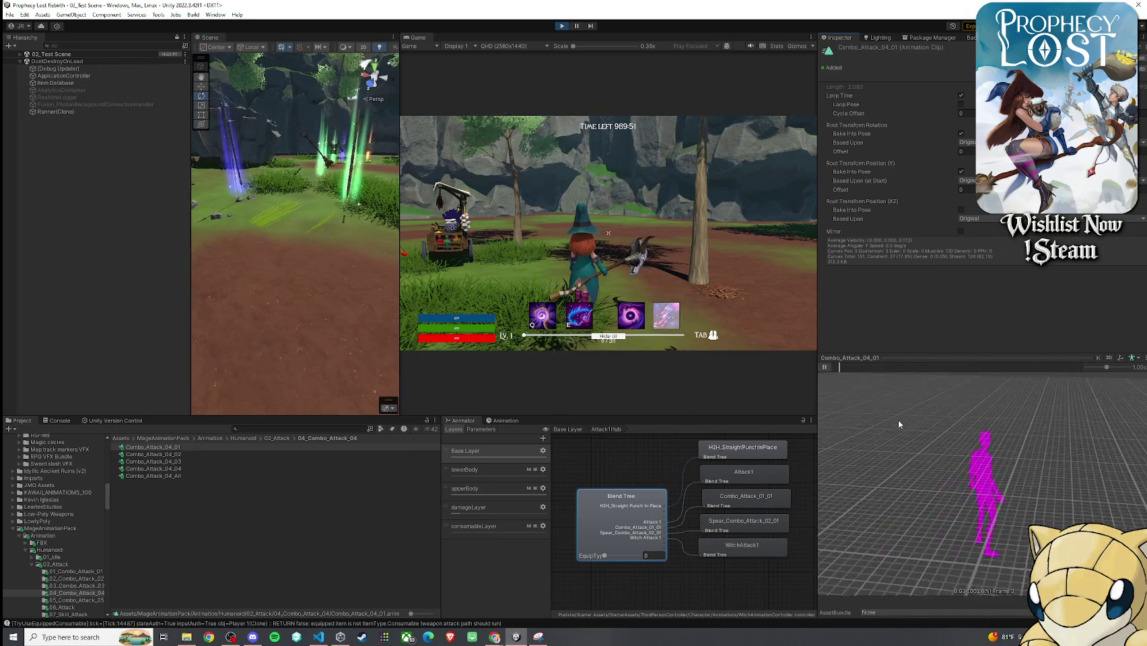
pyautogui.click(825, 367)
pyautogui.click(225, 454)
pyautogui.click(824, 367)
pyautogui.moveTo(906, 415)
pyautogui.mouseDown()
pyautogui.moveTo(839, 396)
pyautogui.moveTo(947, 418)
pyautogui.moveTo(876, 396)
pyautogui.mouseUp()
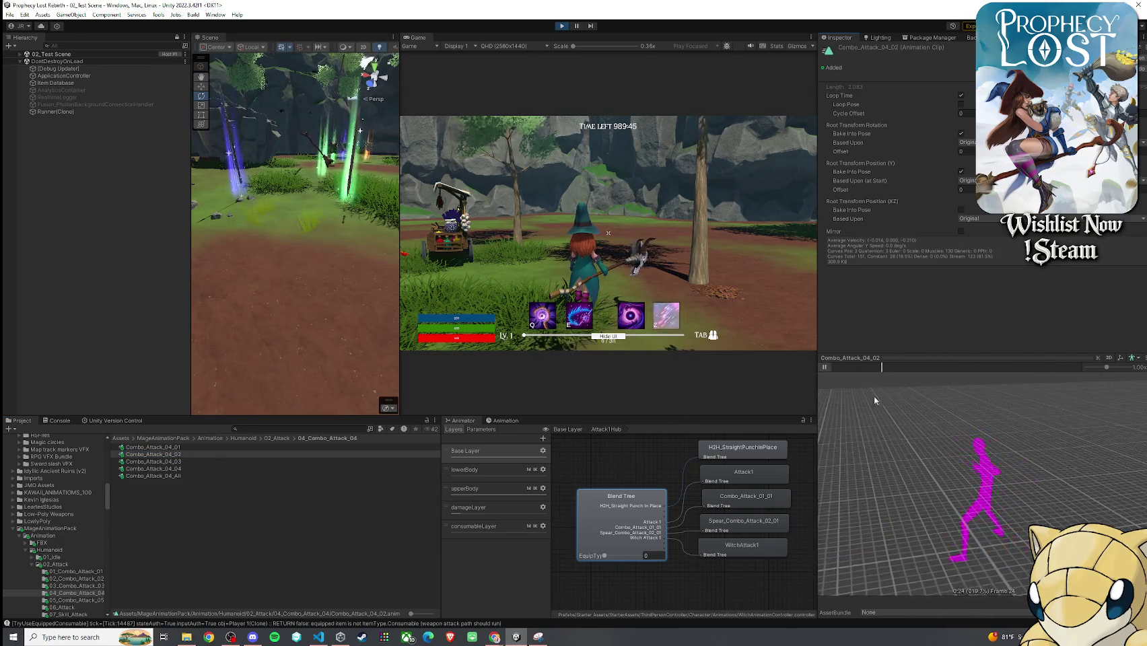
pyautogui.click(824, 367)
pyautogui.click(832, 369)
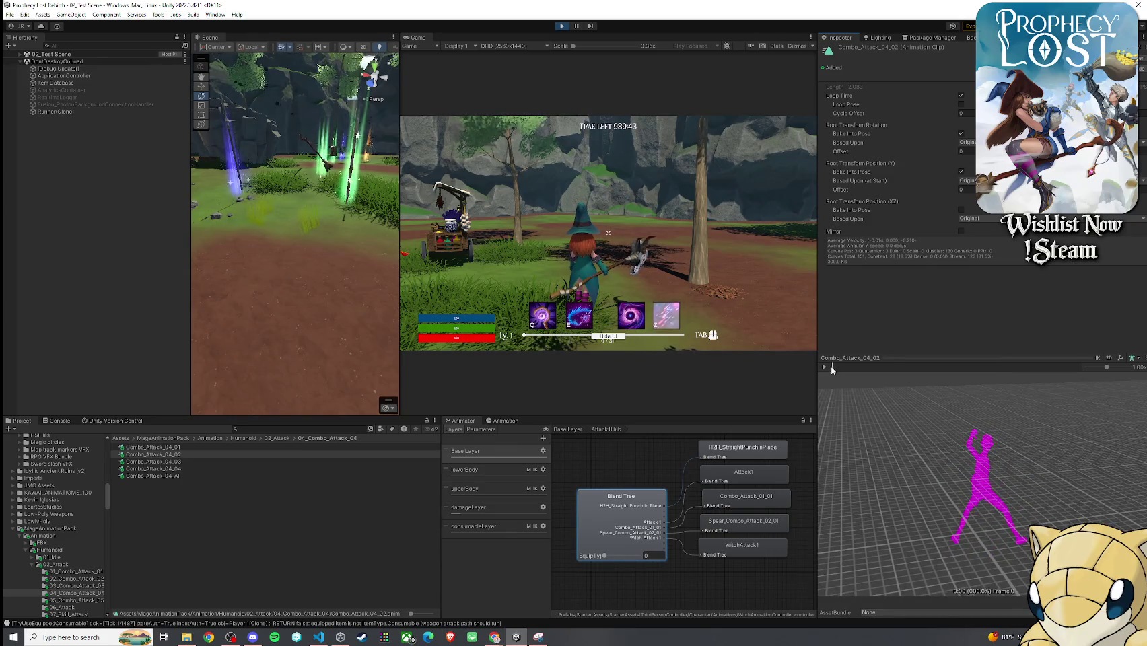
pyautogui.click(282, 439)
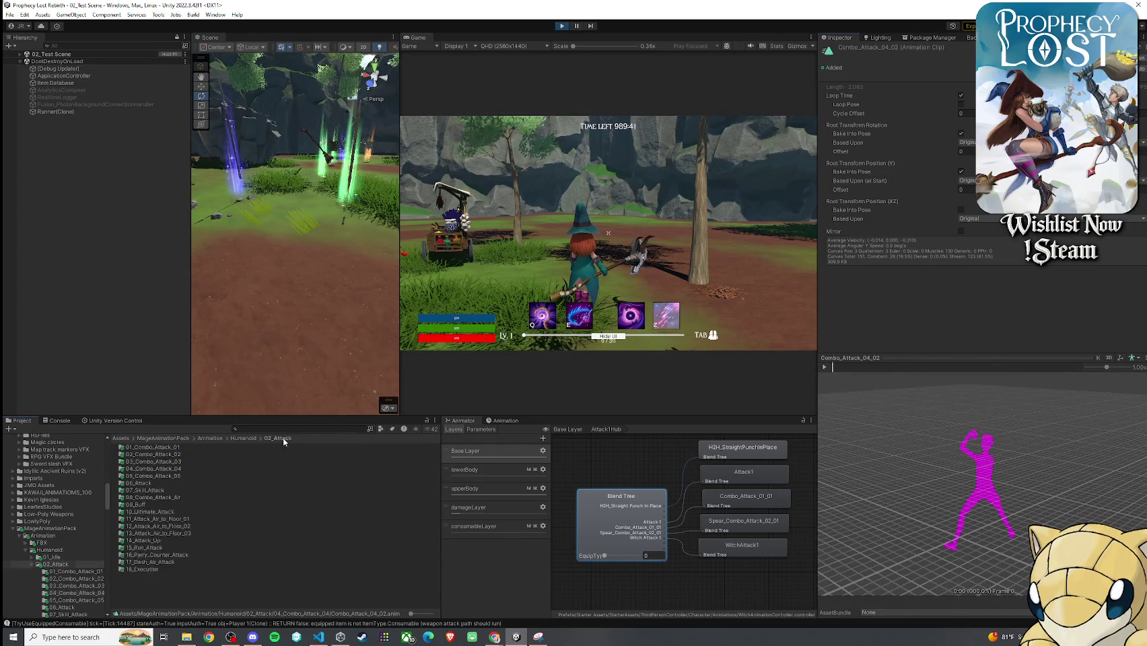
# - Open 05_Combo_Attack_05 and play clips 05_01, 05_02, 05_04 and 05_03_Start
pyautogui.doubleClick(174, 476)
pyautogui.click(161, 447)
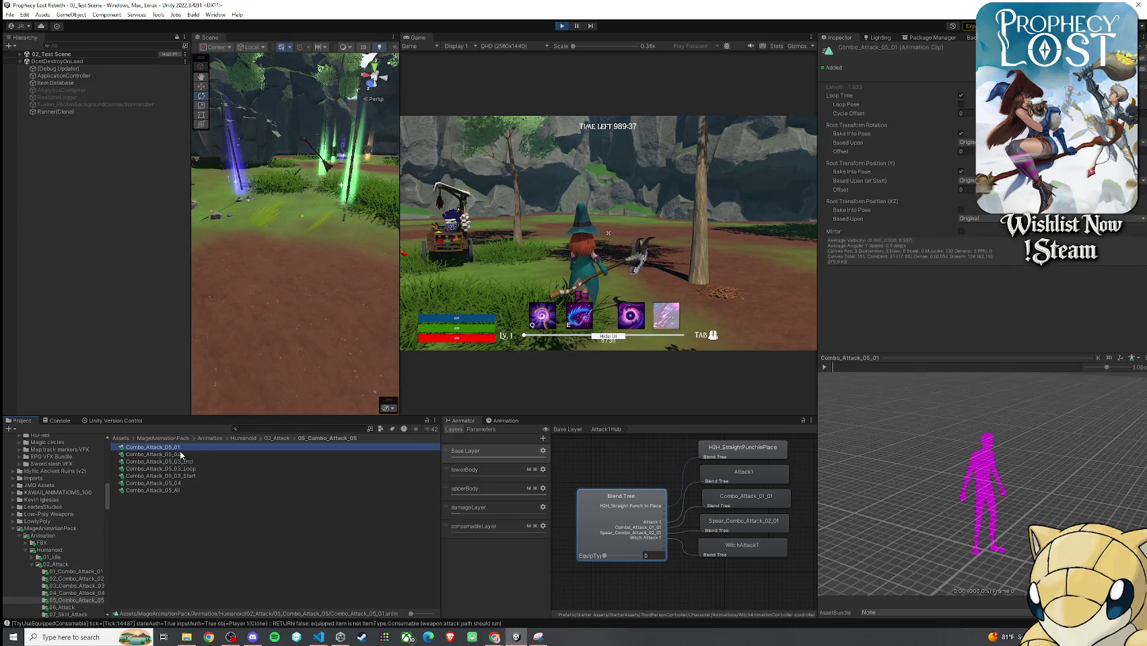
pyautogui.click(824, 367)
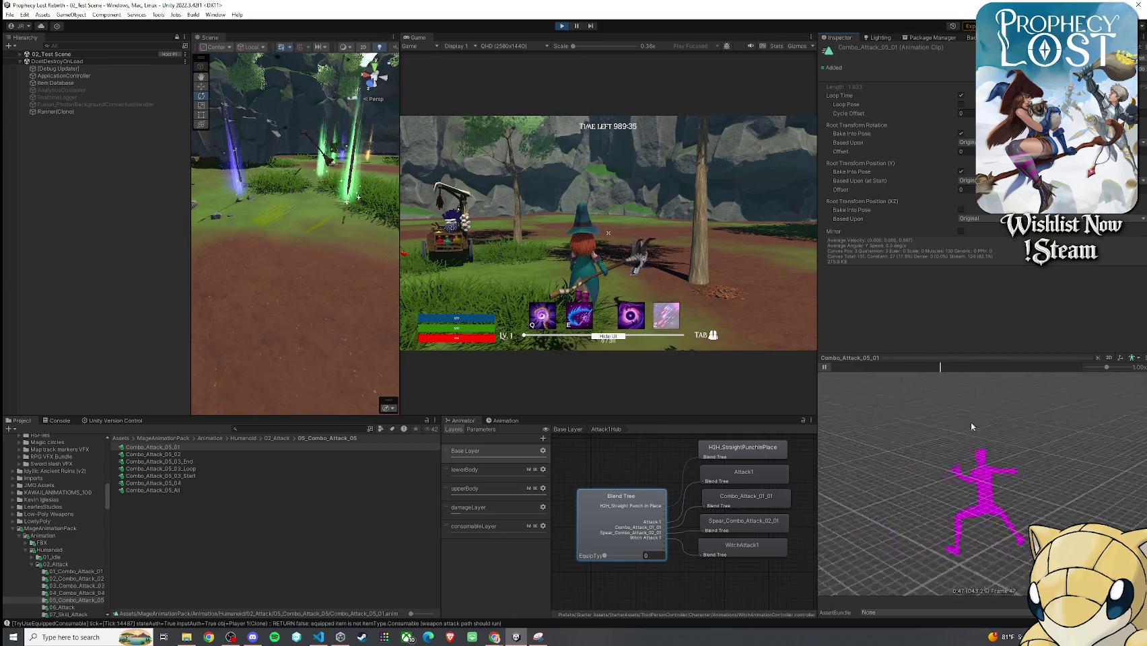
pyautogui.click(824, 367)
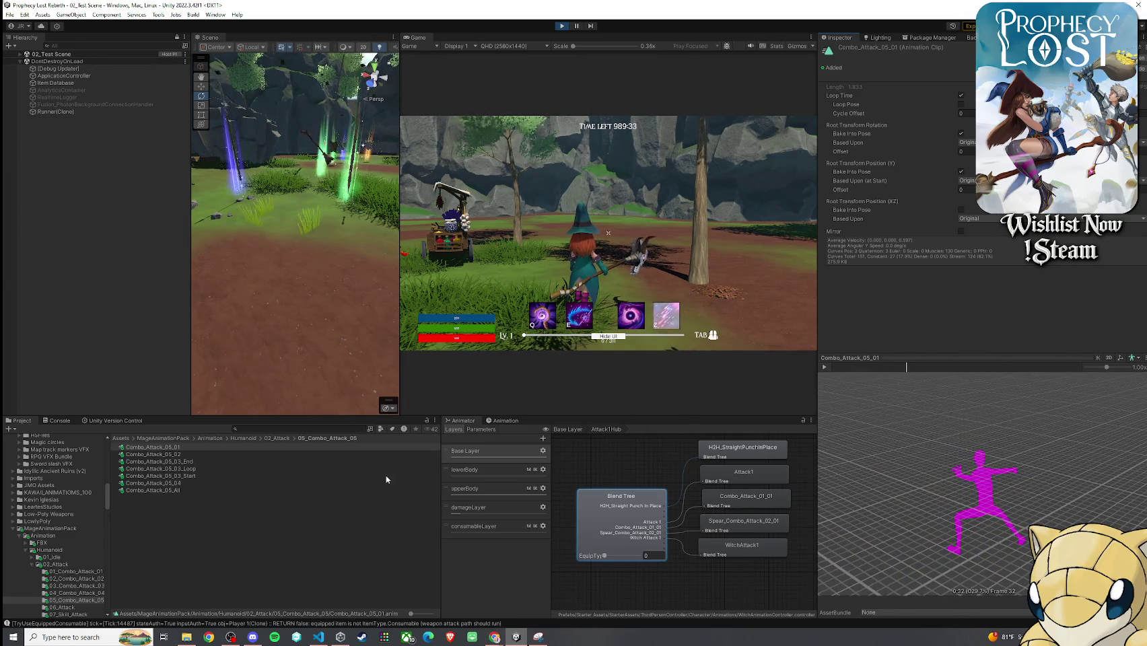
pyautogui.click(210, 457)
pyautogui.click(824, 367)
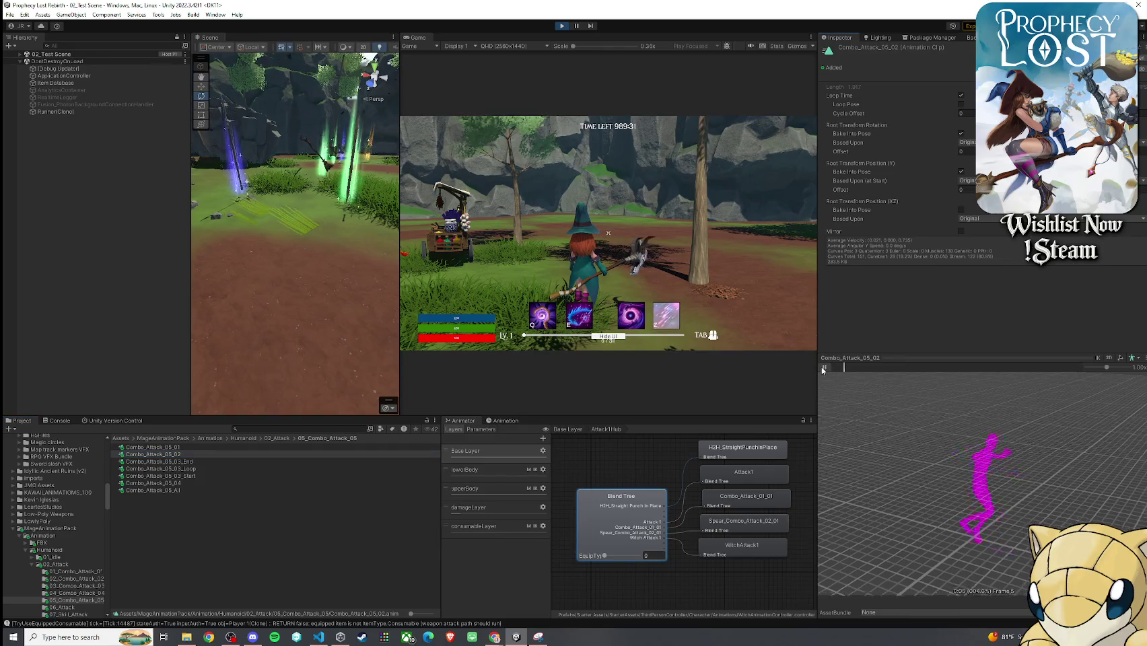
pyautogui.click(823, 369)
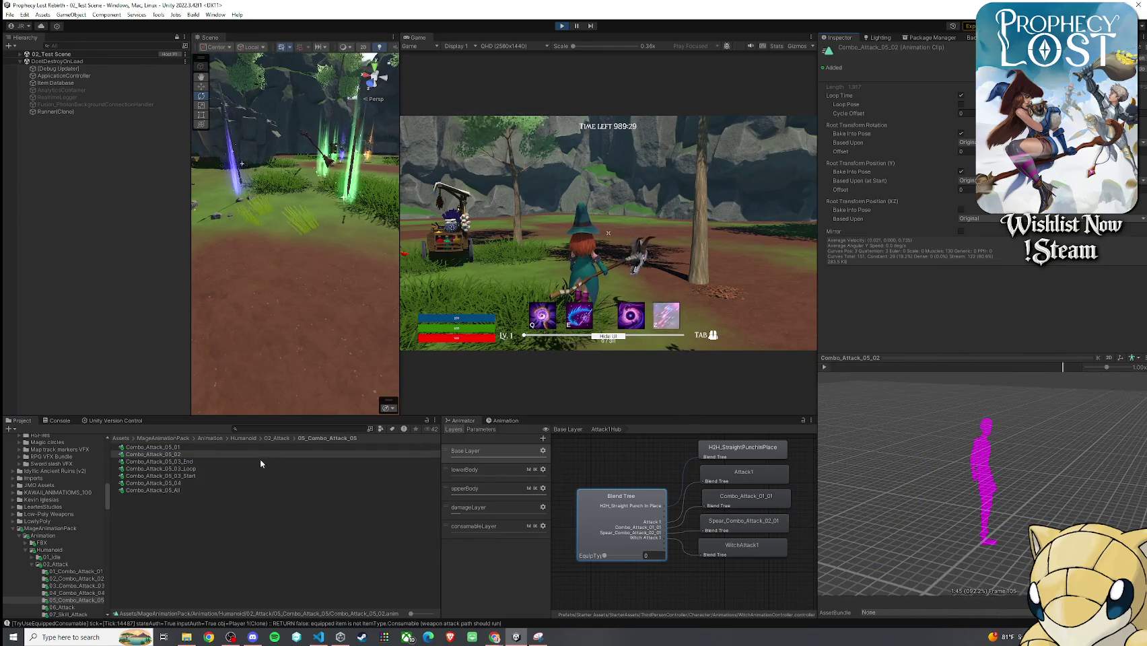
pyautogui.click(162, 483)
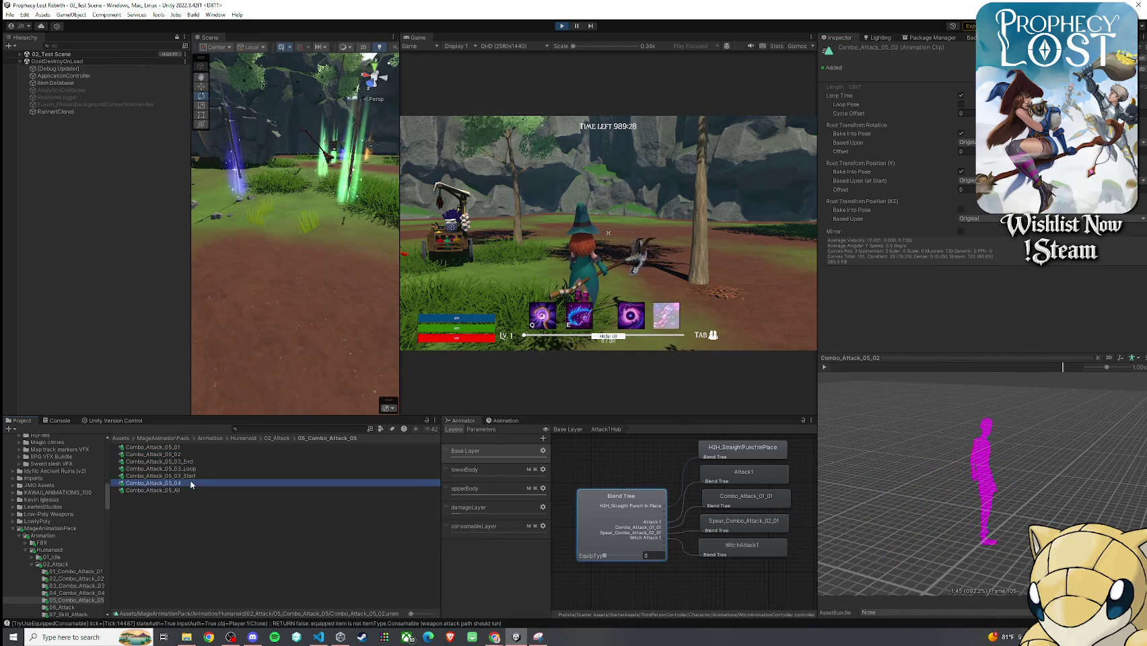
pyautogui.click(825, 367)
pyautogui.click(826, 366)
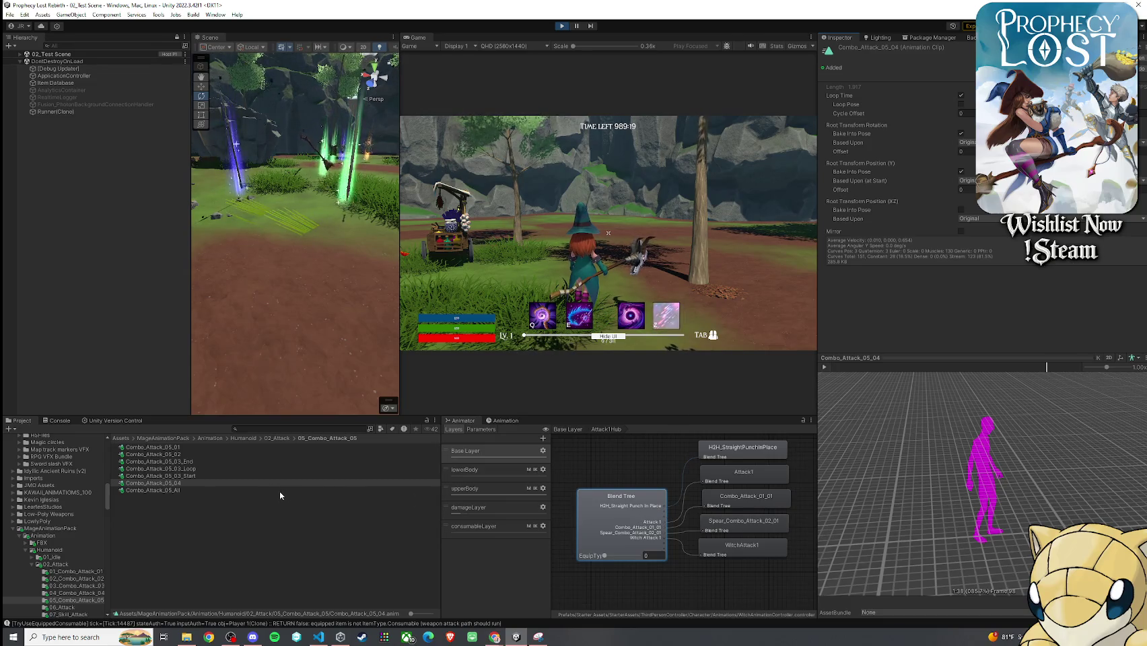
pyautogui.click(191, 476)
pyautogui.click(824, 367)
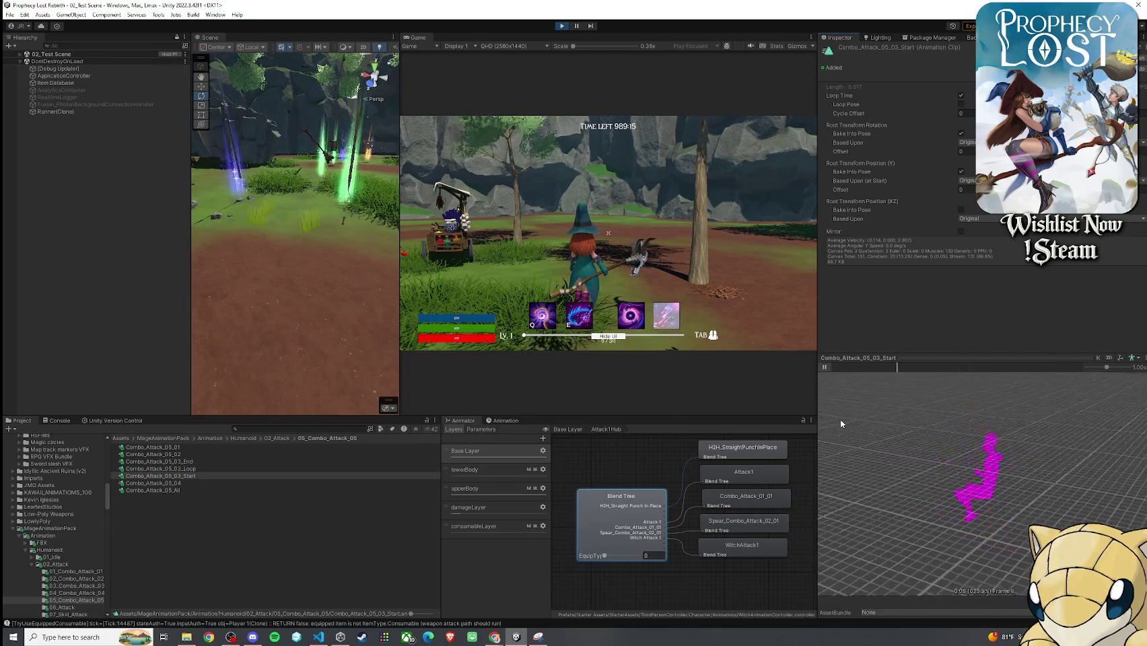
pyautogui.click(824, 367)
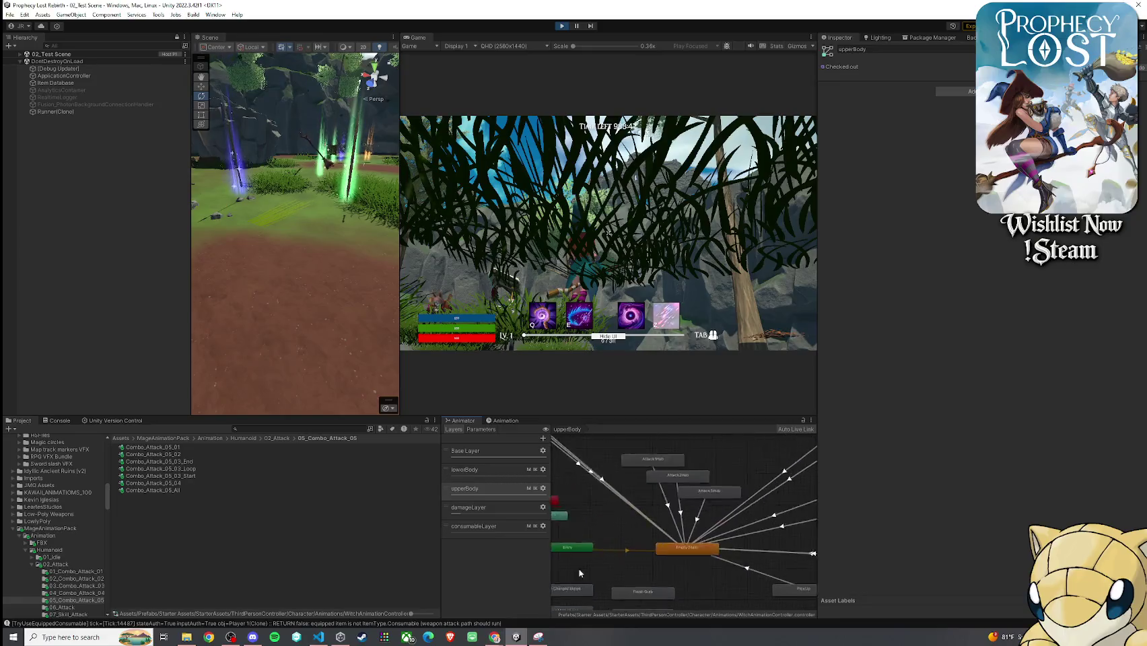
# - Drop Combo_Attack_05_01 into an empty Attack1Hub motion slot, then reopen the tree to inspect slot two
pyautogui.doubleClick(641, 476)
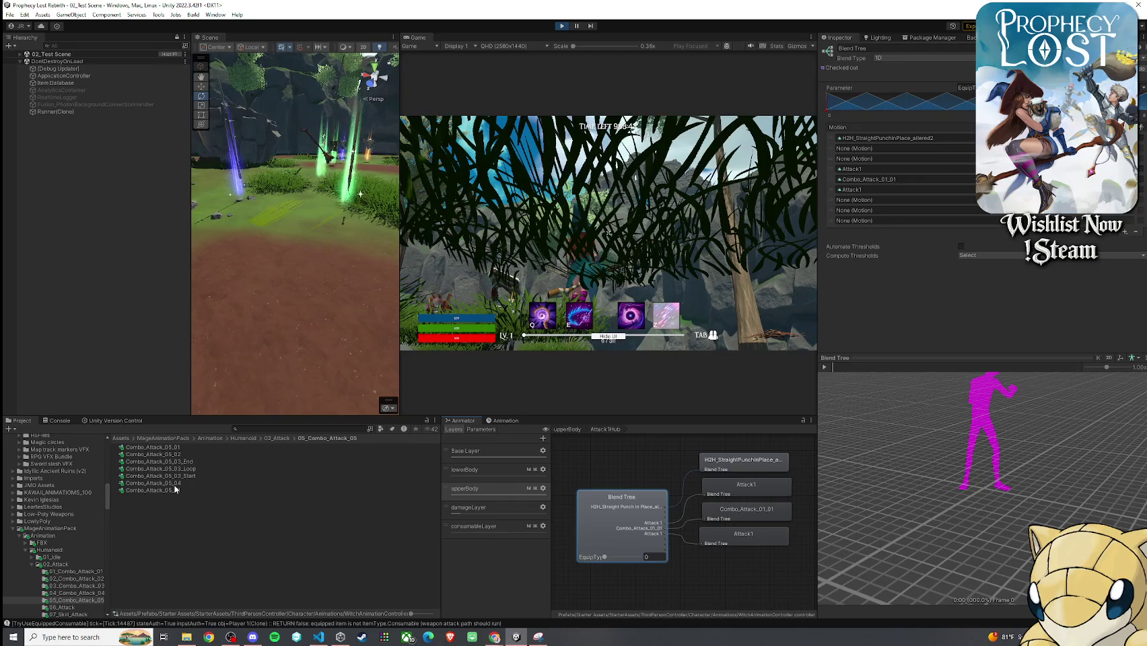
pyautogui.moveTo(175, 490)
pyautogui.mouseDown()
pyautogui.moveTo(169, 451)
pyautogui.moveTo(946, 159)
pyautogui.moveTo(904, 202)
pyautogui.mouseUp()
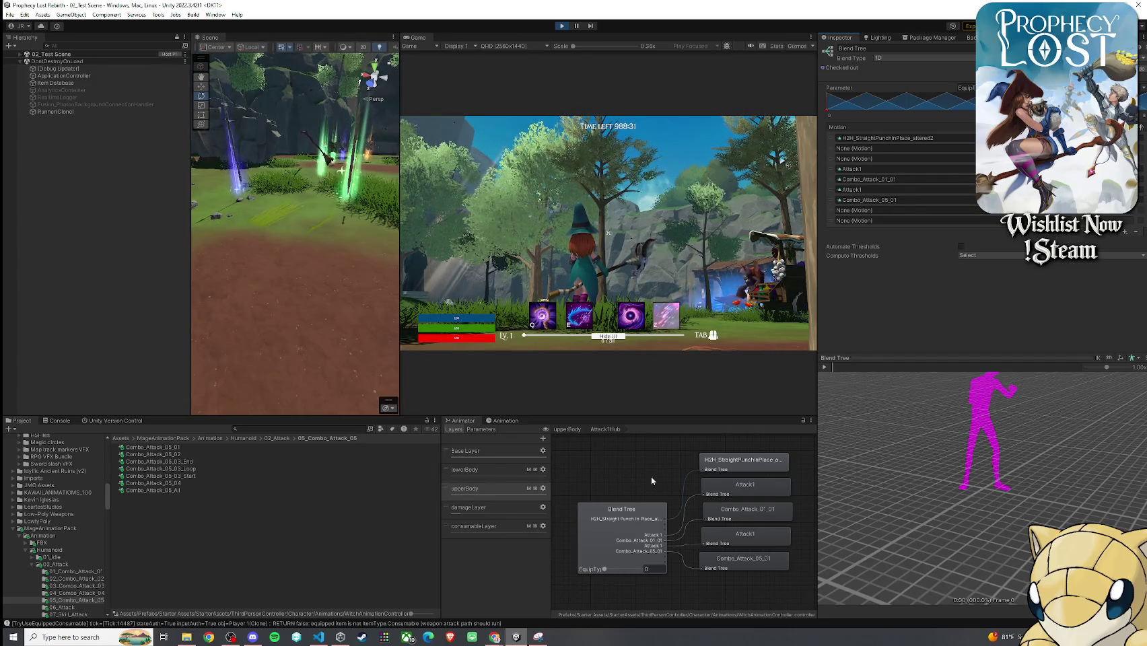
pyautogui.click(570, 433)
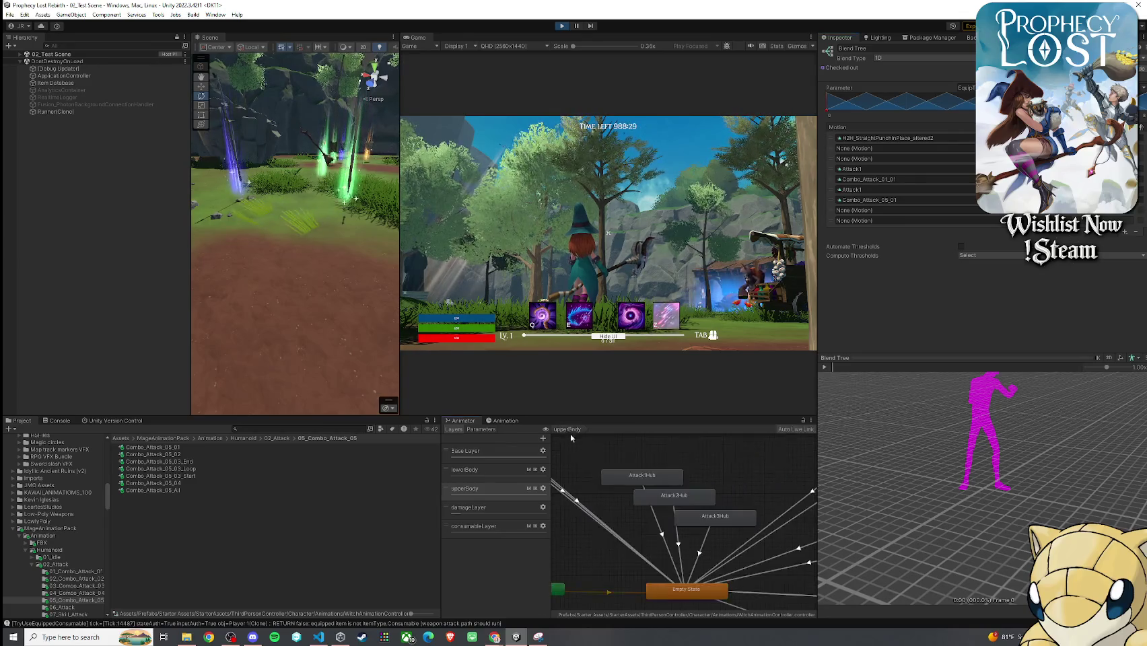
pyautogui.click(664, 496)
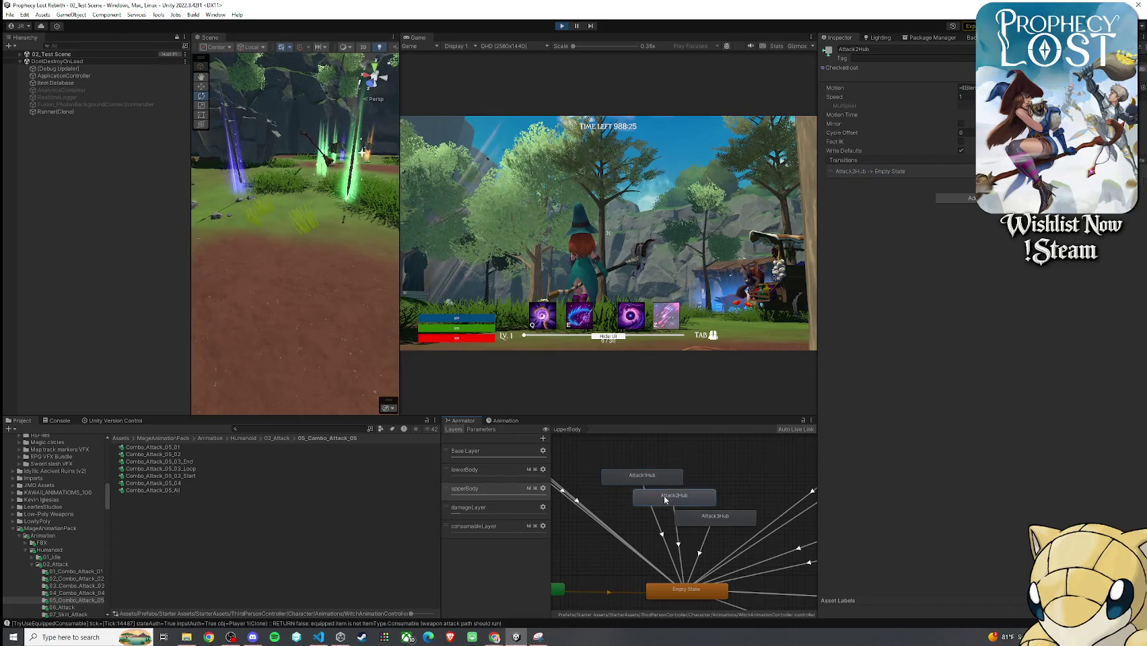
pyautogui.click(653, 476)
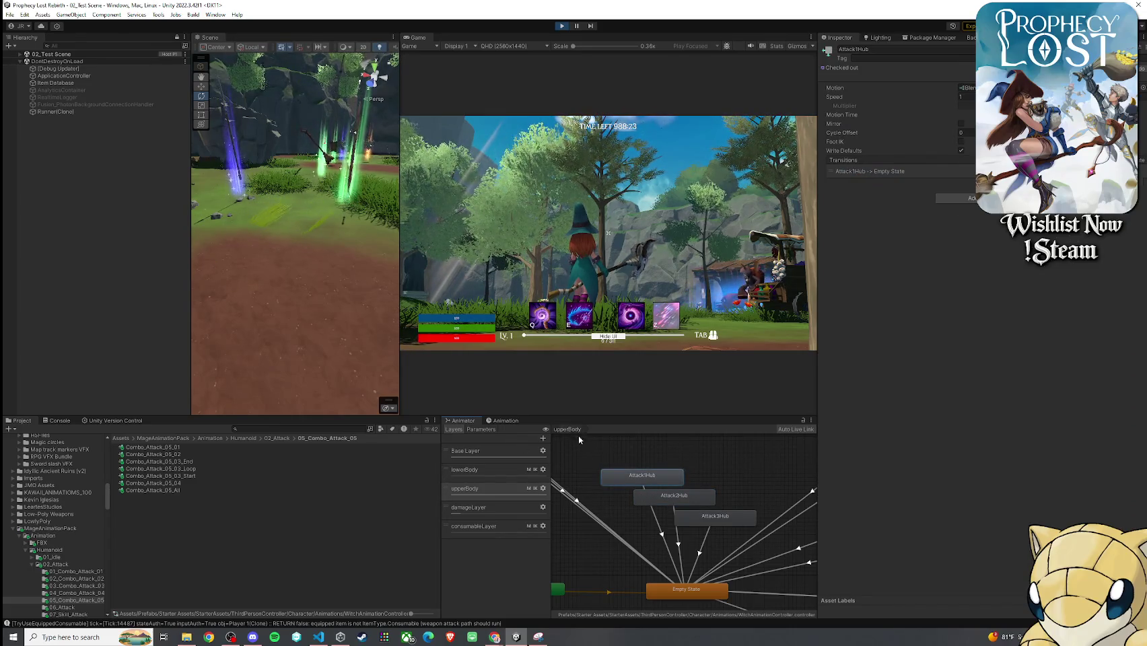
pyautogui.doubleClick(643, 478)
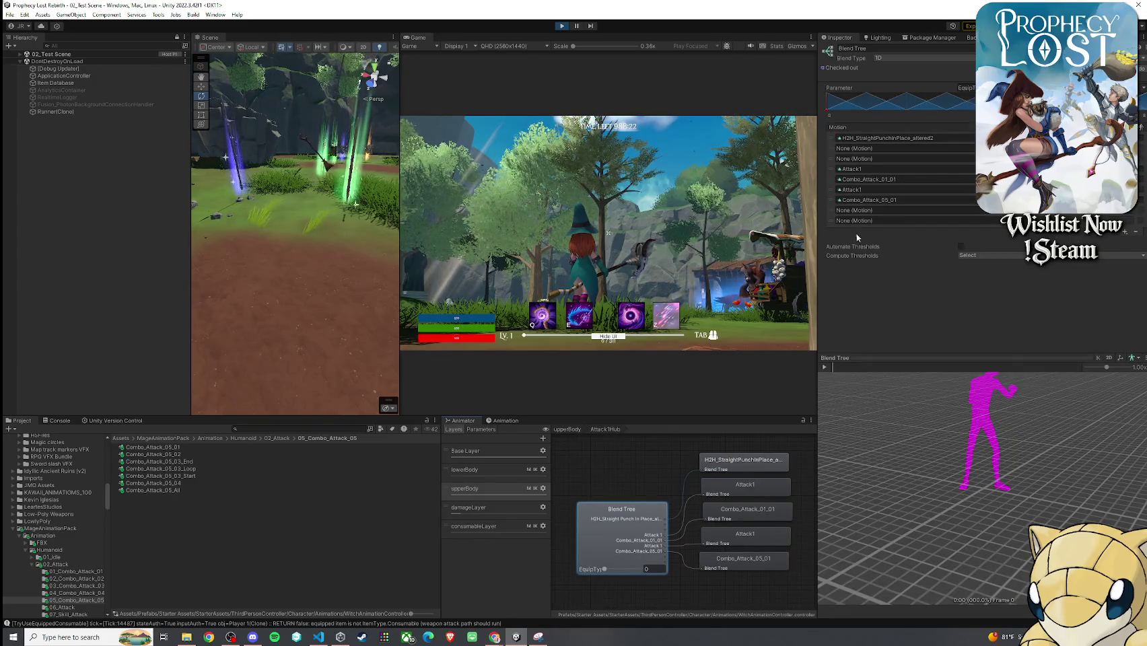
pyautogui.click(869, 189)
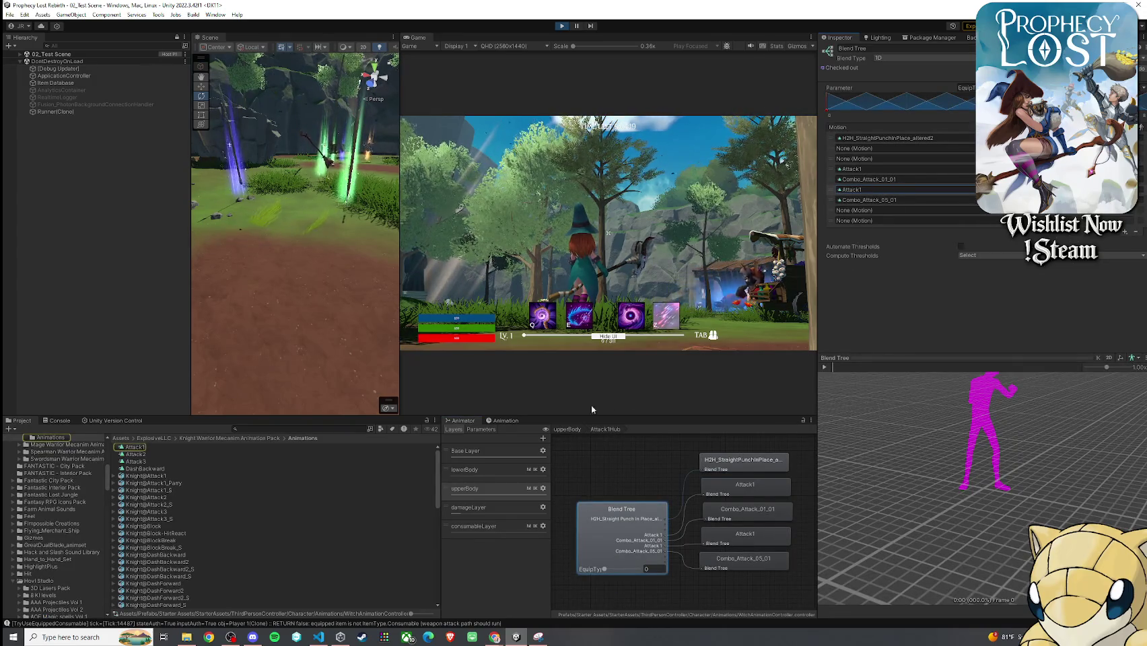
# - Inspect the Knight's Attack1 clip and search 'Attack1' in the motion picker without choosing
pyautogui.click(259, 447)
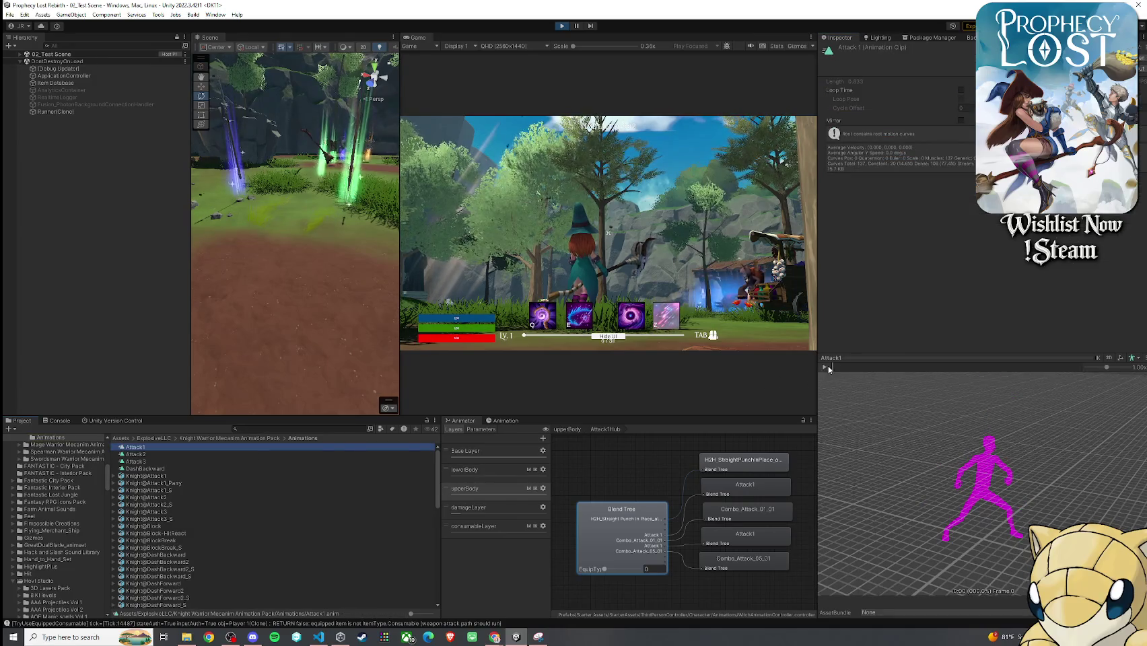
pyautogui.click(614, 520)
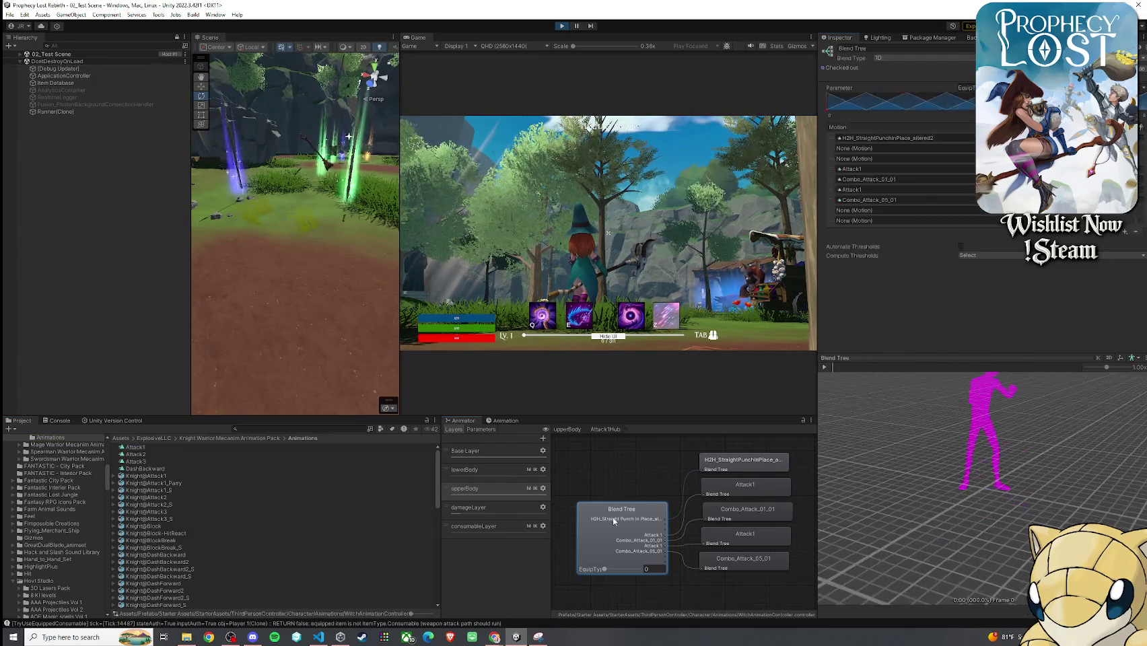
pyautogui.click(1046, 200)
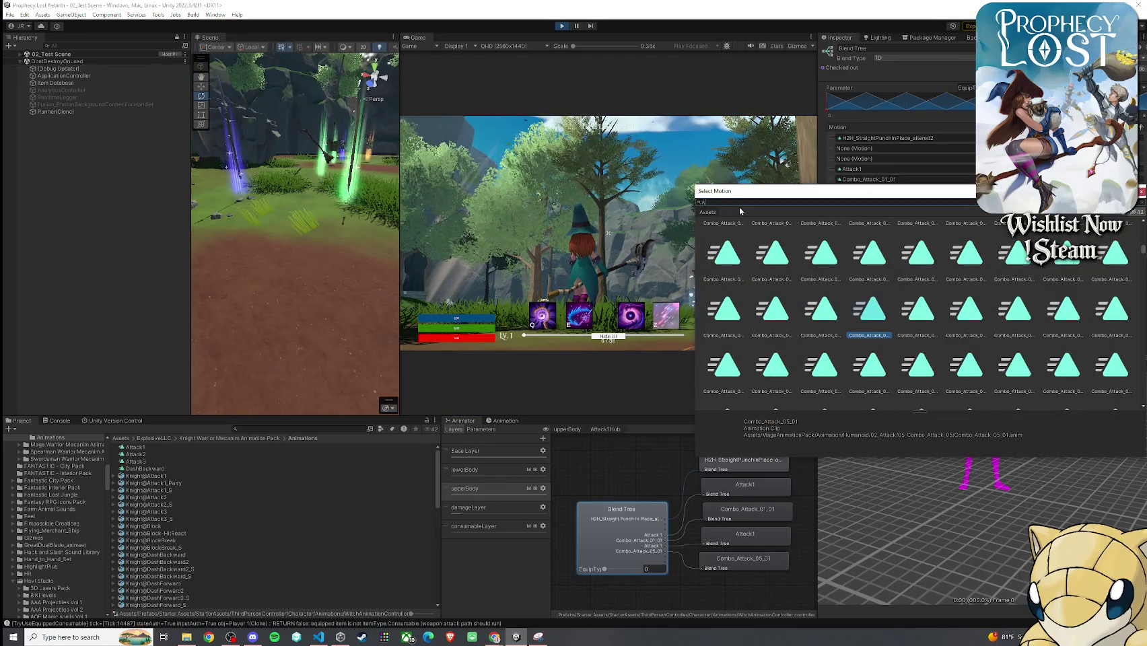
pyautogui.write('ttack1')
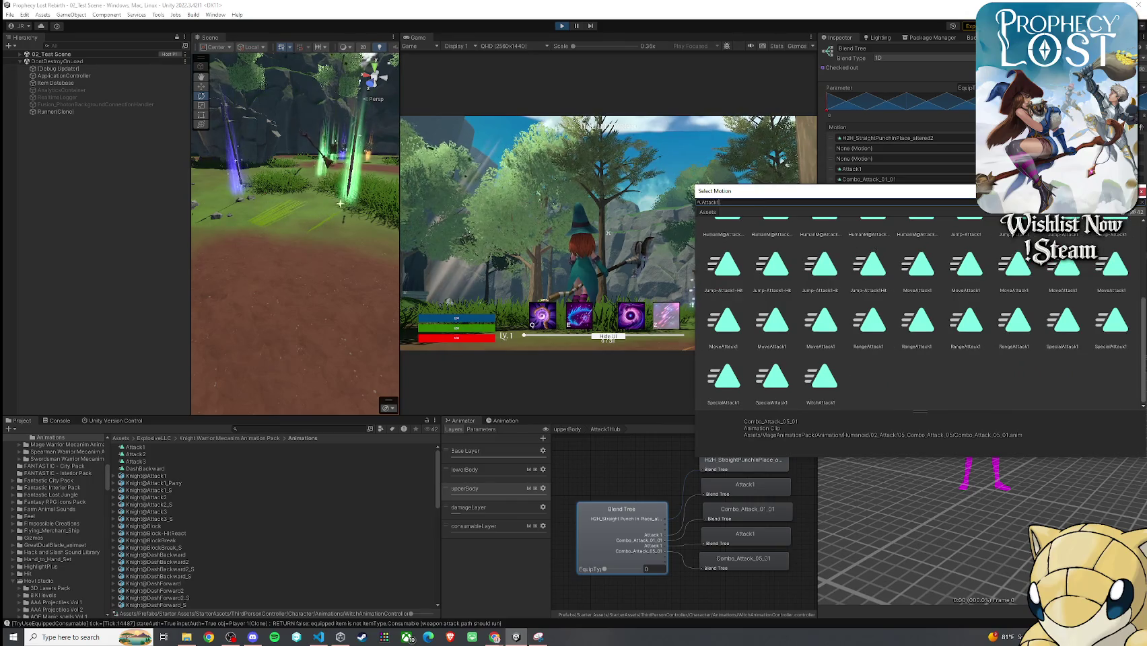
pyautogui.press('Escape')
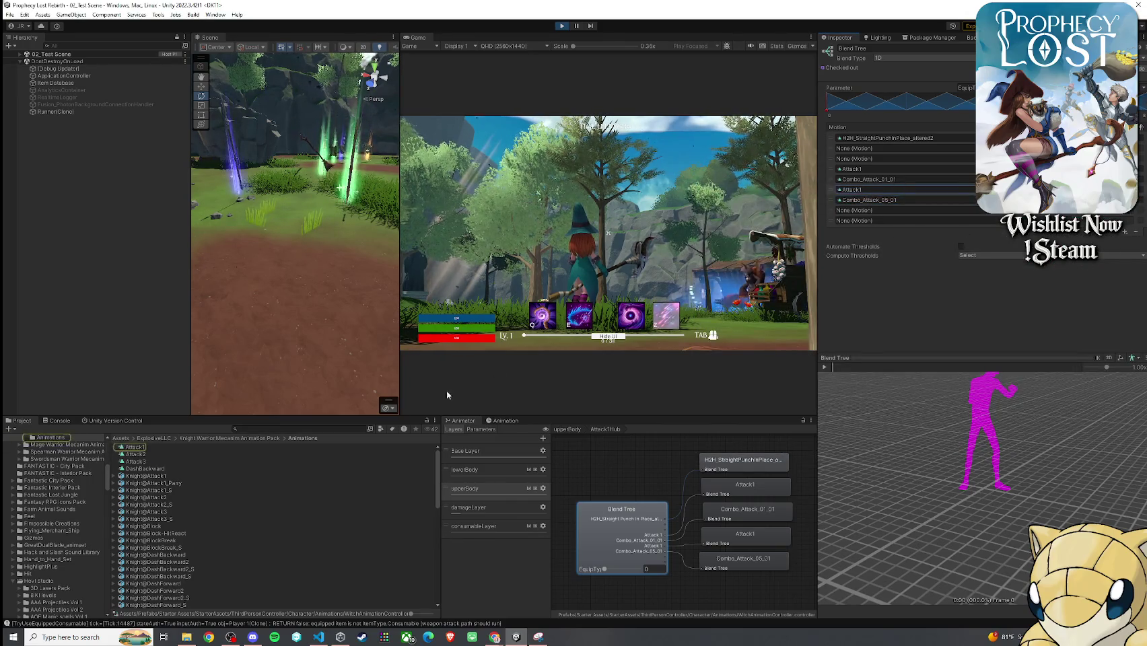
# - Drop Attack1 over the Combo_Attack_05_01 slot, then undo the replacement
pyautogui.click(867, 211)
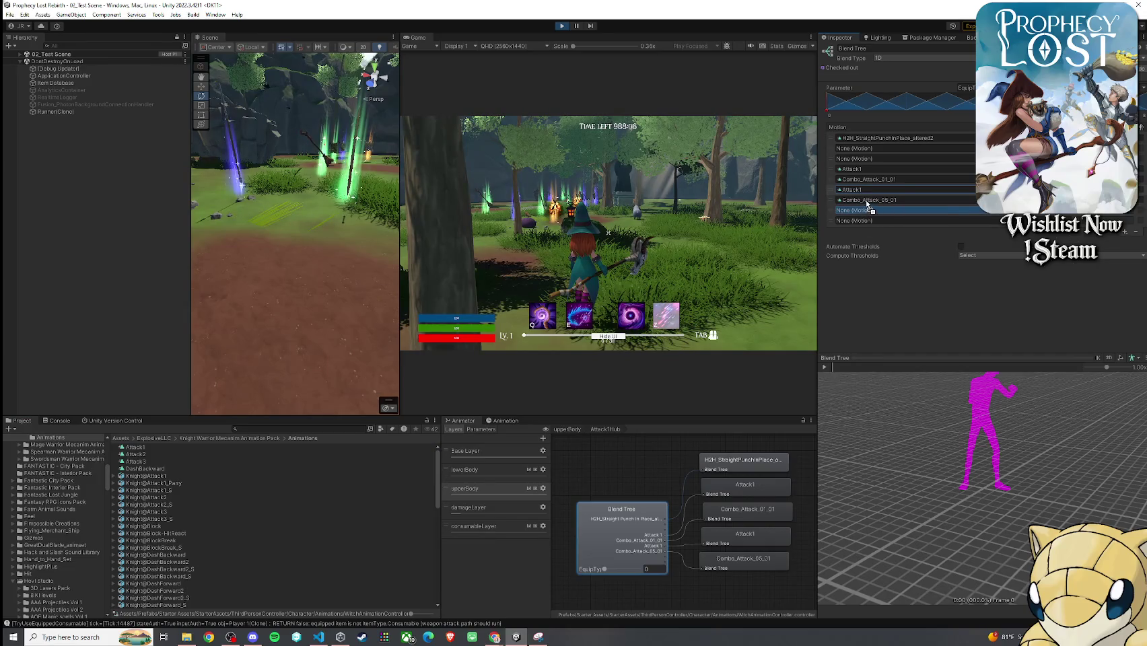
pyautogui.click(872, 201)
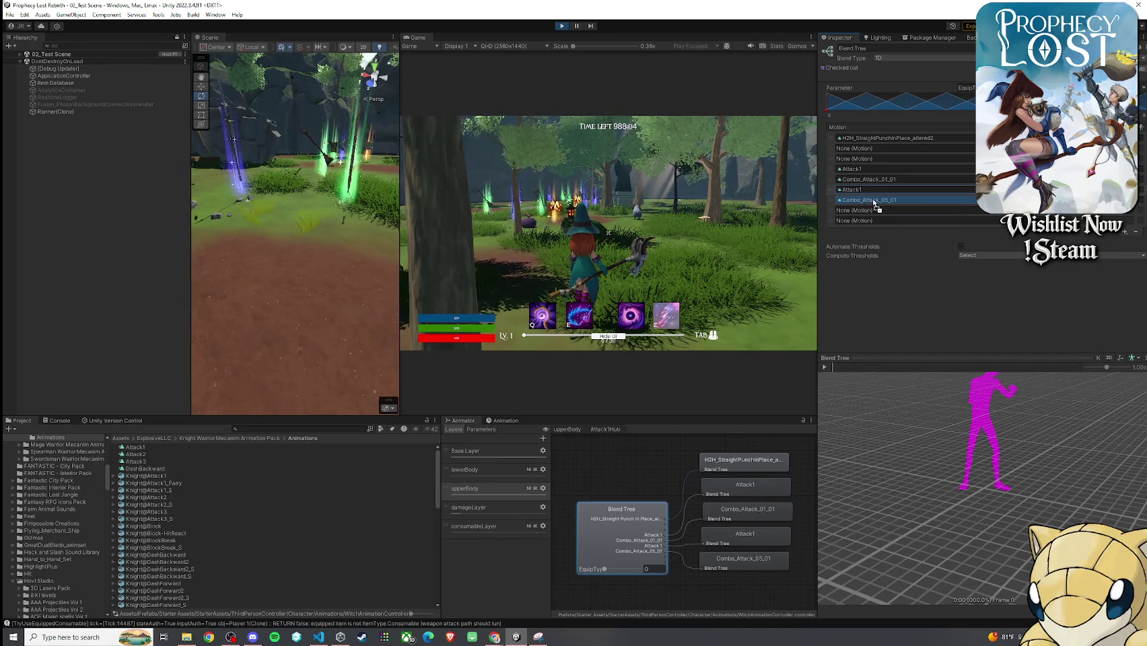
pyautogui.moveTo(875, 204); pyautogui.dragTo(873, 198)
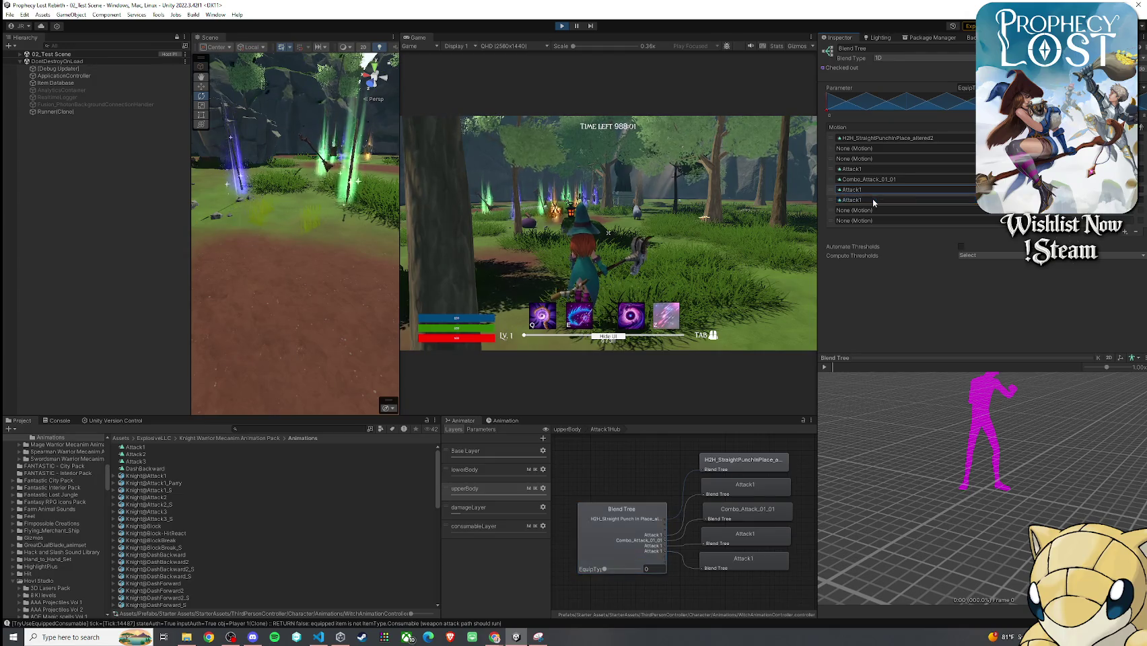
pyautogui.hotkey('ctrl', 'z')
pyautogui.hotkey('ctrl', 'z')
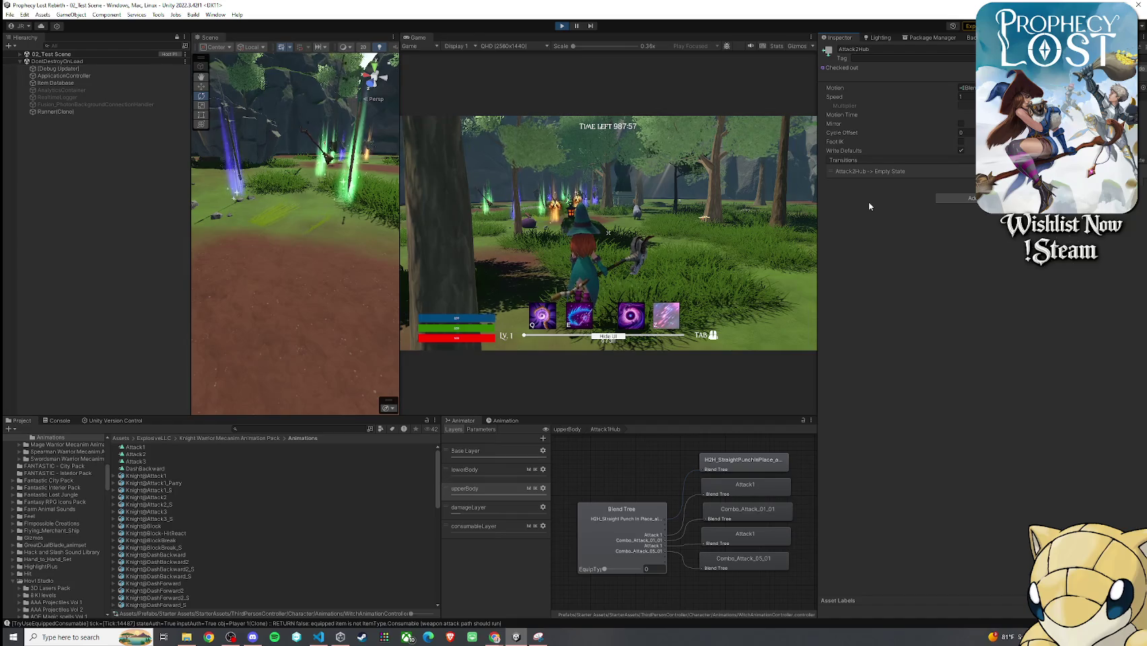
pyautogui.hotkey('ctrl', 'z')
pyautogui.hotkey('ctrl', 'z')
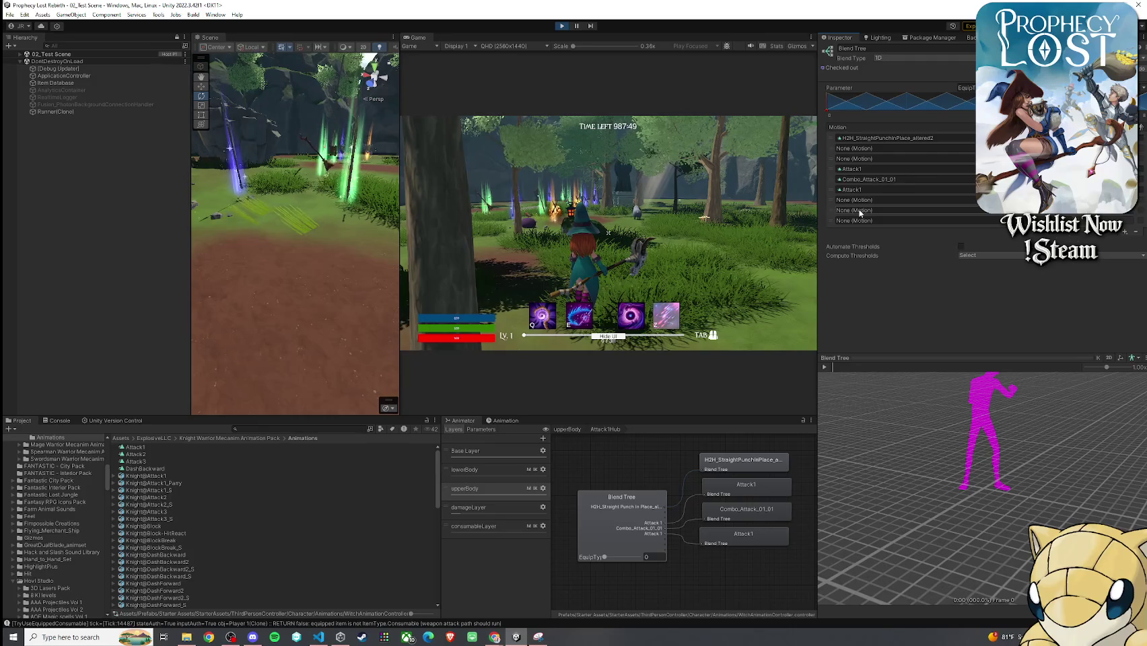
# - Place the Attack1 clip into the blend tree's empty eighth motion slot
pyautogui.click(976, 221)
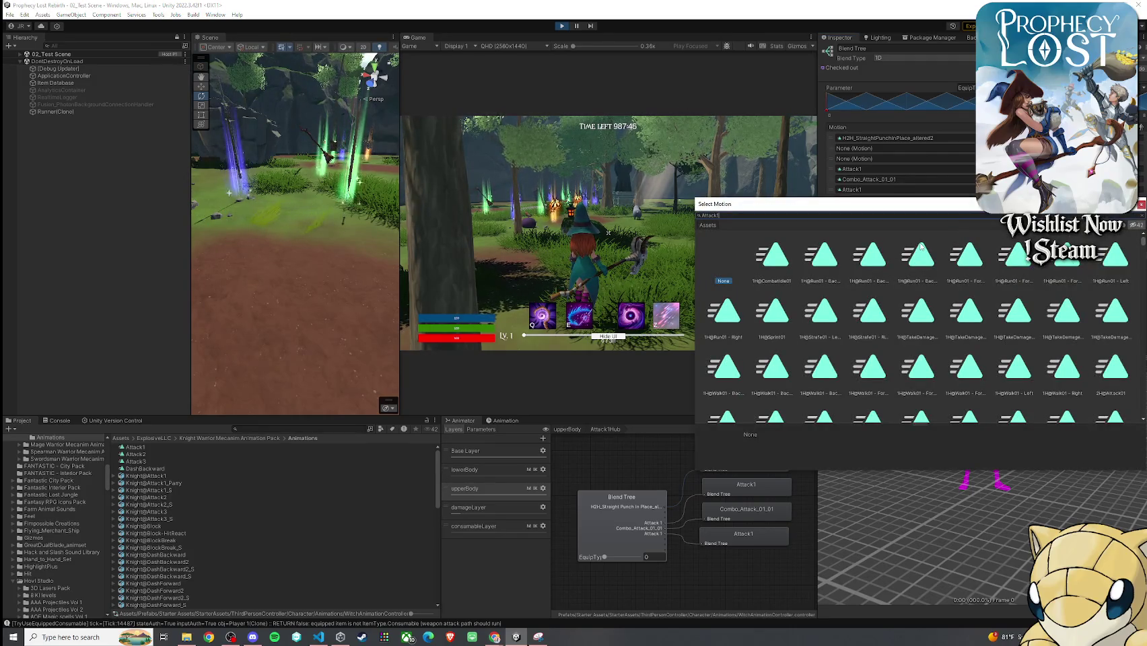
pyautogui.click(1142, 204)
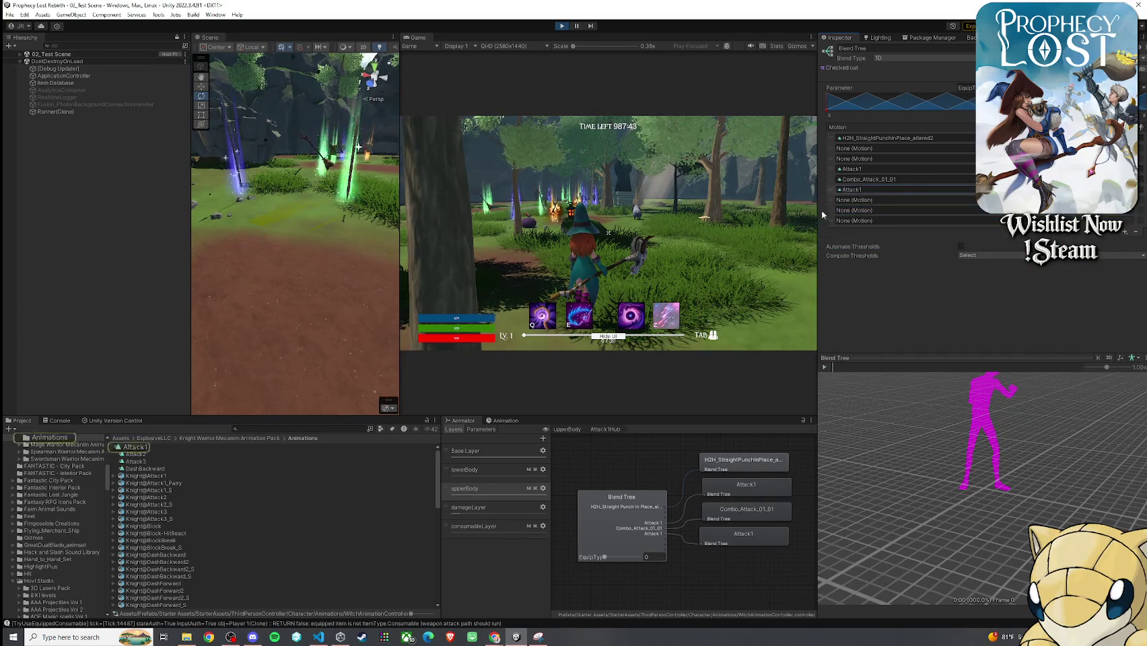
pyautogui.moveTo(329, 410); pyautogui.dragTo(902, 210)
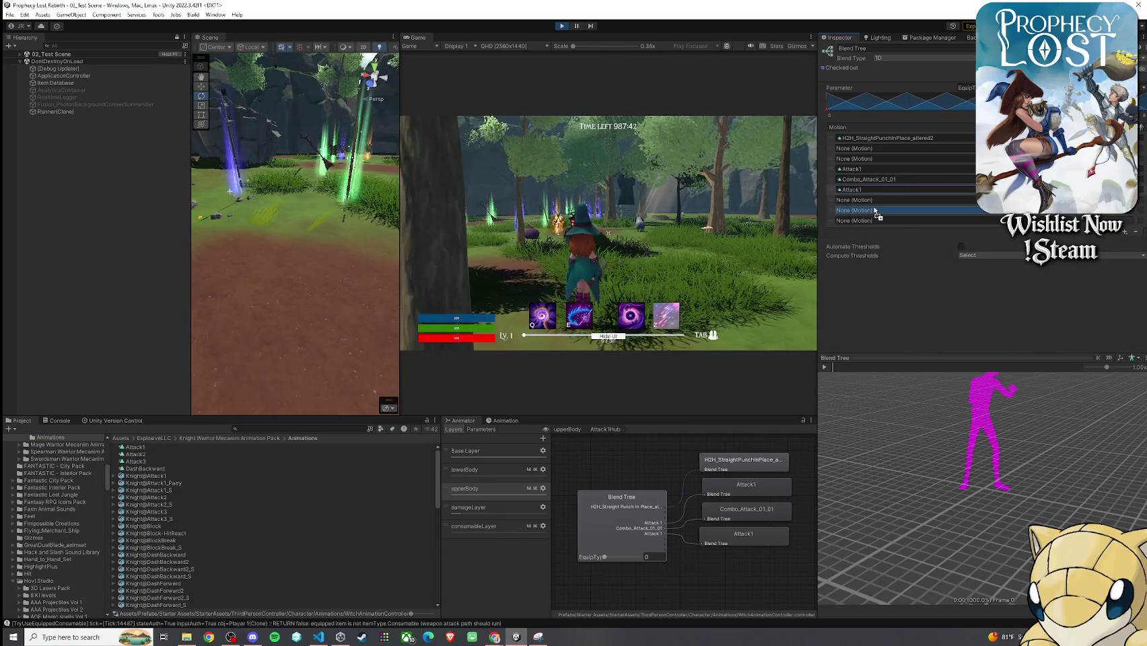
# - Add Attack1 to the empty eighth slot of the upperBody Attack2Hub and Attack3Hub blend trees
pyautogui.click(573, 430)
pyautogui.doubleClick(668, 501)
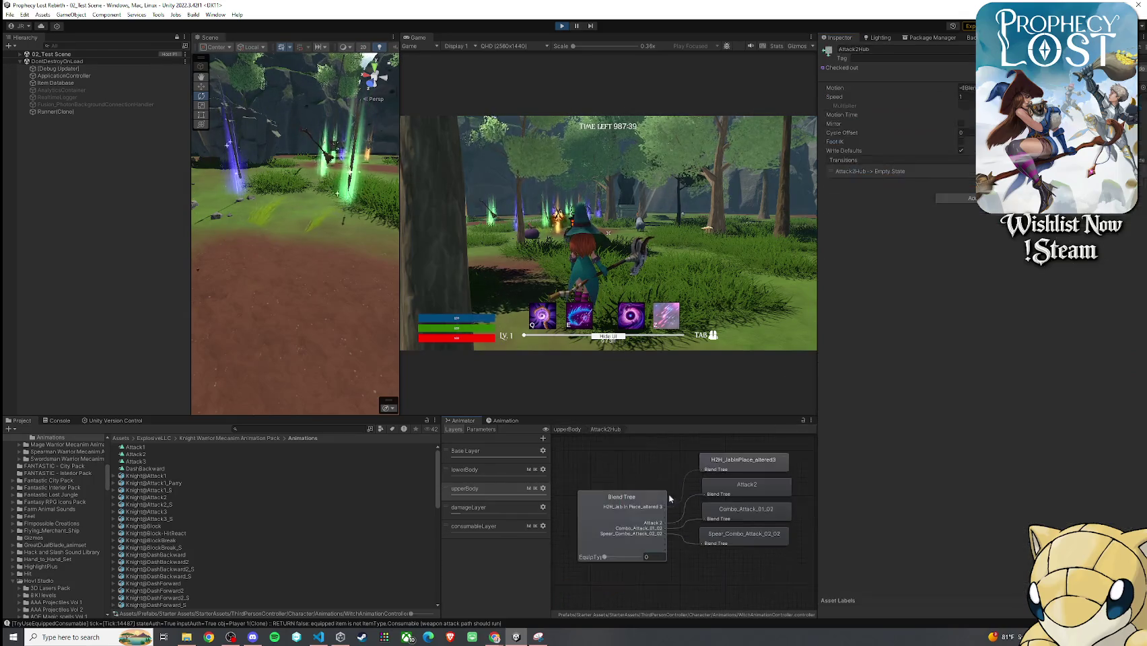
pyautogui.click(633, 530)
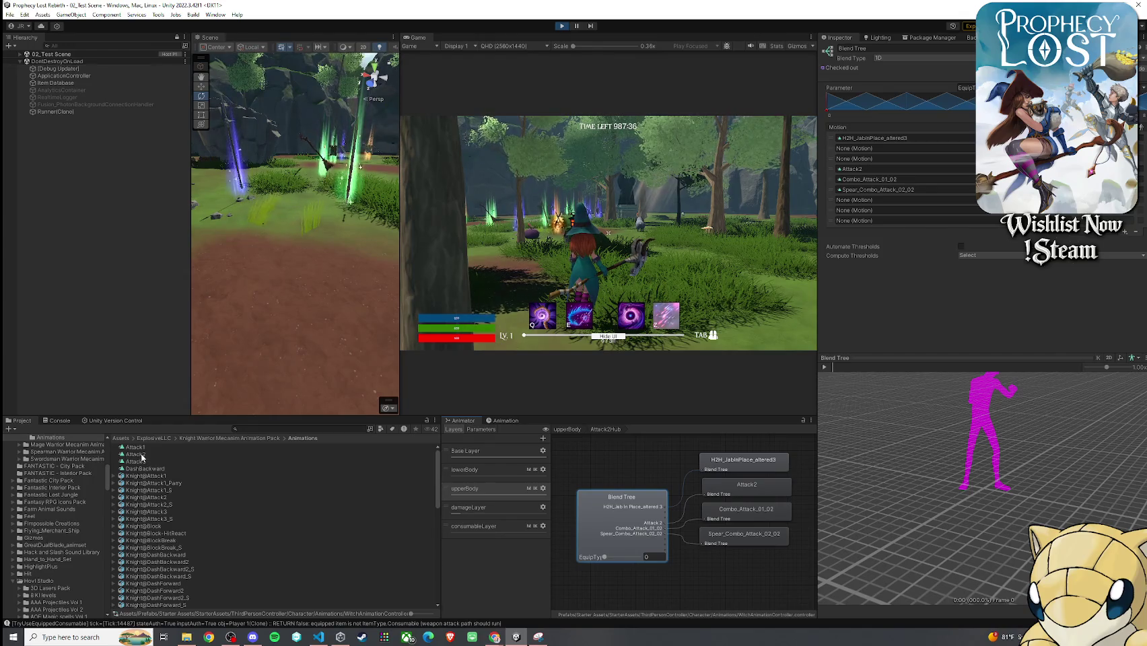
pyautogui.moveTo(136, 449)
pyautogui.mouseDown()
pyautogui.moveTo(514, 386)
pyautogui.moveTo(869, 210)
pyautogui.mouseUp()
pyautogui.click(567, 429)
pyautogui.doubleClick(703, 522)
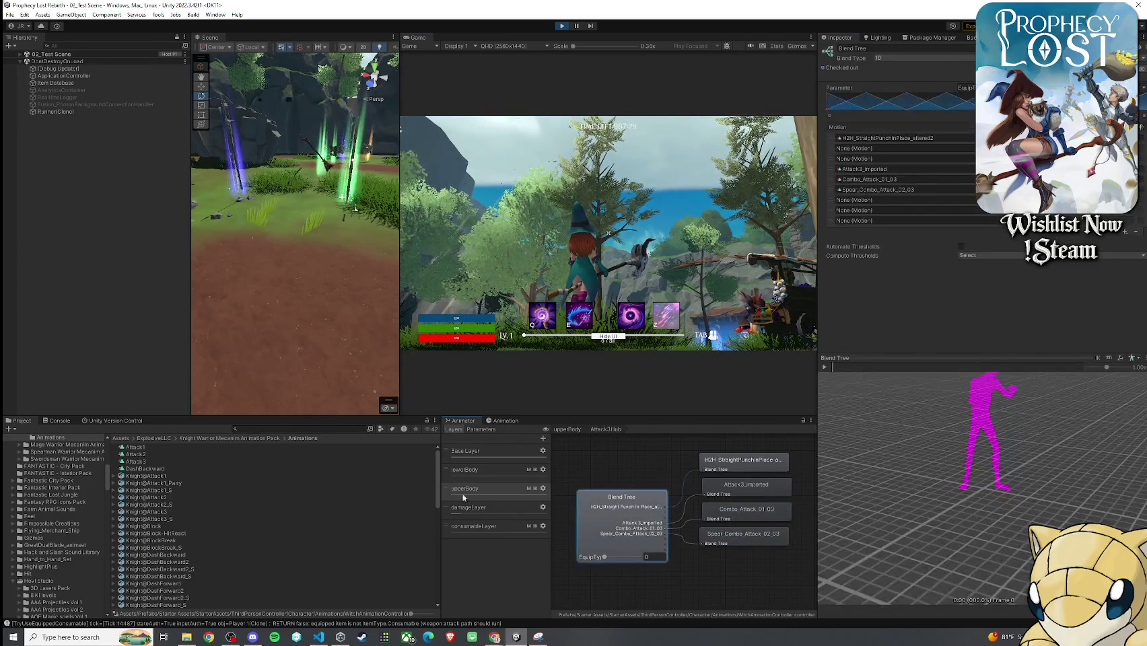
pyautogui.moveTo(138, 447)
pyautogui.mouseDown()
pyautogui.moveTo(559, 372)
pyautogui.moveTo(889, 211)
pyautogui.mouseUp()
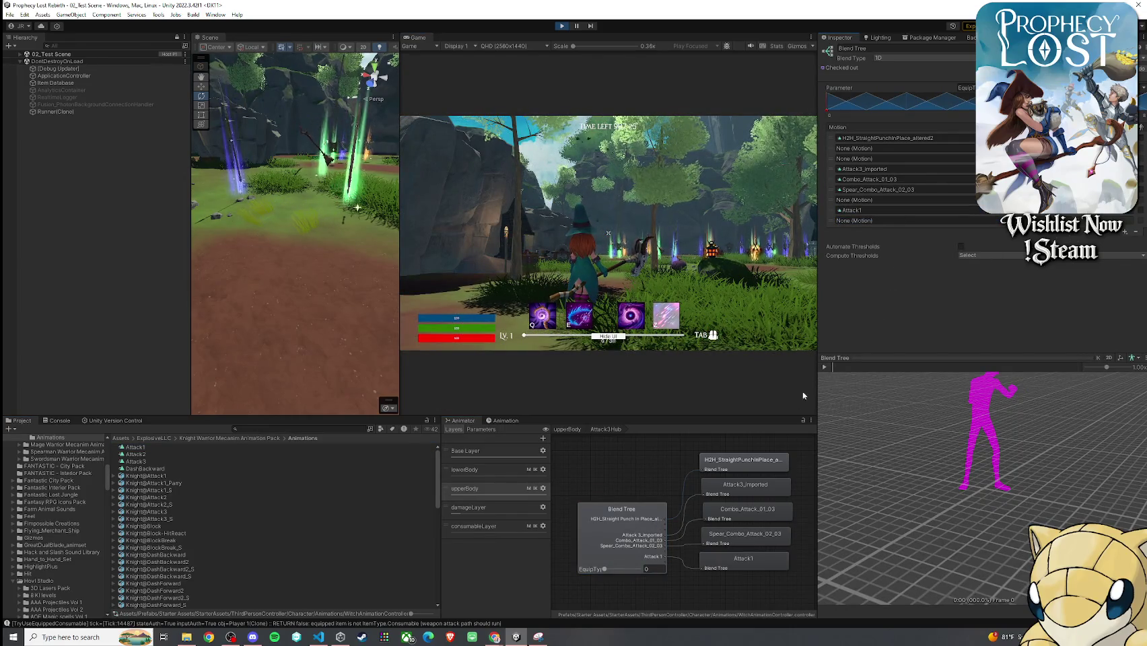
# - In the Base Layer, review the Attack2Hub and Attack1Hub motions and locate Combo_Attack_05_01
pyautogui.click(568, 430)
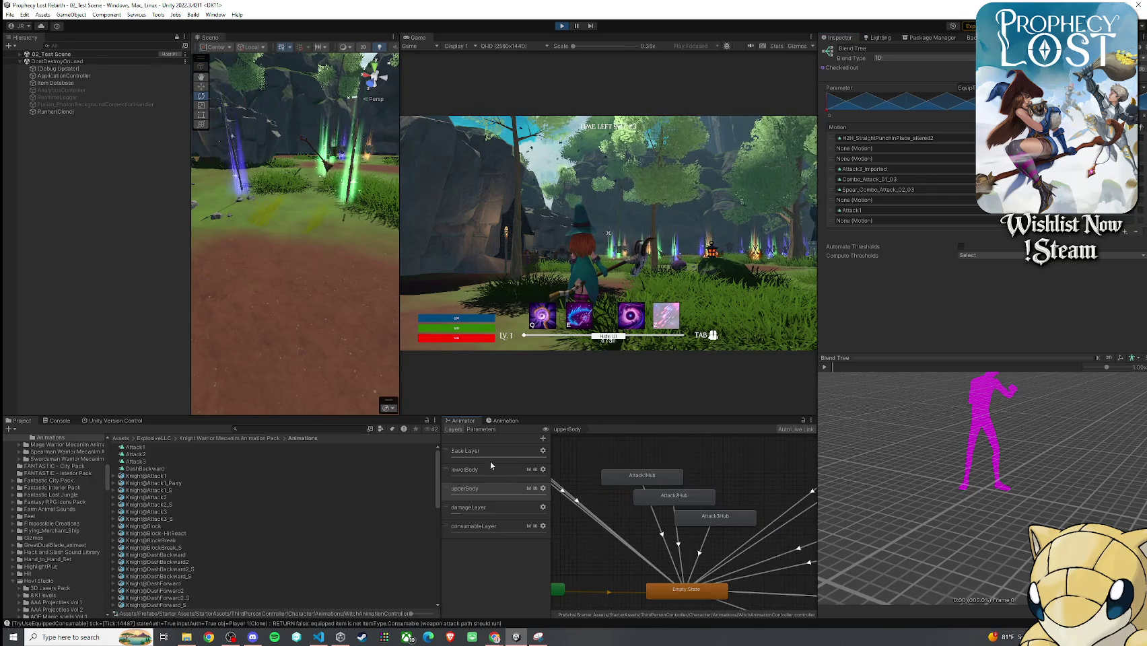
pyautogui.click(484, 451)
pyautogui.doubleClick(652, 500)
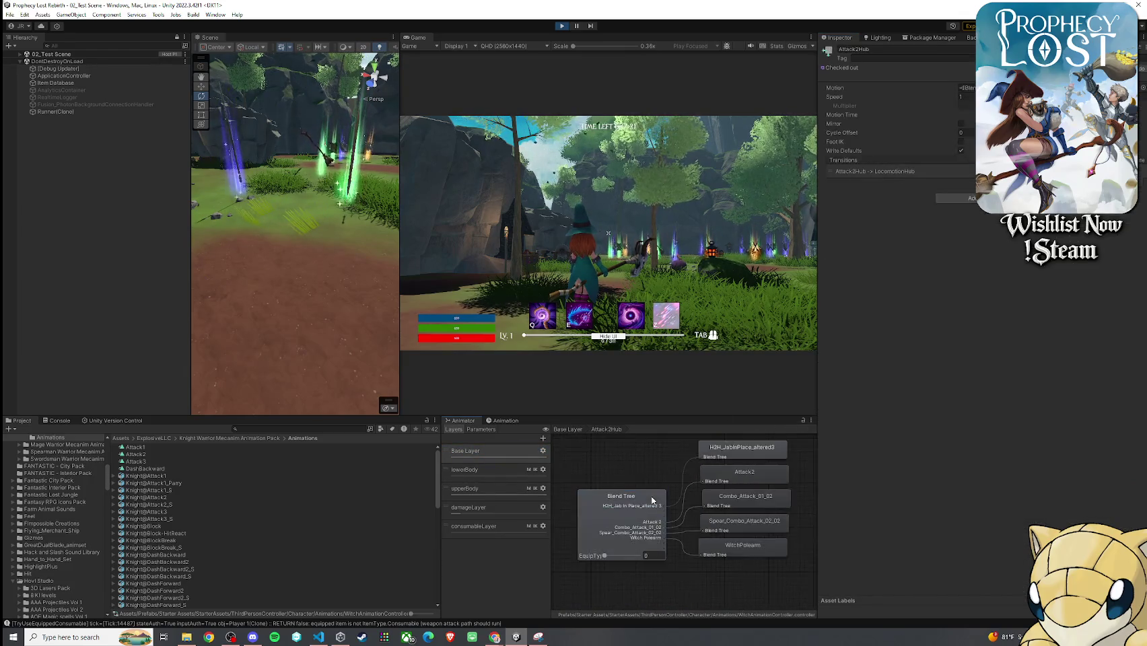
pyautogui.click(645, 506)
pyautogui.click(568, 429)
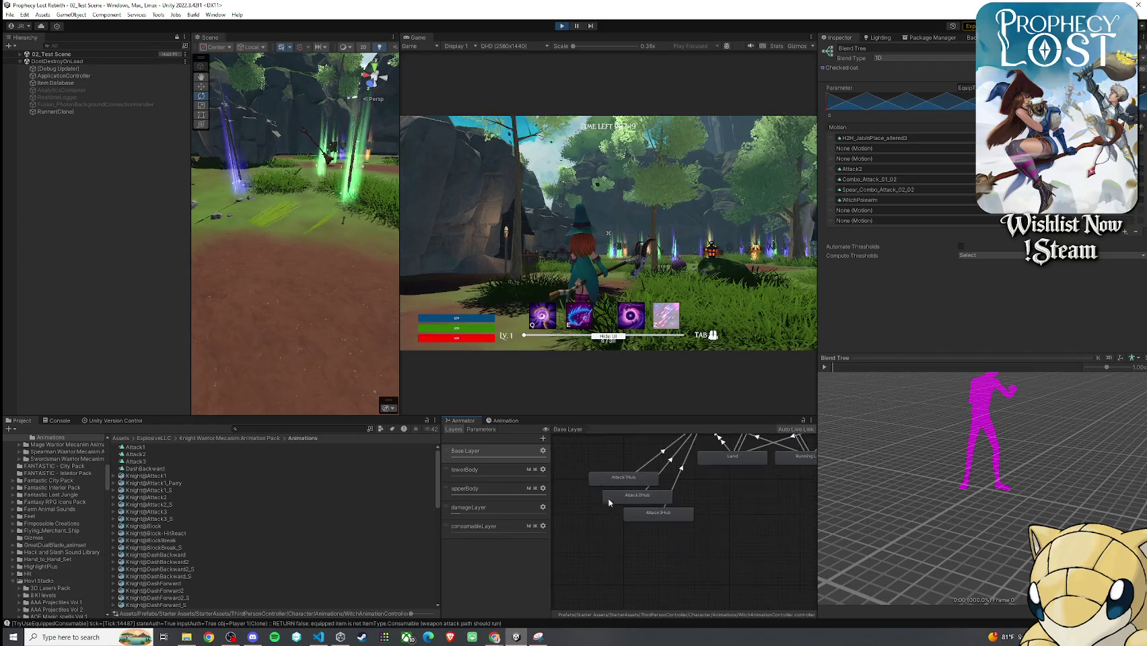
pyautogui.doubleClick(614, 477)
pyautogui.click(640, 515)
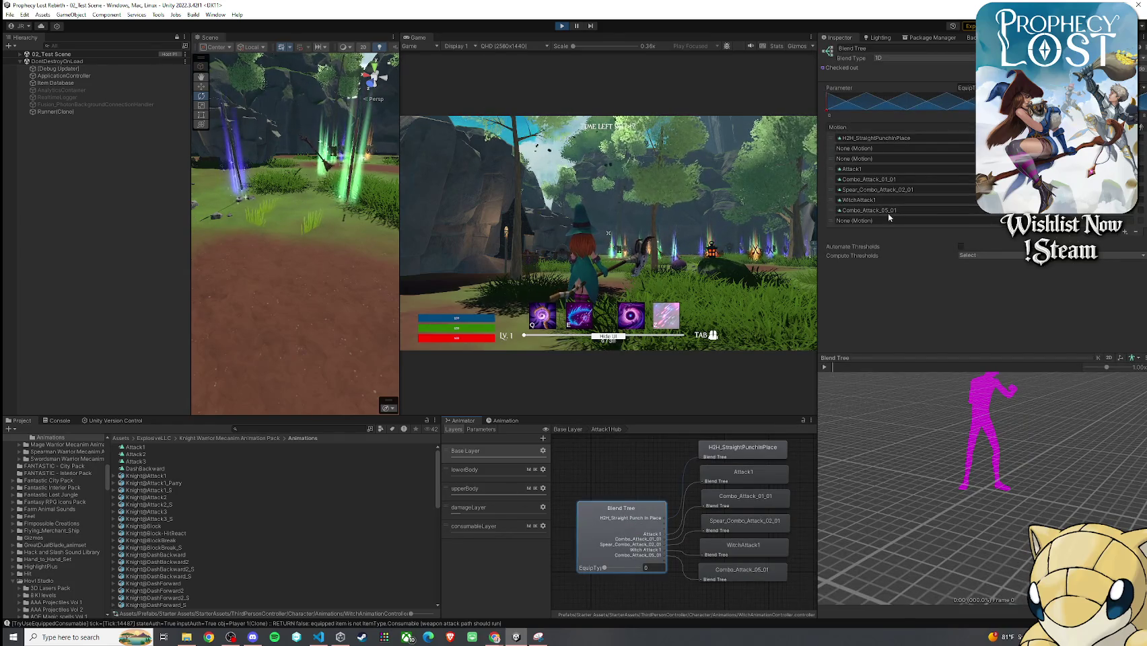
pyautogui.click(888, 211)
# - Put Combo_Attack_05_02 into an empty motion slot of the Base Layer Attack2Hub blend tree
pyautogui.click(567, 429)
pyautogui.doubleClick(629, 501)
pyautogui.click(593, 502)
pyautogui.moveTo(166, 457); pyautogui.dragTo(877, 211)
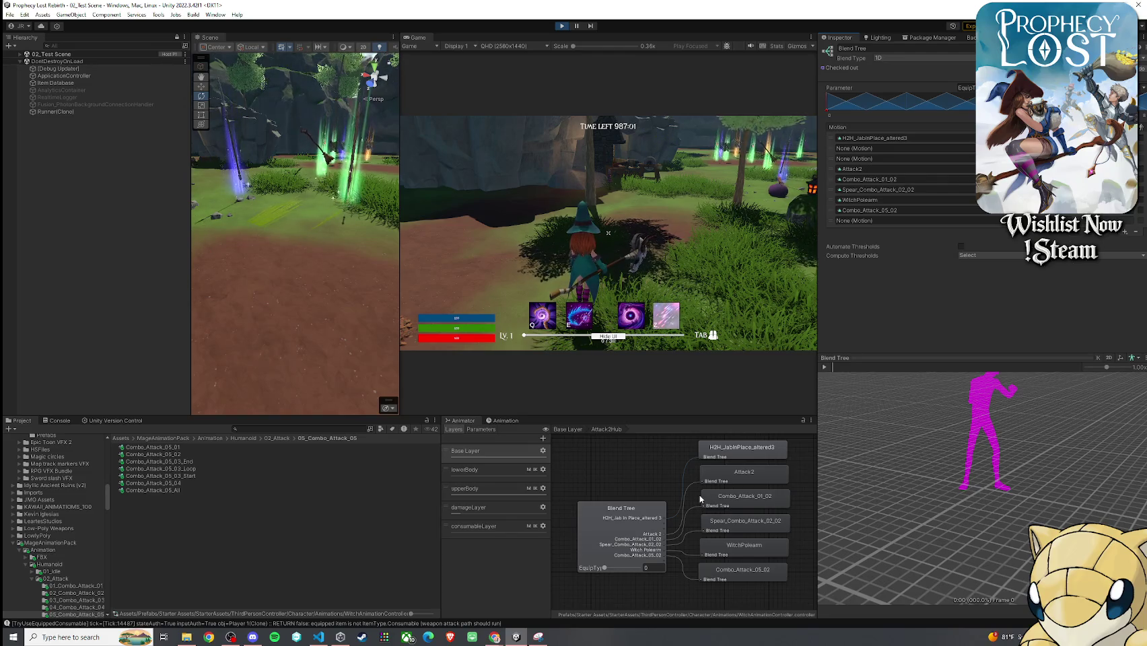
pyautogui.click(567, 429)
pyautogui.doubleClick(651, 525)
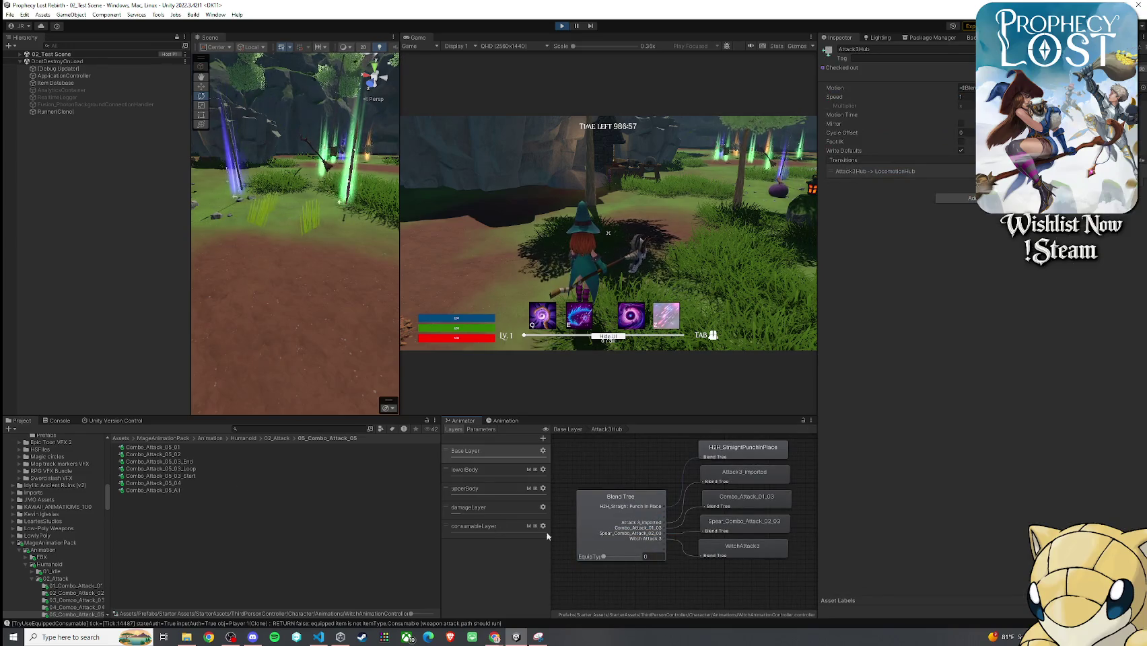
# - Add Combo_Attack_05_04 to Attack3Hub's empty slot, then chain six staff attacks in game
pyautogui.click(614, 530)
pyautogui.moveTo(196, 484)
pyautogui.mouseDown()
pyautogui.moveTo(895, 212)
pyautogui.moveTo(882, 210)
pyautogui.mouseUp()
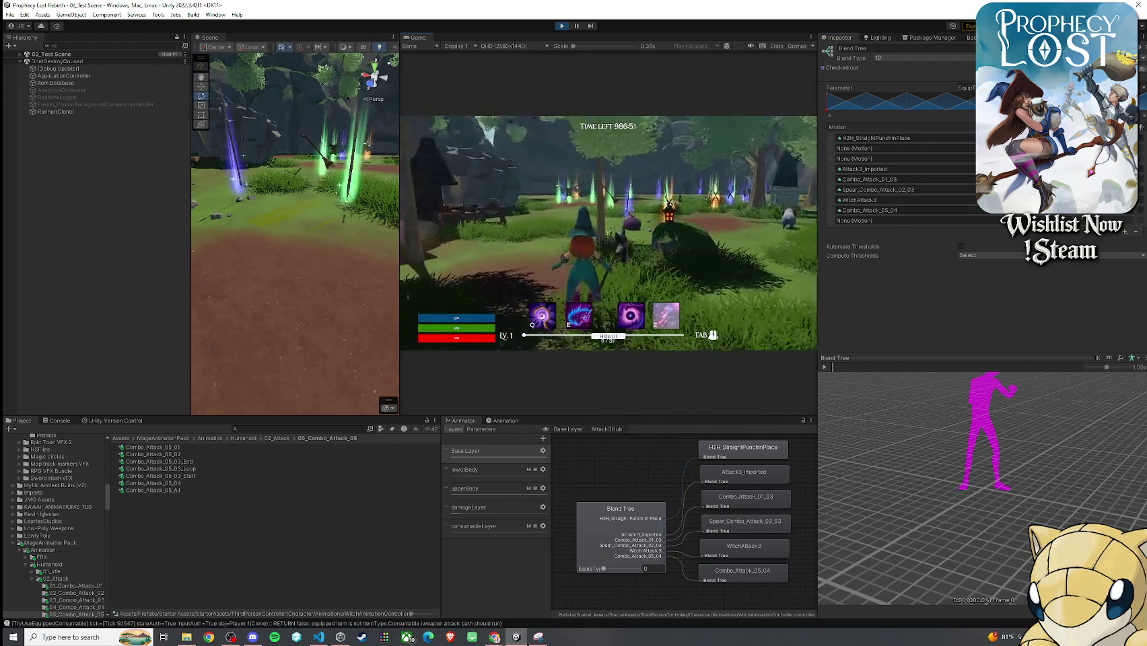
pyautogui.click(608, 233)
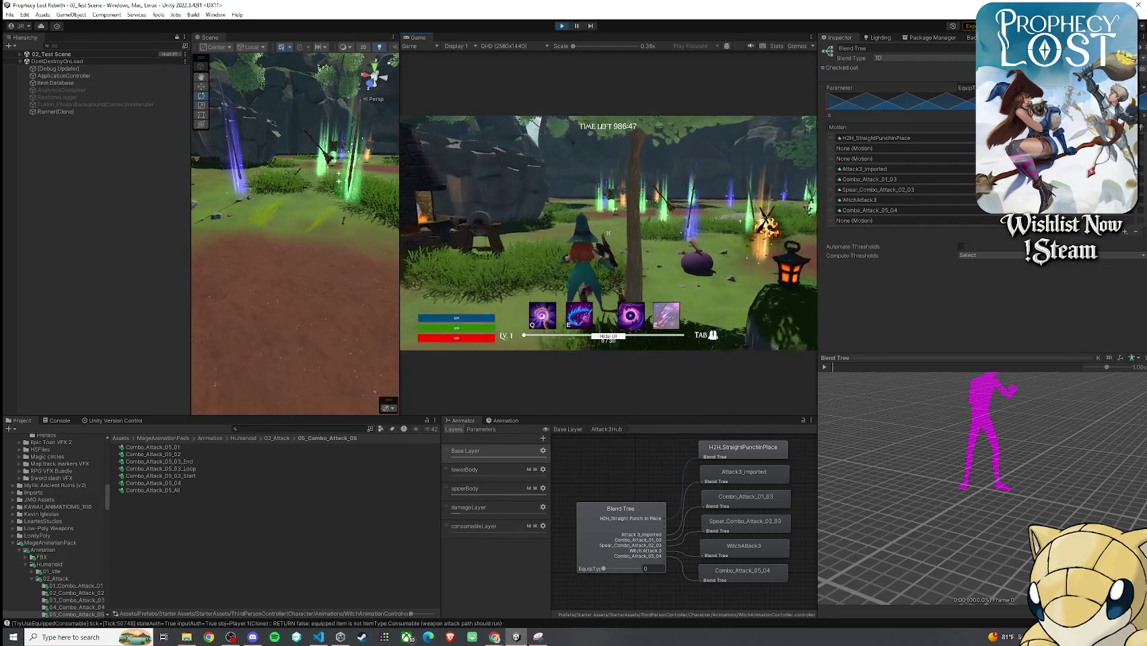
pyautogui.click(608, 233)
pyautogui.click(608, 233)
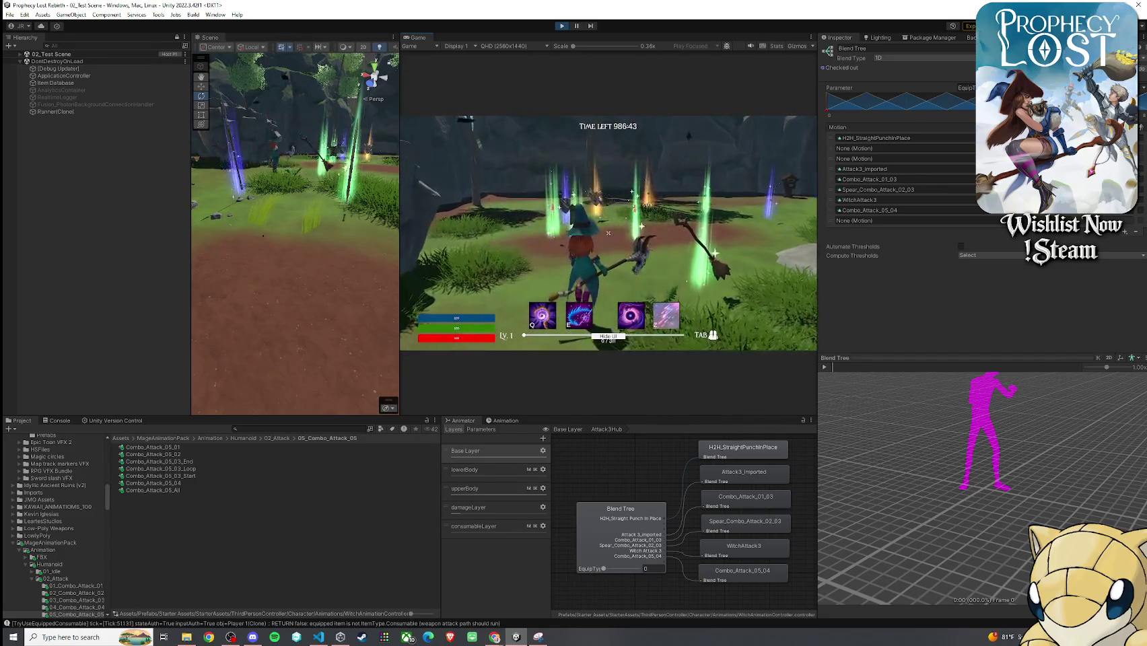
pyautogui.click(608, 233)
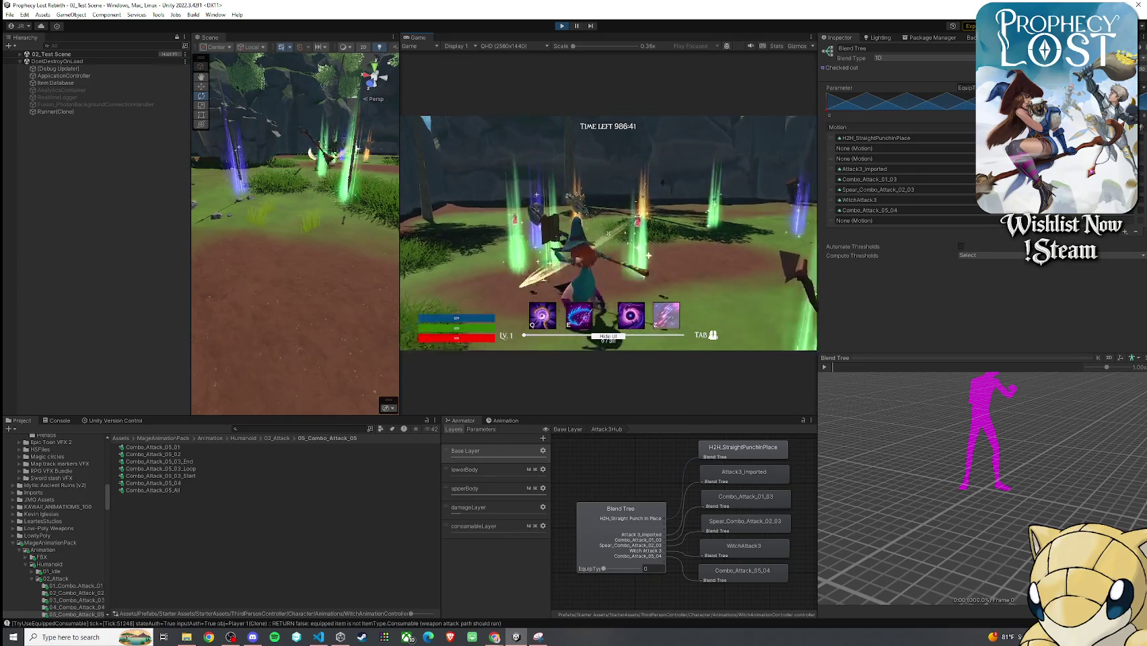
pyautogui.click(608, 233)
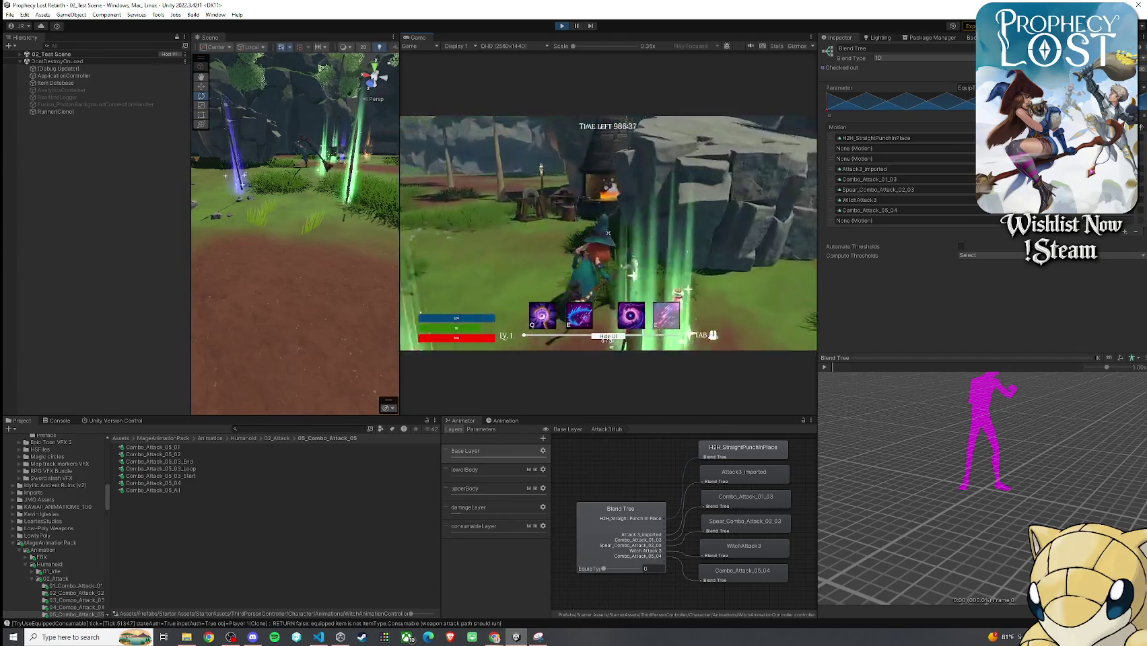
pyautogui.click(607, 233)
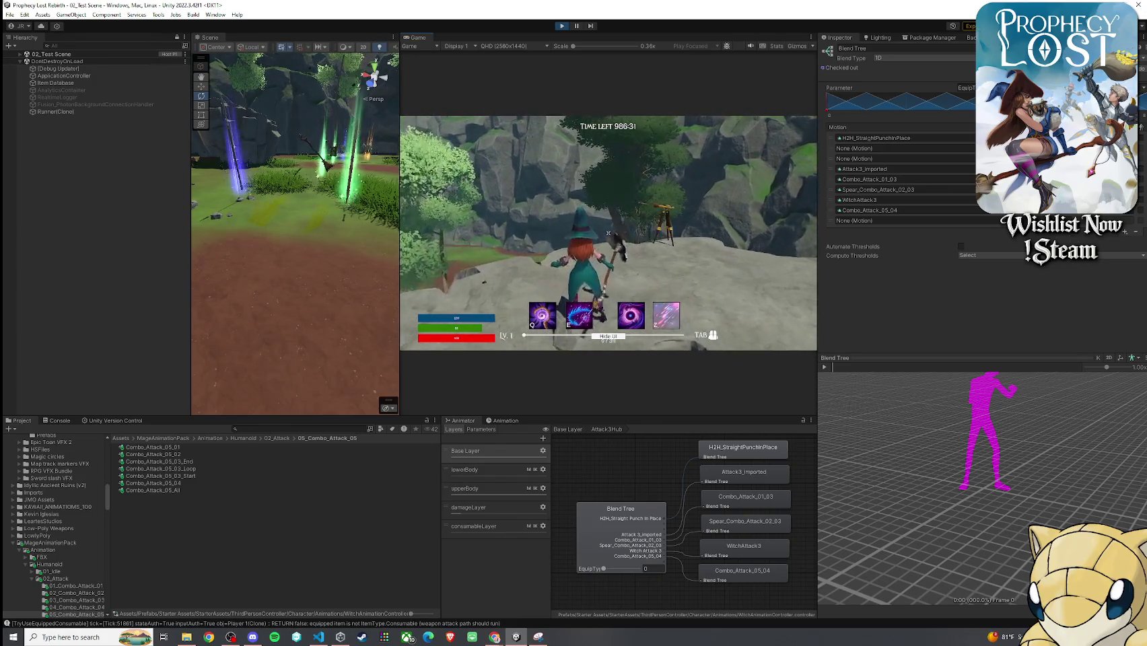
pyautogui.press('super')
pyautogui.press('super')
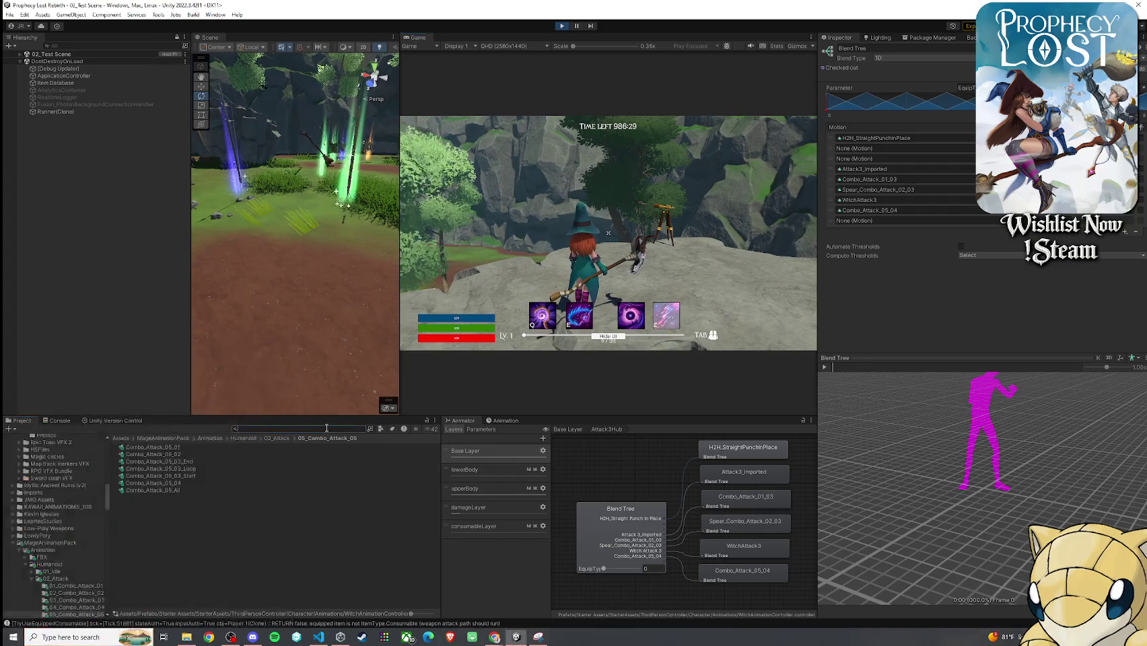
# - Glance at the 14_Hexhorn equip item, then open the Base Layer Attack1Hub in the Animator
pyautogui.write('hechom')
pyautogui.click(145, 455)
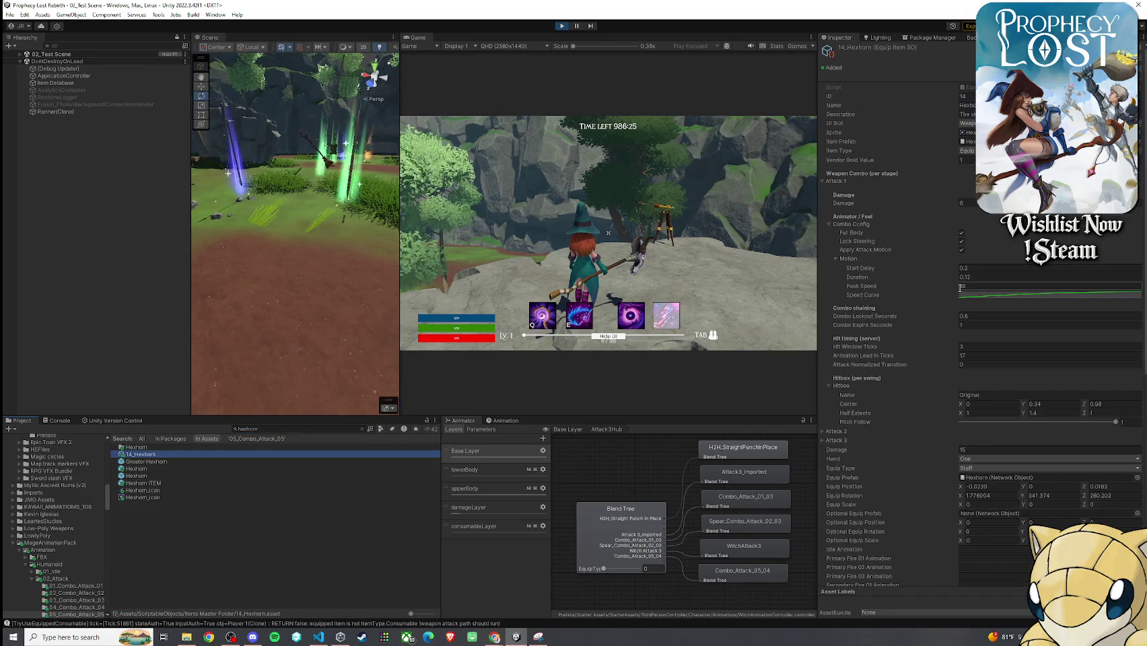
pyautogui.click(724, 264)
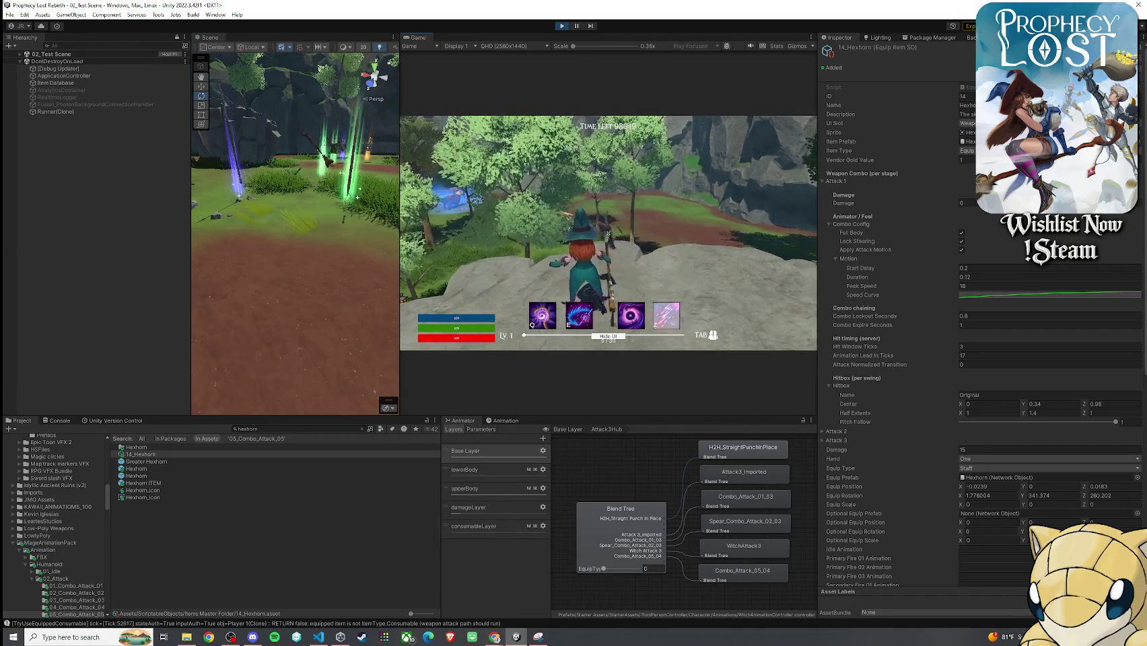
pyautogui.press('super')
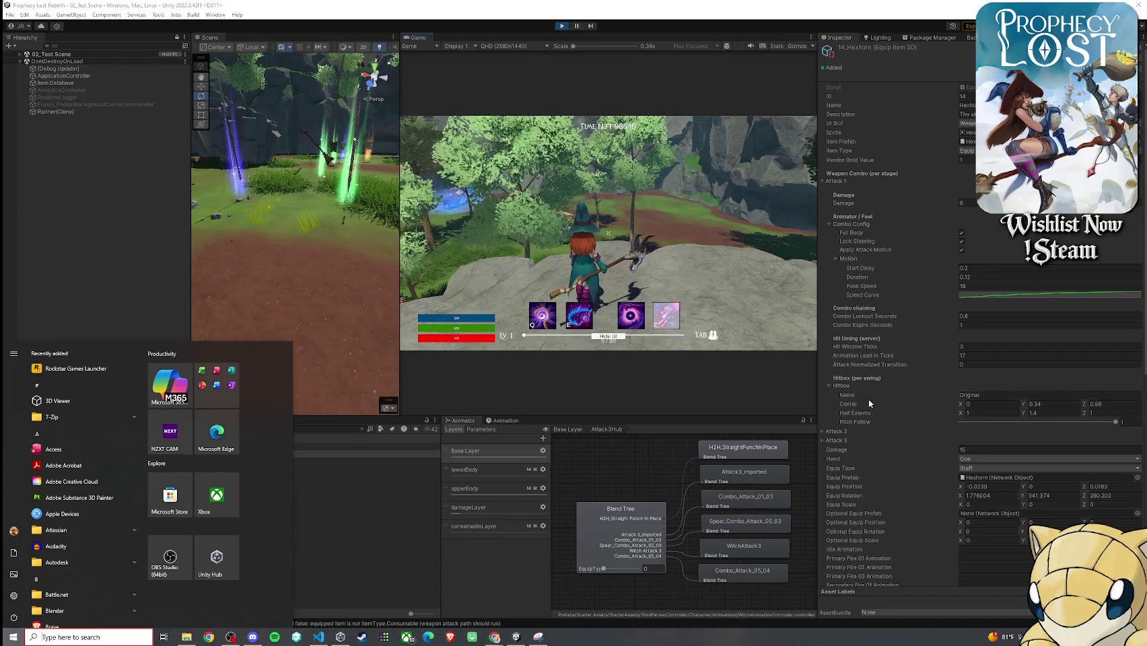
pyautogui.click(857, 359)
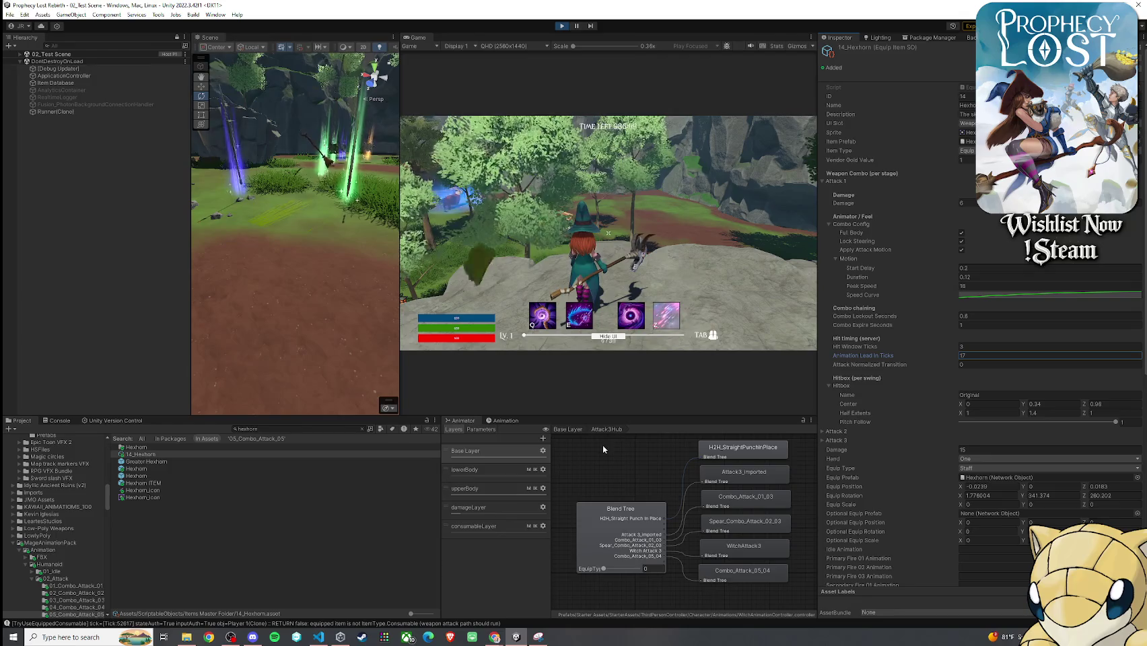
pyautogui.click(567, 429)
pyautogui.doubleClick(650, 520)
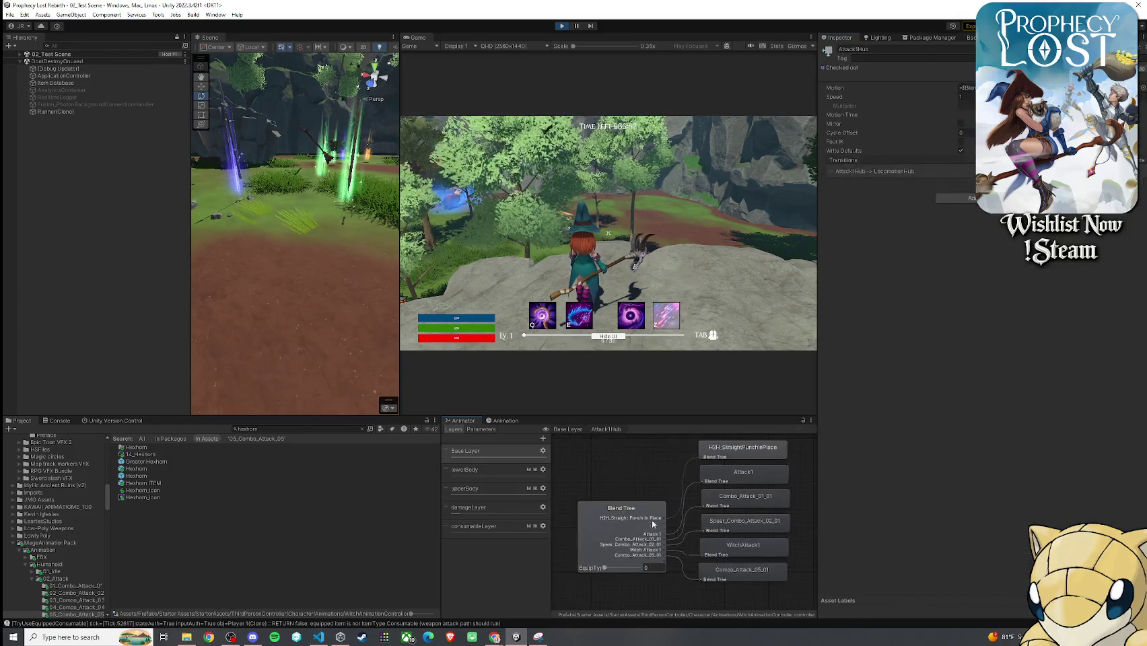
# - Play the Combo_Attack_05_01 preview from Attack1Hub, then show the 14_Hexhorn equip settings
pyautogui.click(650, 520)
pyautogui.click(737, 570)
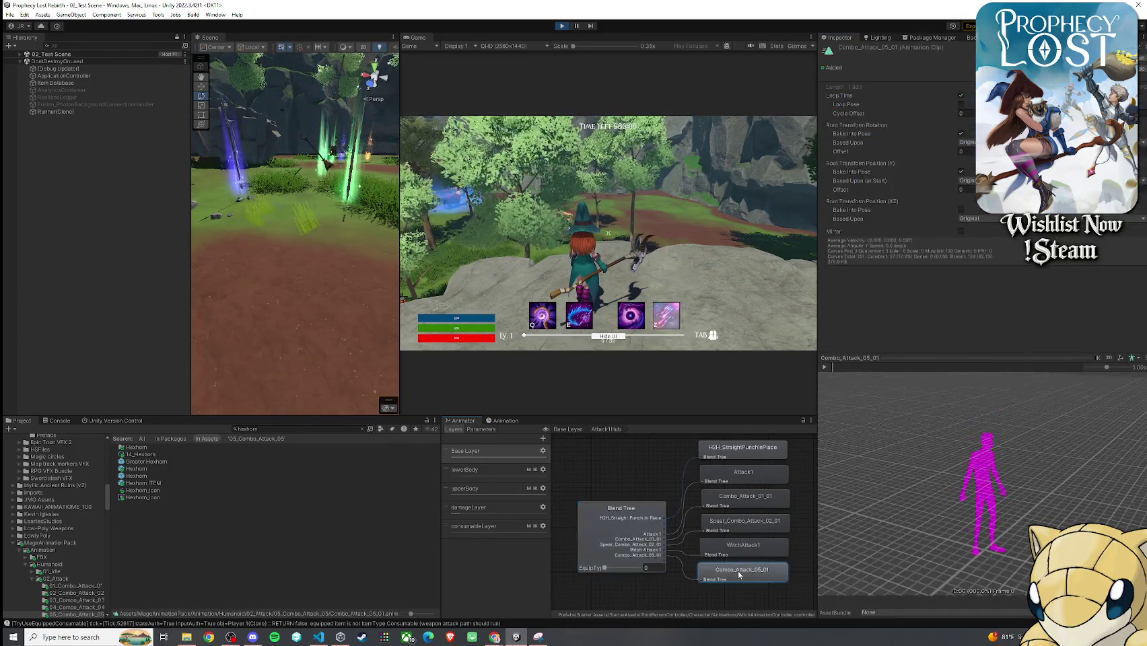
pyautogui.click(824, 367)
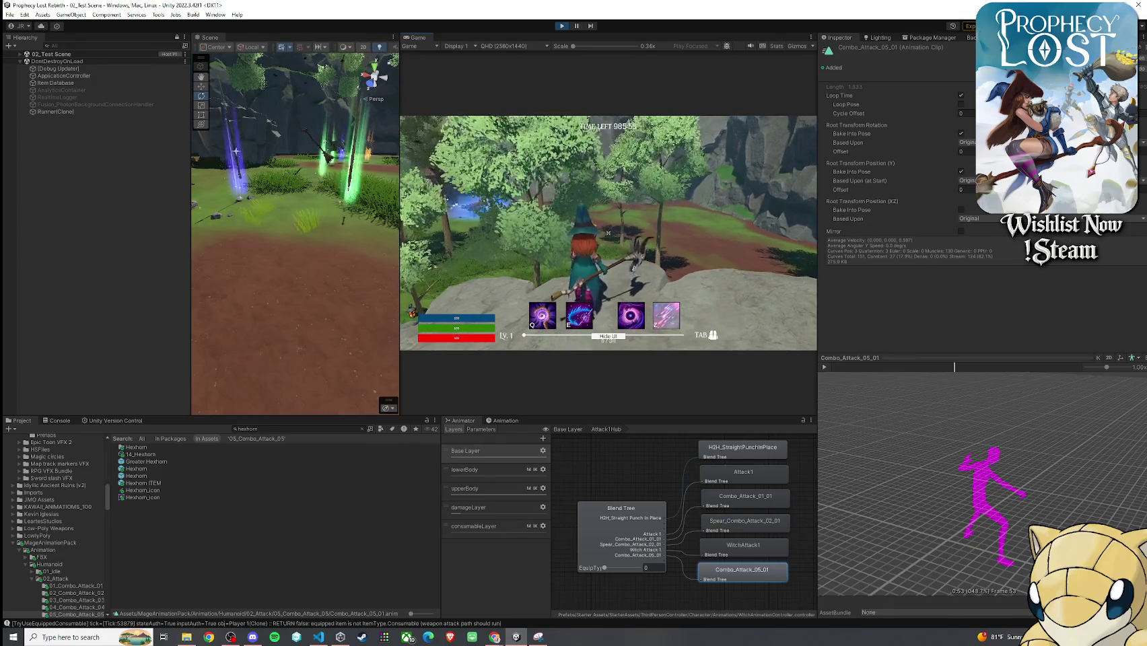
pyautogui.press('super')
pyautogui.click(378, 456)
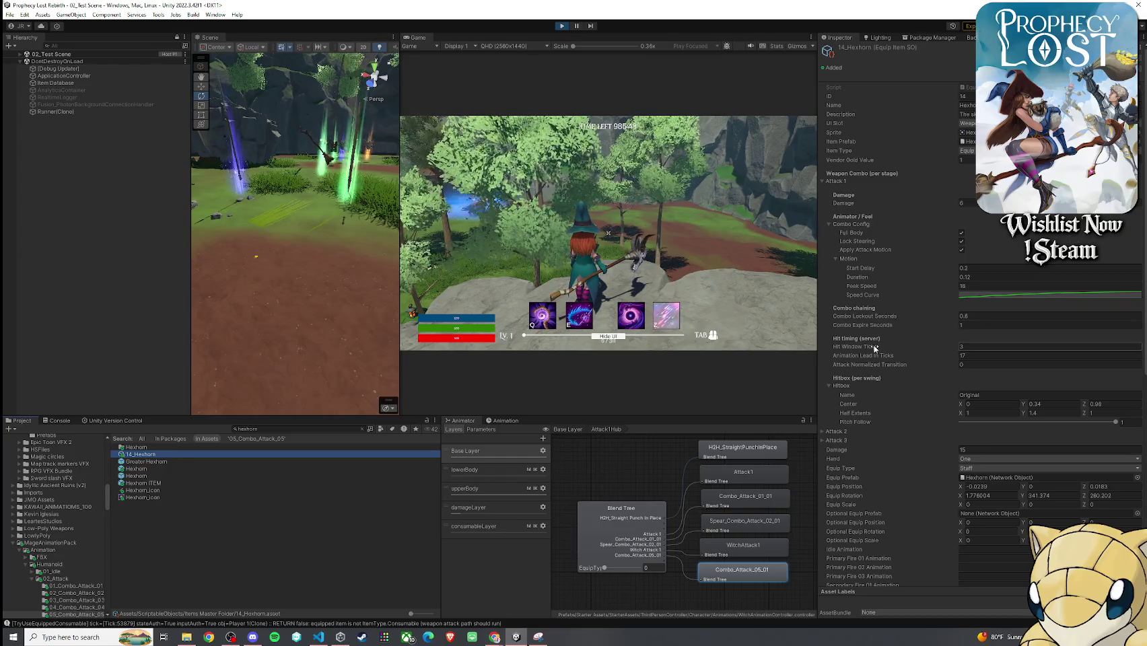
# - Try Attack 1 normalized transition values 0.01 and 0, testing in the game between edits
pyautogui.click(854, 365)
pyautogui.click(981, 366)
pyautogui.write('.2')
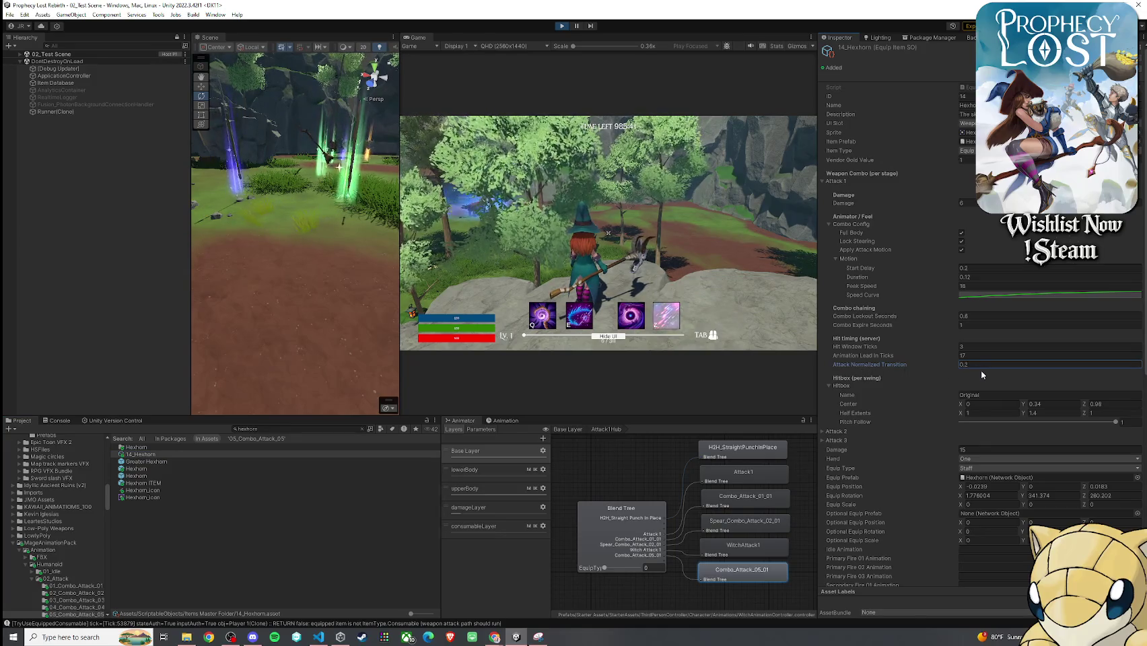
pyautogui.click(609, 233)
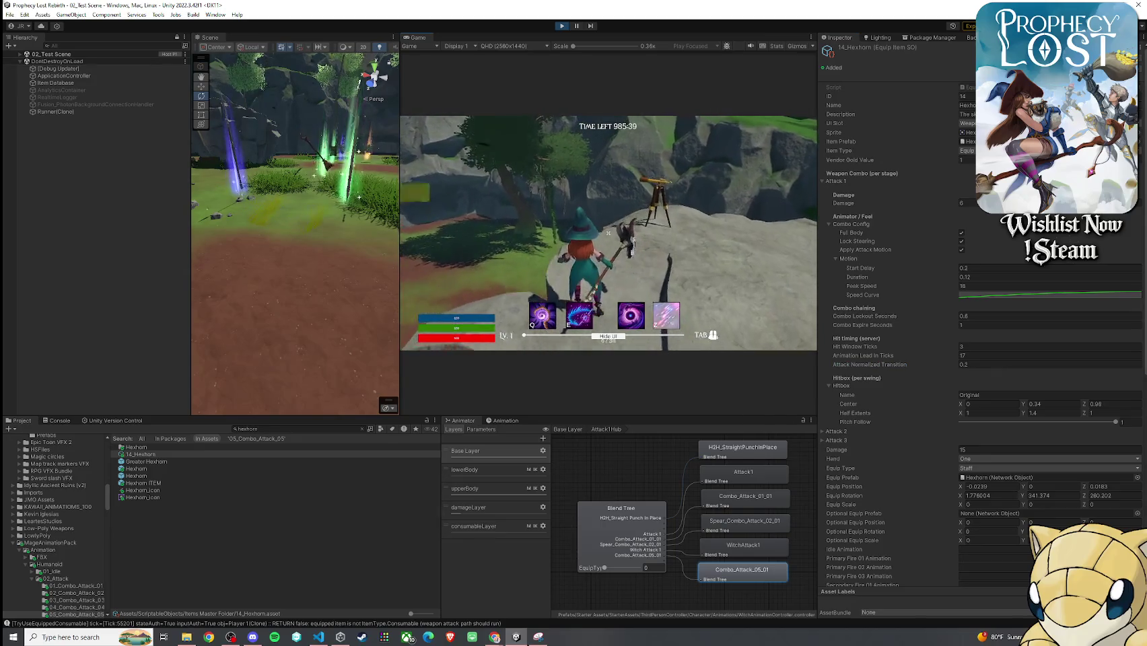
pyautogui.press('super')
pyautogui.click(969, 365)
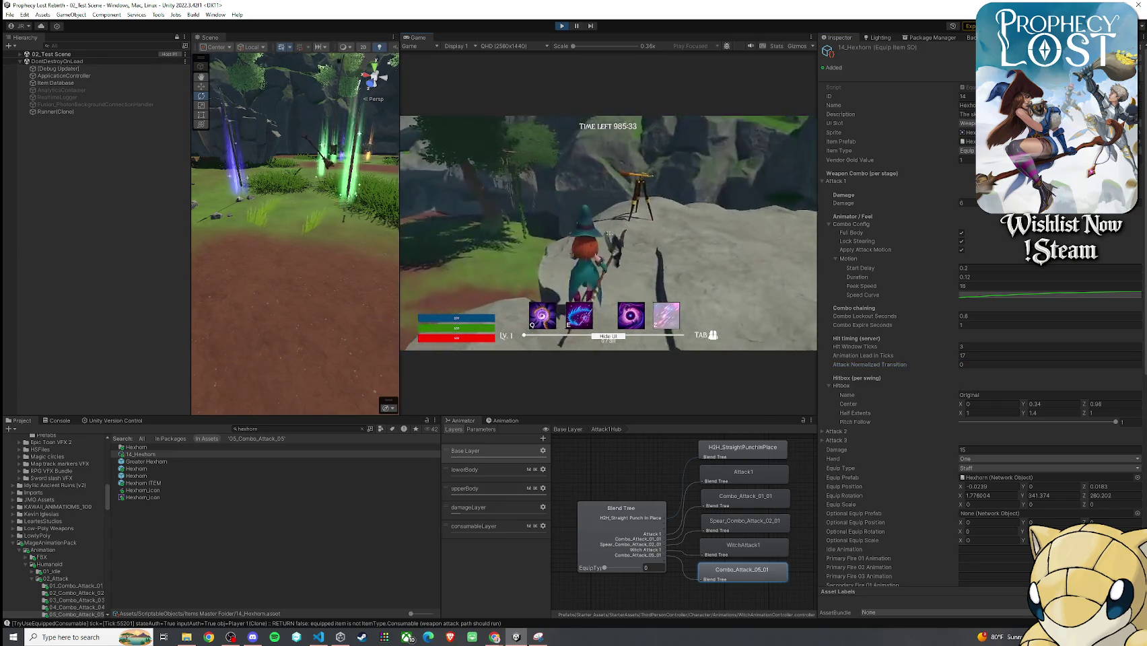
pyautogui.press('super')
pyautogui.press('super')
pyautogui.write('.01')
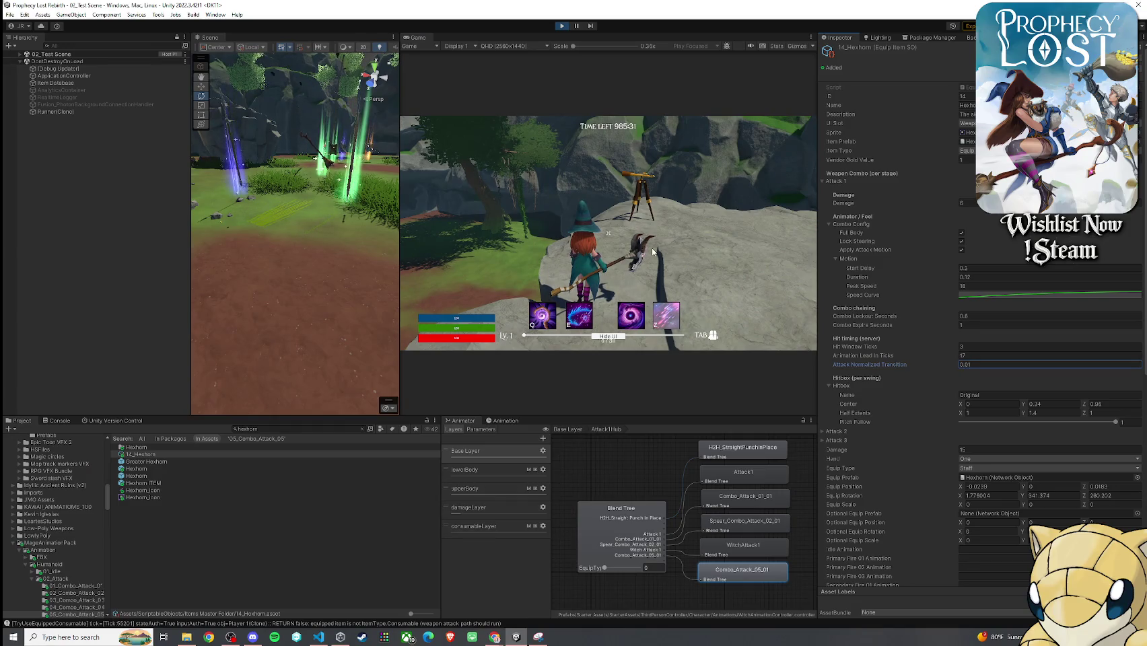
pyautogui.click(653, 251)
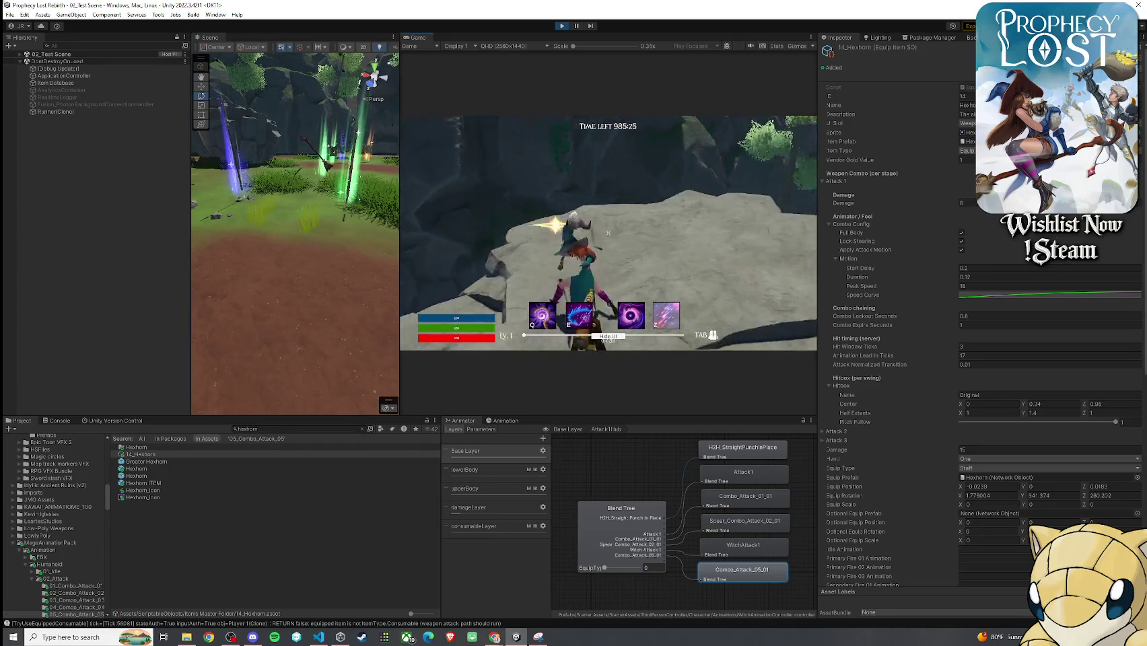
pyautogui.press('super')
pyautogui.click(1002, 364)
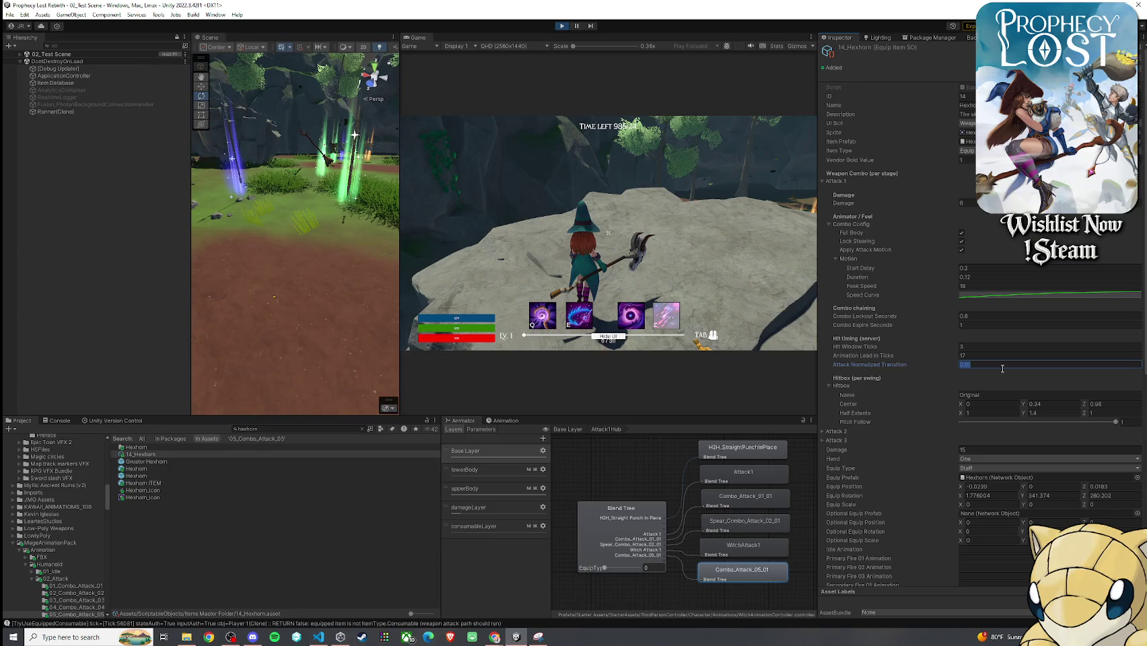
pyautogui.write('0')
pyautogui.press('Return')
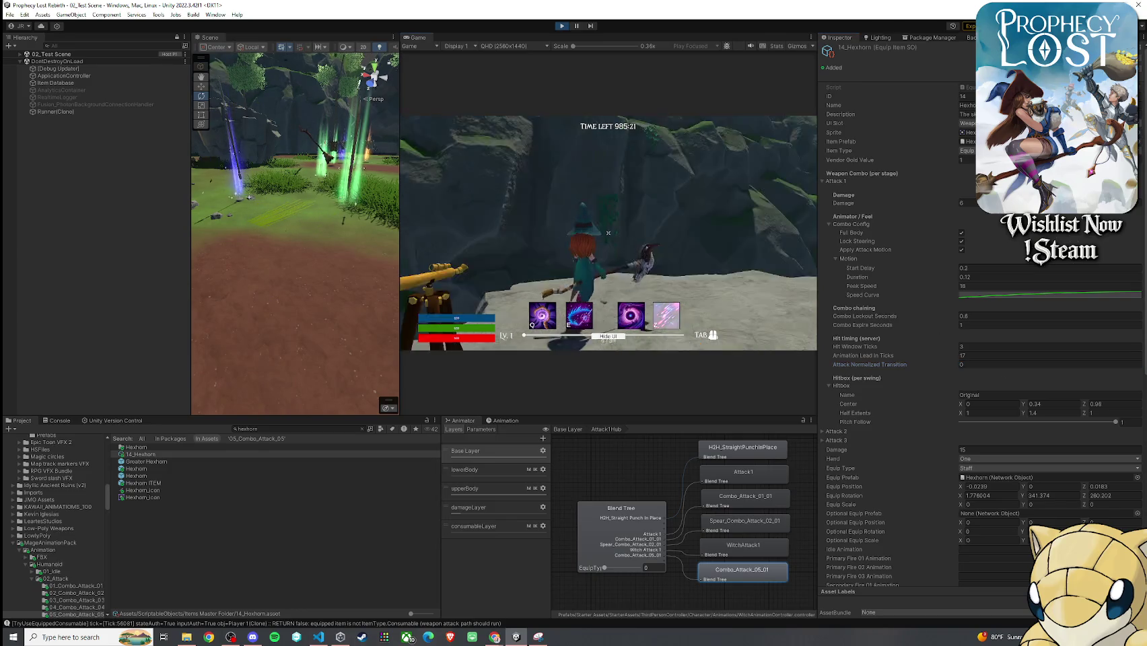
# - Test Attack 1's transition at 0.05 with two staff swings, then settle on 0.02
pyautogui.press('super')
pyautogui.click(1003, 364)
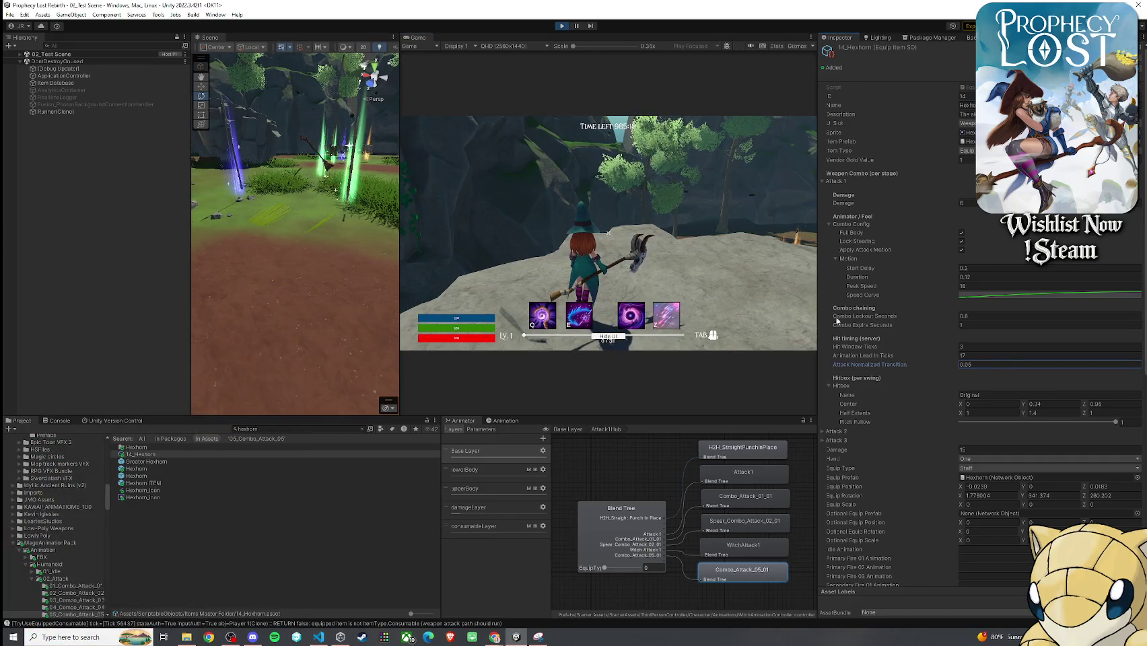
pyautogui.press('Return')
pyautogui.click(608, 233)
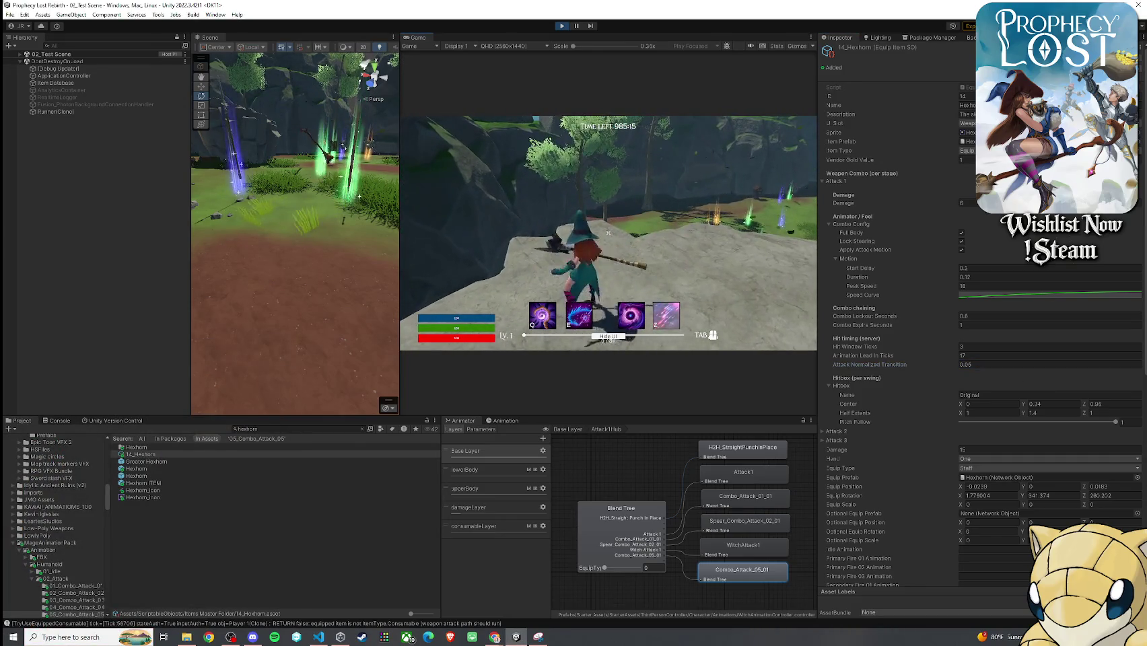
pyautogui.click(608, 233)
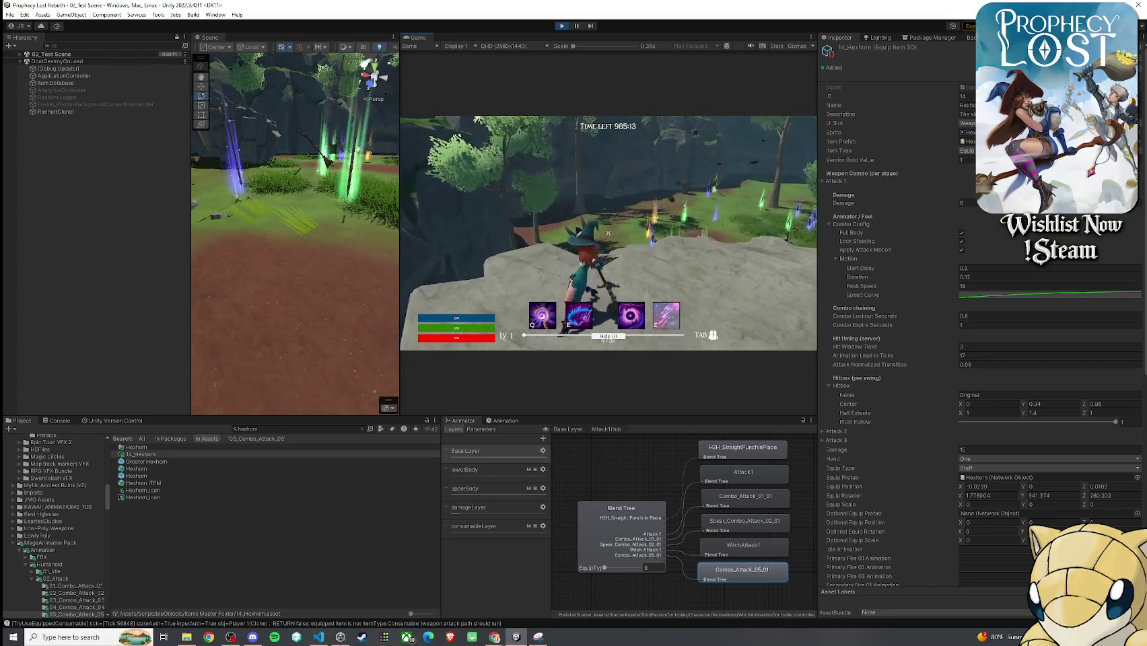
pyautogui.press('super')
pyautogui.click(985, 364)
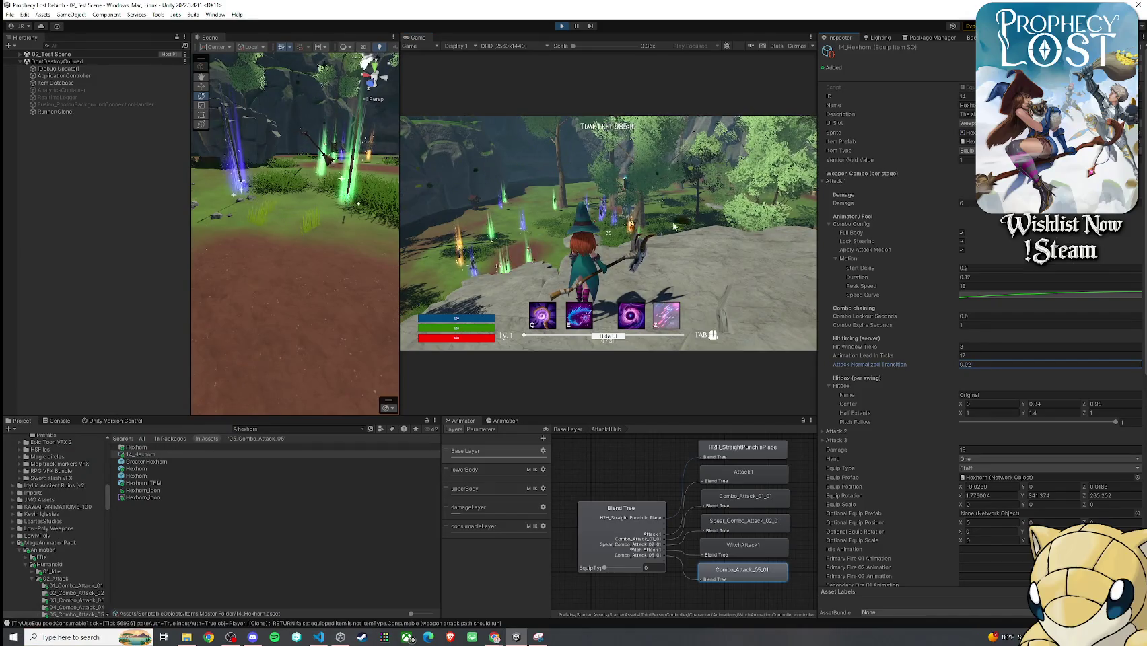
pyautogui.press('Return')
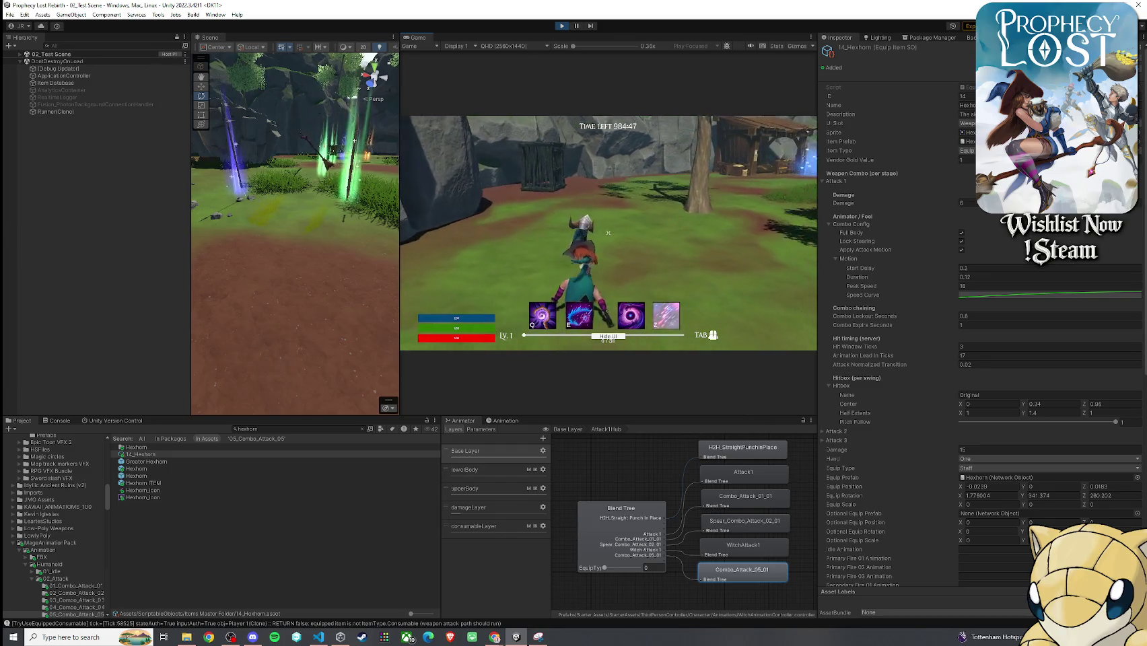
pyautogui.press('super')
# - Collapse Attack 1 and set Attack 2's normalized attack transition to 0.03
pyautogui.click(835, 182)
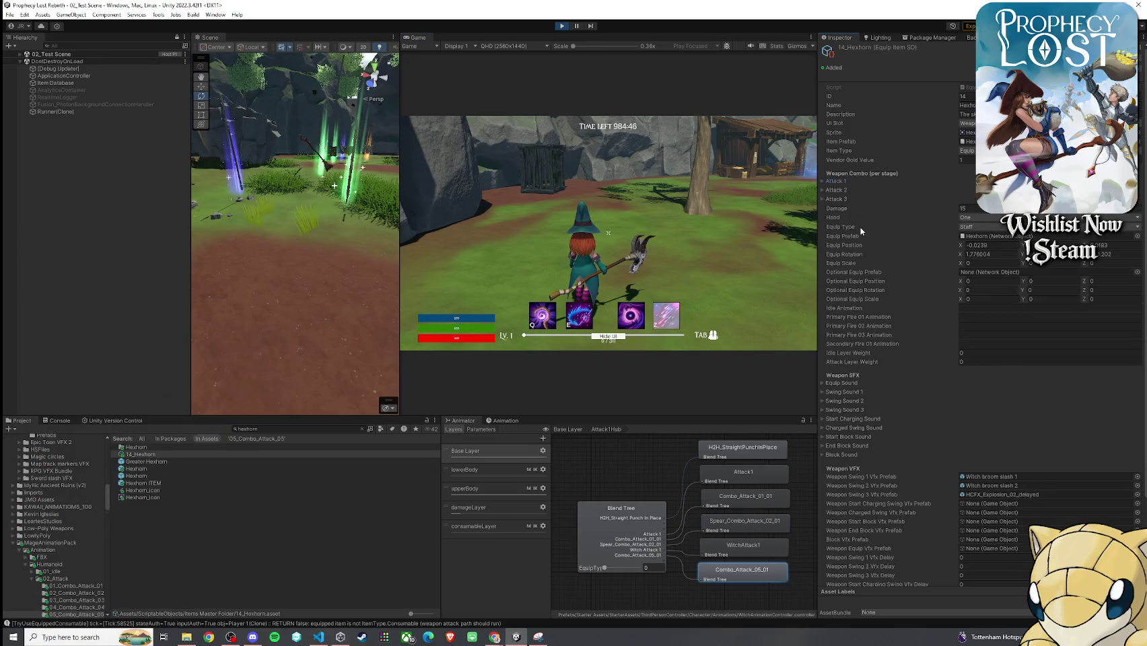
pyautogui.click(832, 191)
pyautogui.click(971, 375)
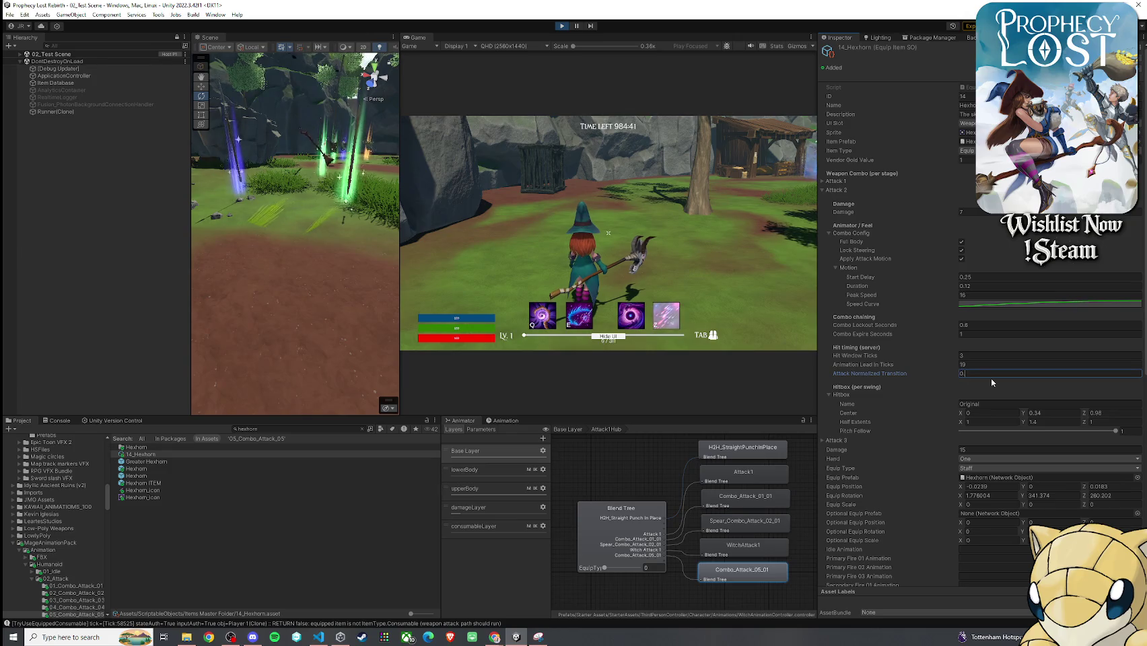
pyautogui.write('3')
pyautogui.press('Return')
# - Expand Attack 3 and set its normalized attack transition to 0.03
pyautogui.click(835, 440)
pyautogui.scroll(-3, 905, 438)
pyautogui.click(981, 503)
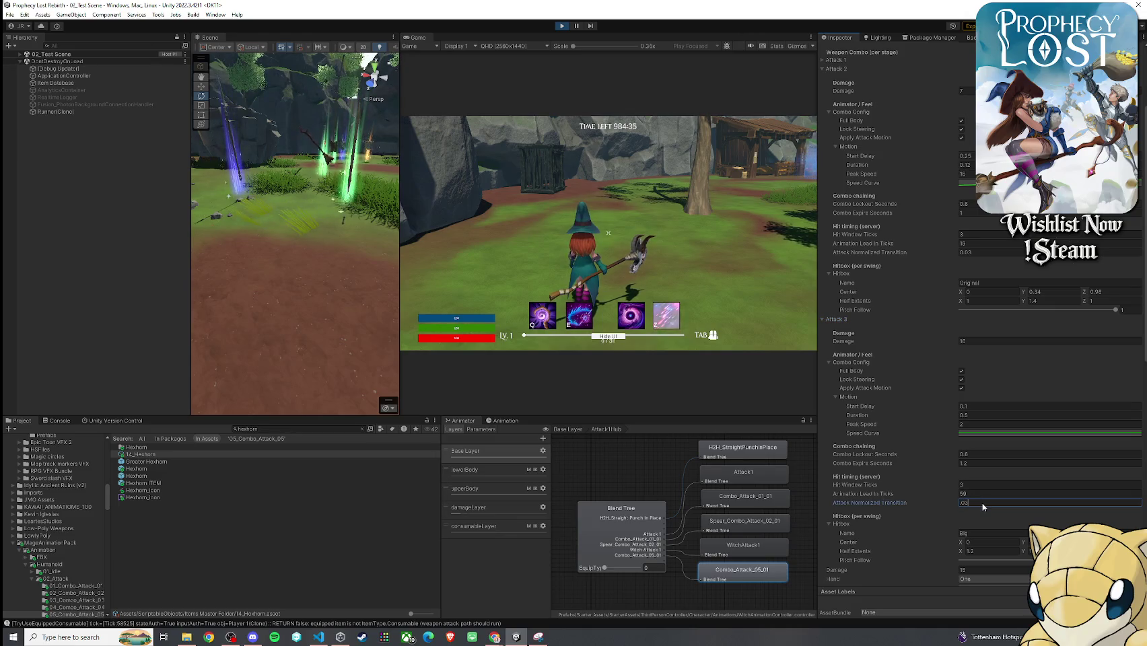
pyautogui.scroll(-3, 900, 245)
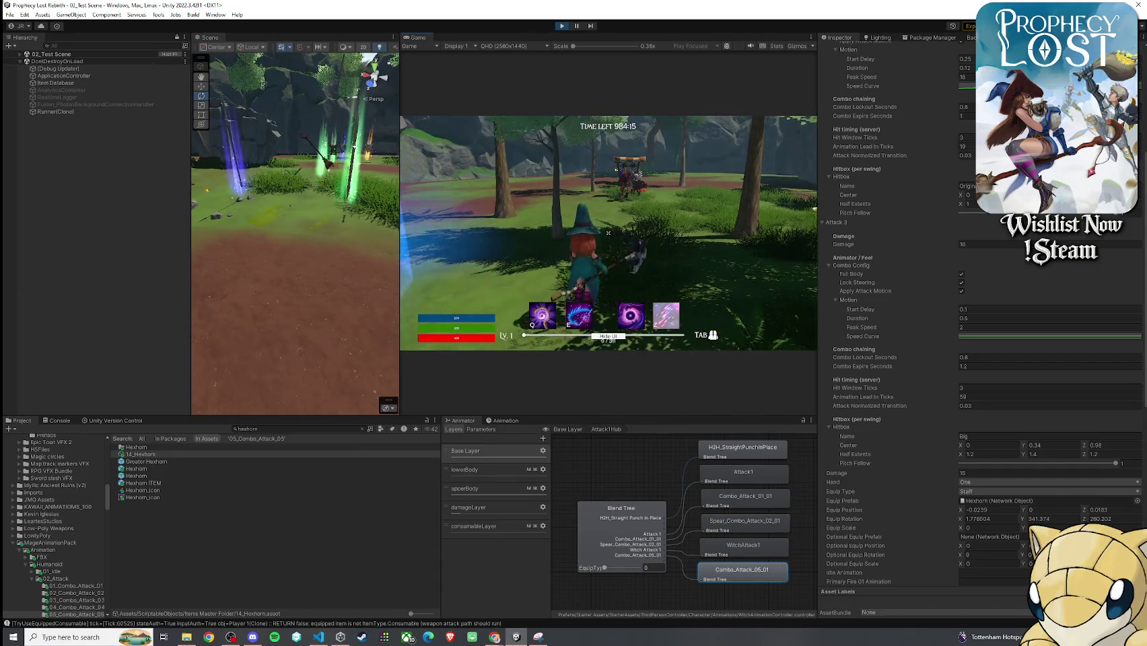
# - Swing the staff twice and move the witch toward the enemy
pyautogui.click(608, 233)
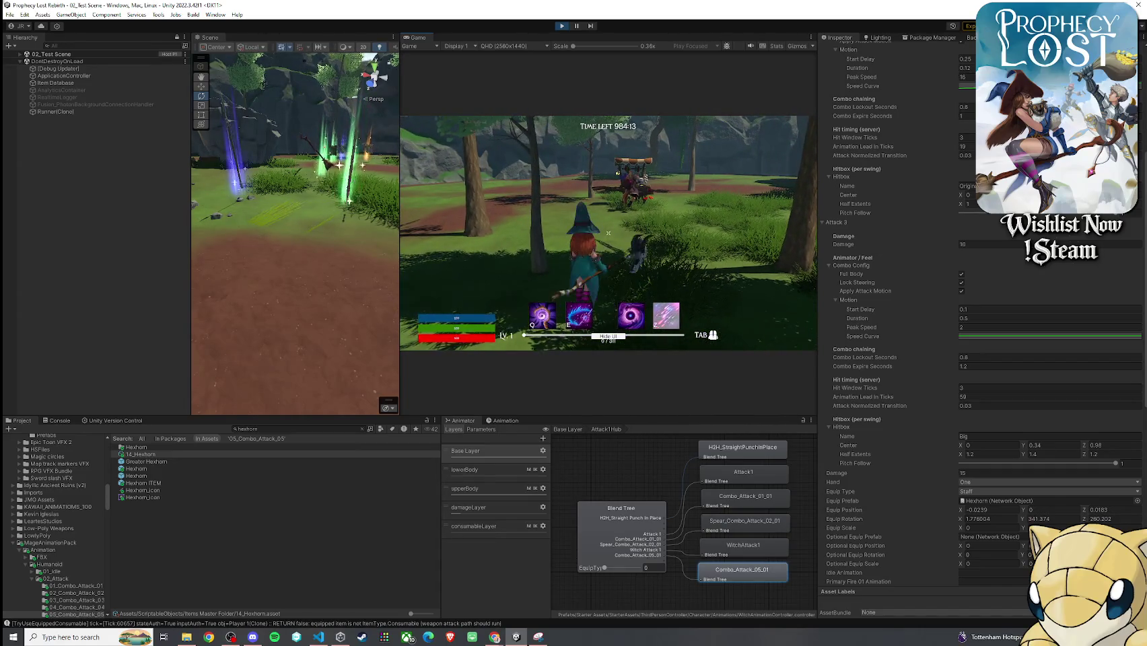
pyautogui.click(607, 233)
pyautogui.press('w')
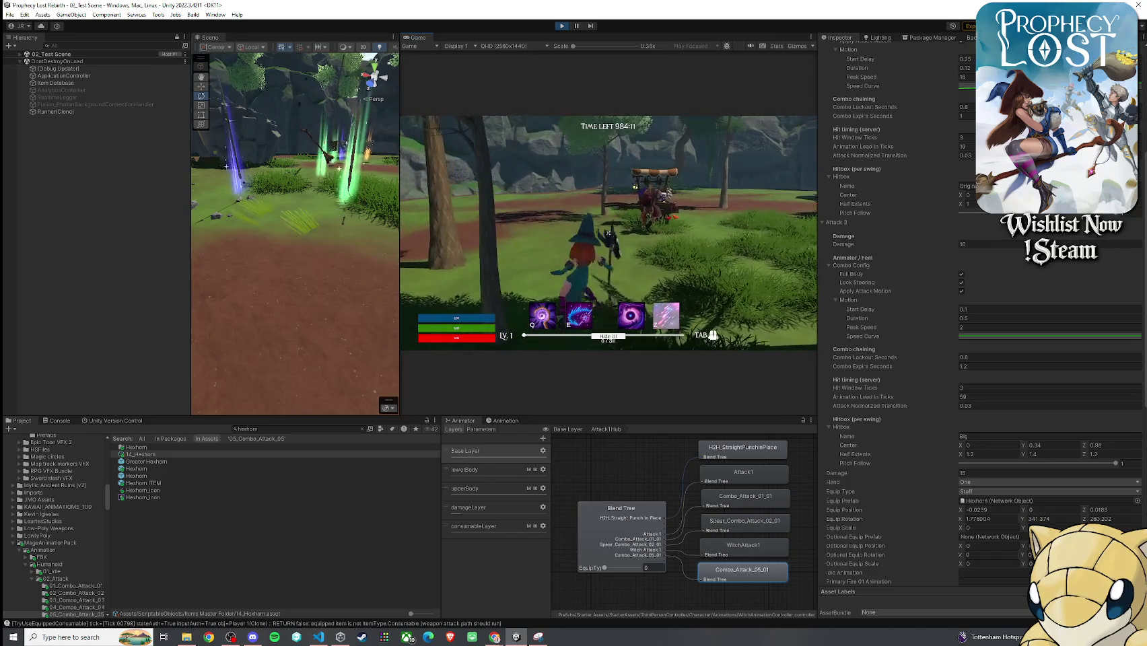
pyautogui.press('super')
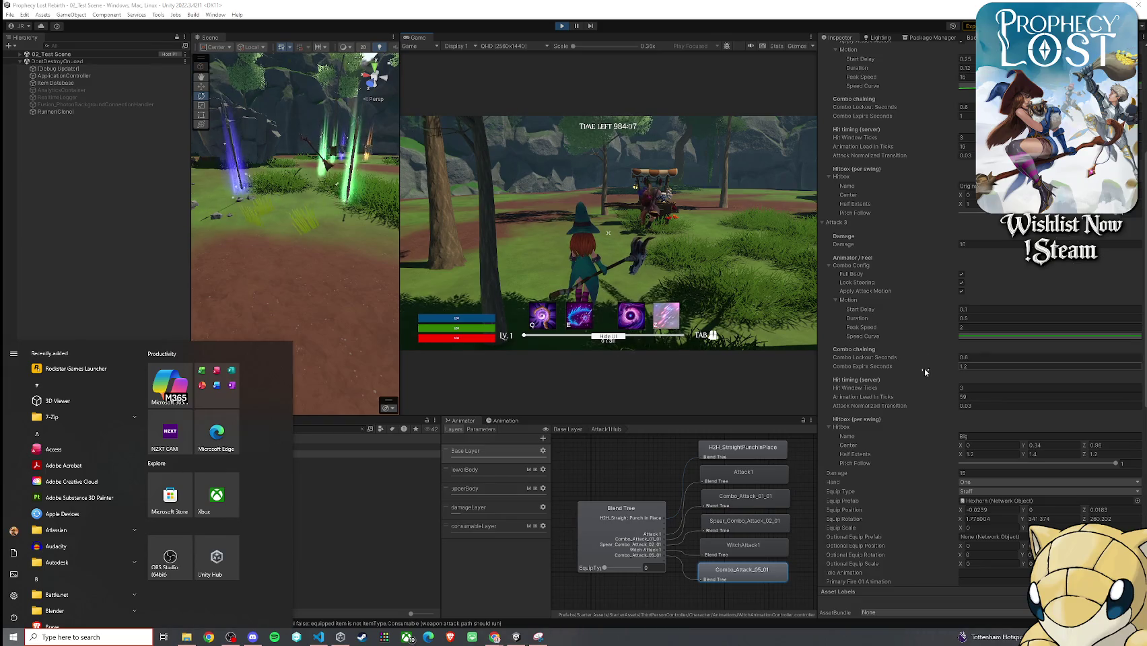
pyautogui.scroll(5, 925, 369)
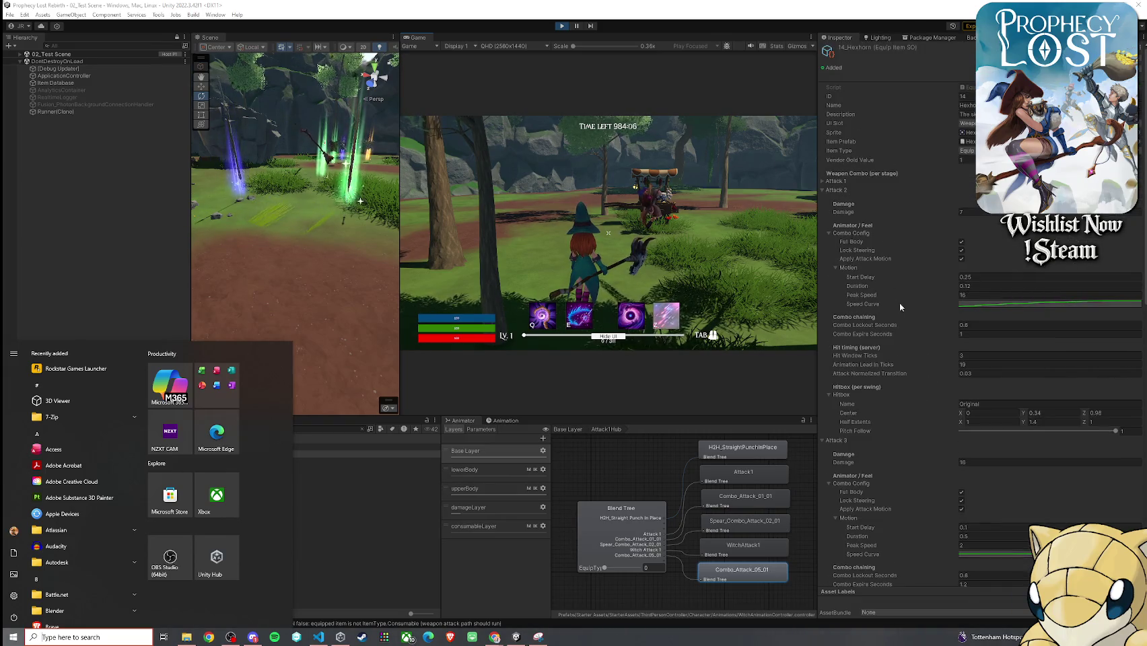
pyautogui.click(908, 292)
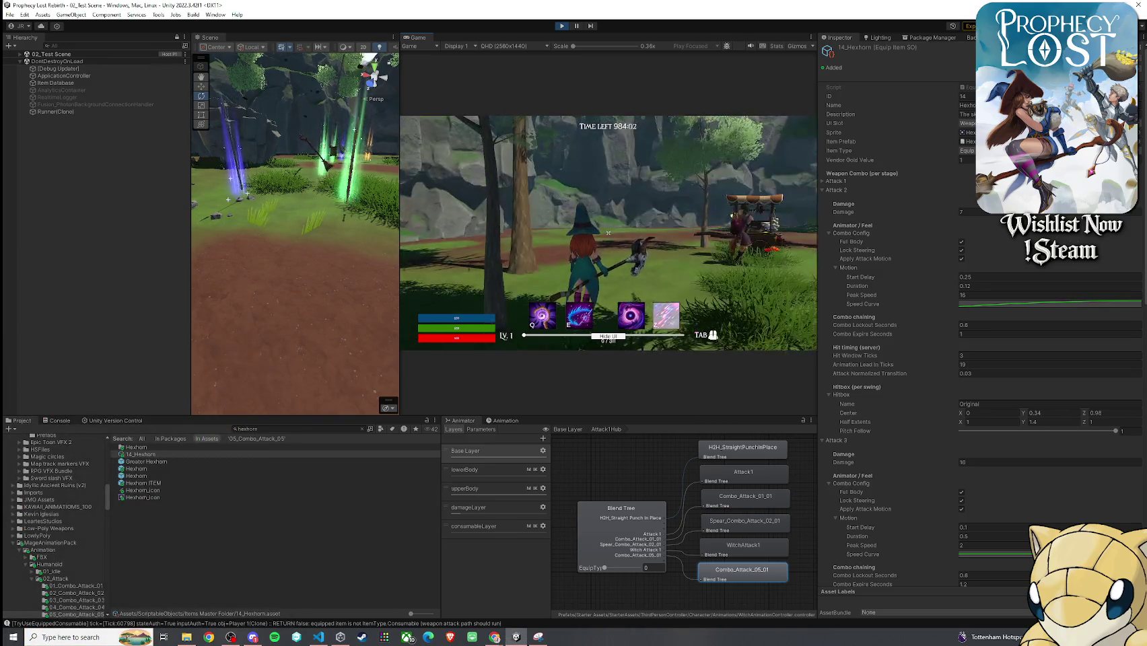
# - Chain a five-swing staff combo ending in the final slash, then reopen Attack1Hub
pyautogui.click(608, 233)
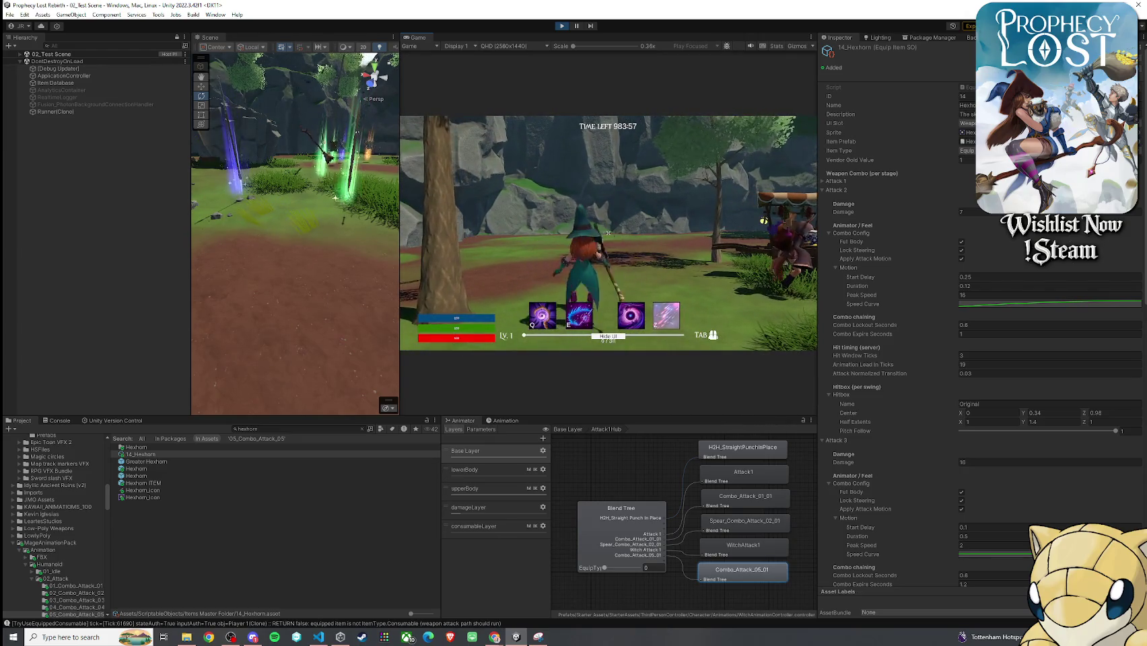
pyautogui.click(608, 233)
pyautogui.click(608, 233)
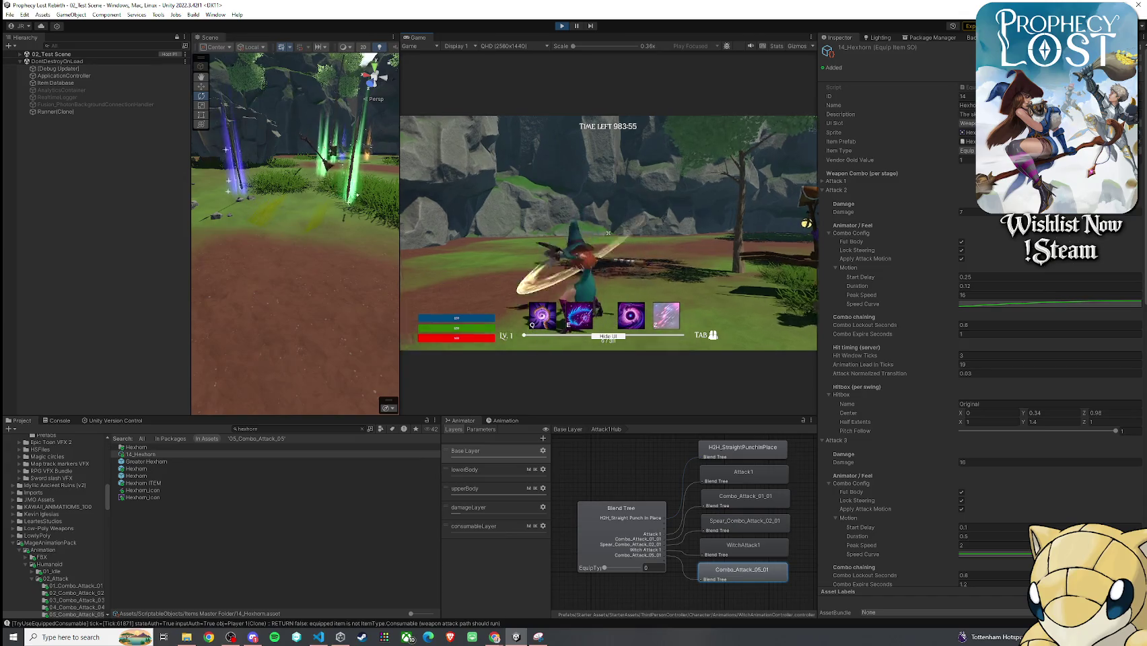
pyautogui.click(608, 233)
pyautogui.click(608, 233)
pyautogui.press('super')
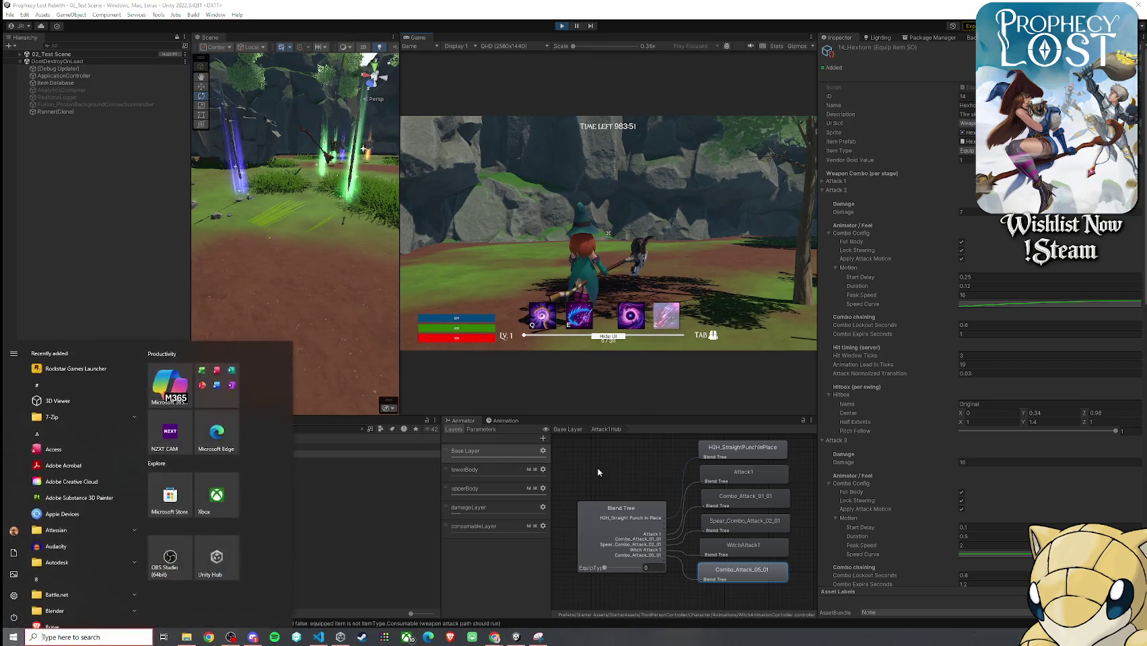
pyautogui.click(569, 430)
pyautogui.doubleClick(647, 483)
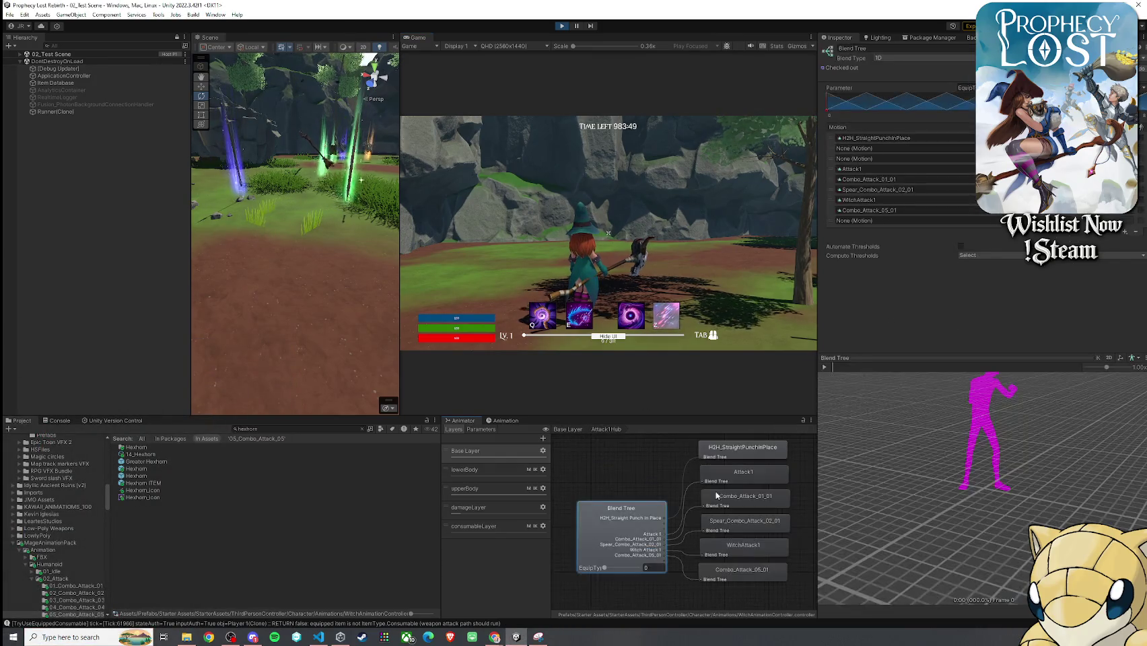
# - Play the Combo_Attack_05_01 preview, then move the witch around the level
pyautogui.click(743, 569)
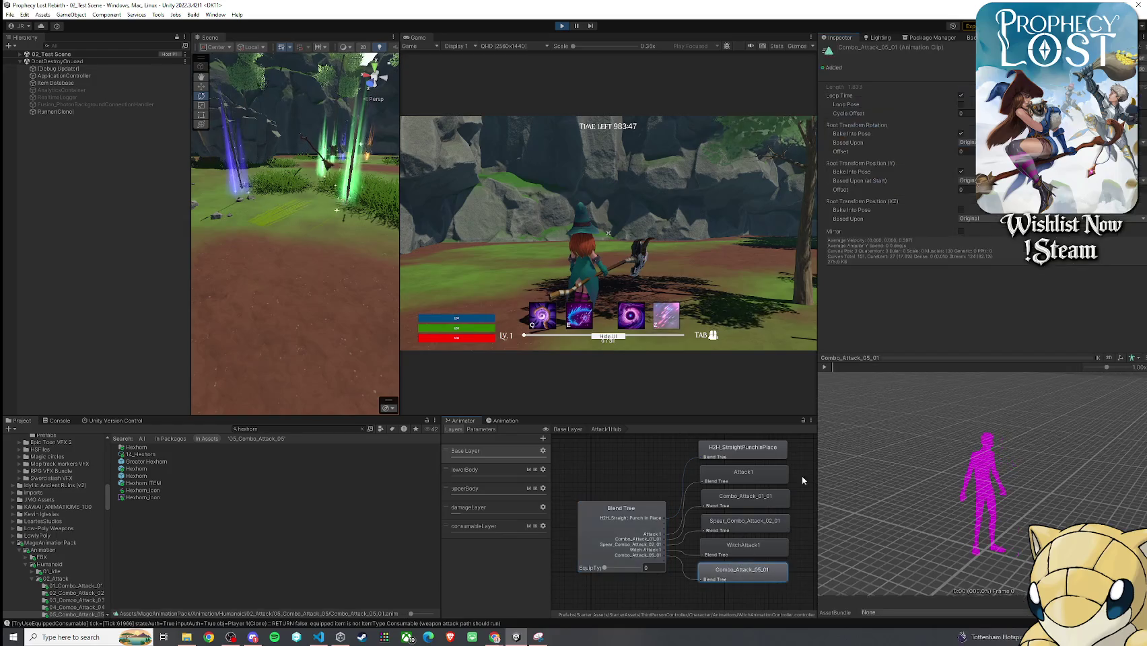
pyautogui.click(825, 368)
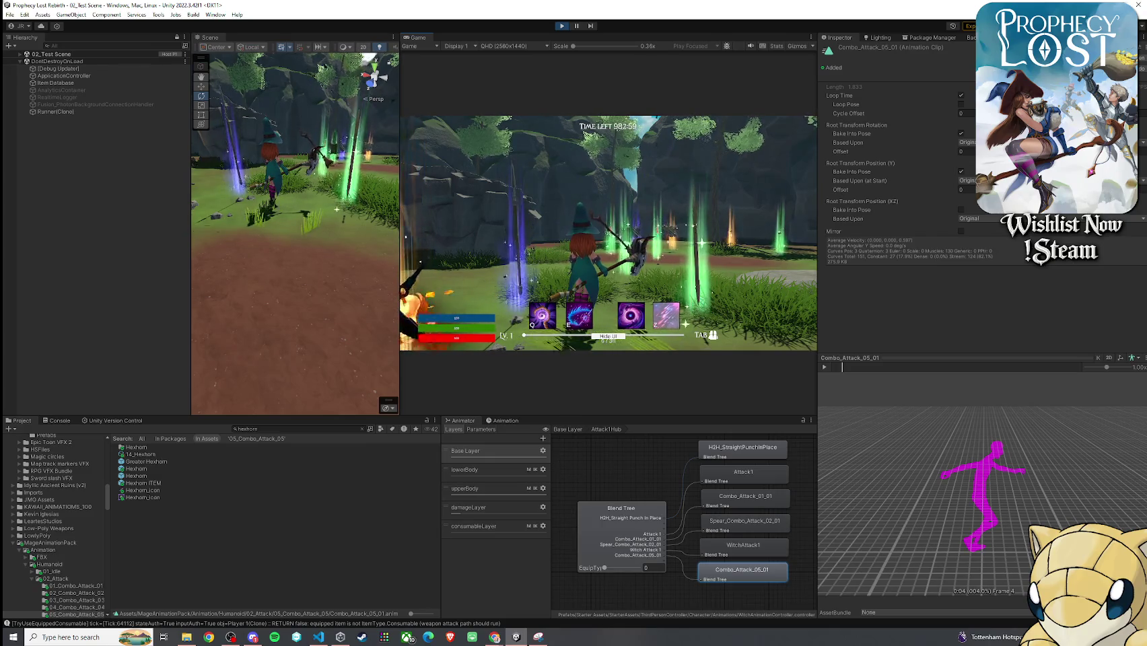
pyautogui.press('w')
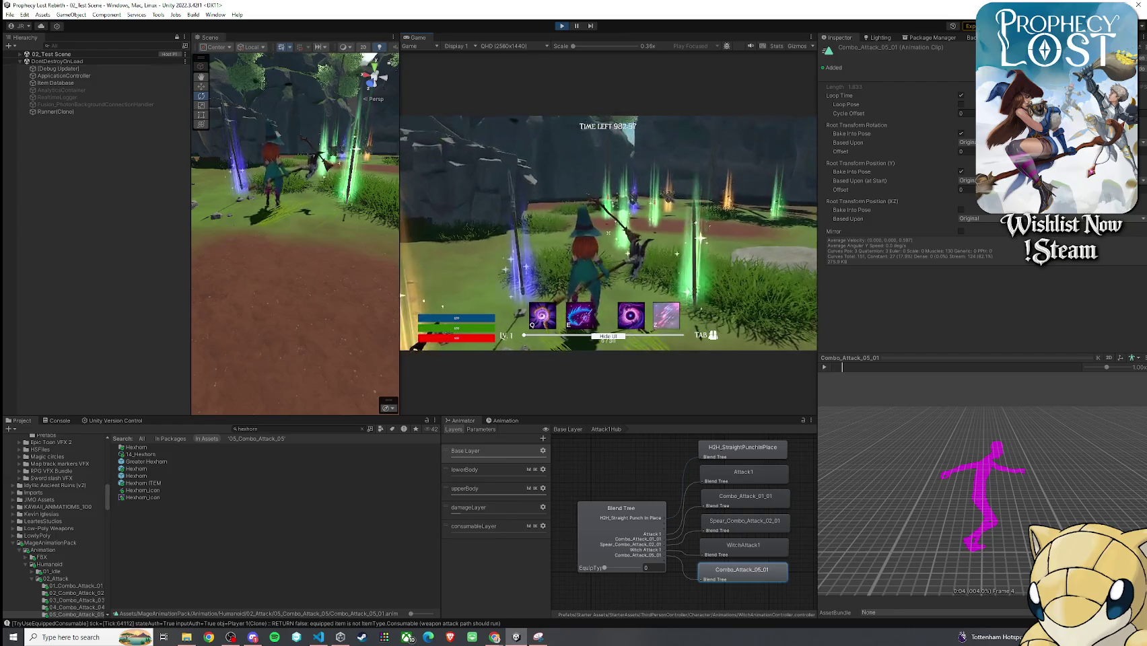
pyautogui.press('w')
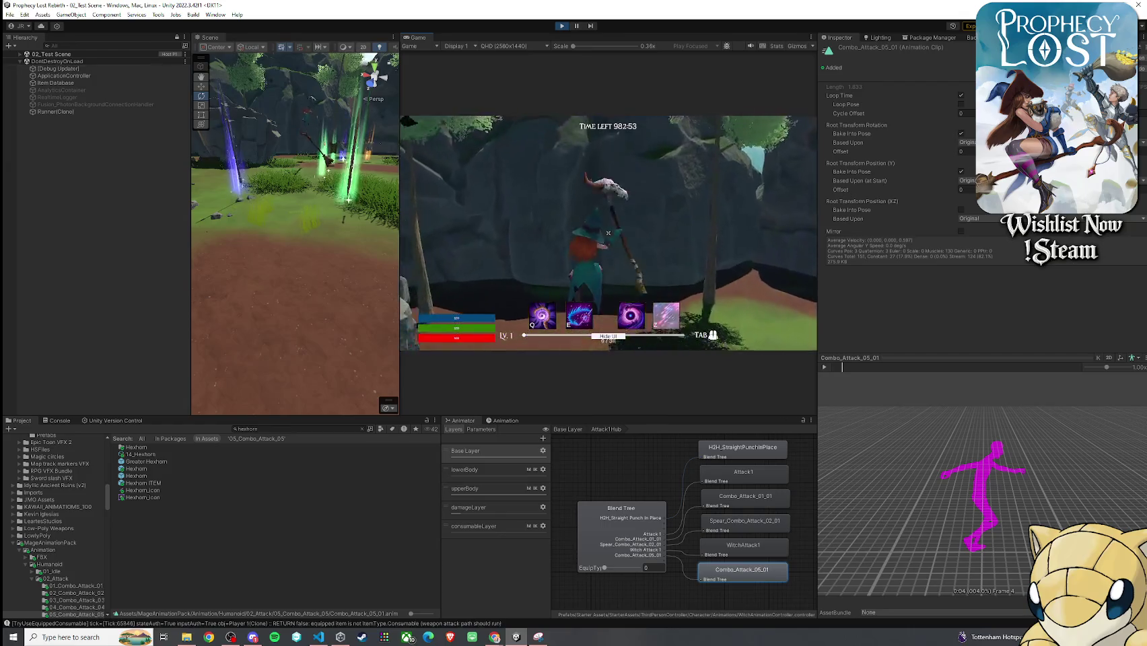
pyautogui.press('w')
# - Test three staff attacks while running the witch across the rock, grass and ledge
pyautogui.click(608, 233)
pyautogui.press('w')
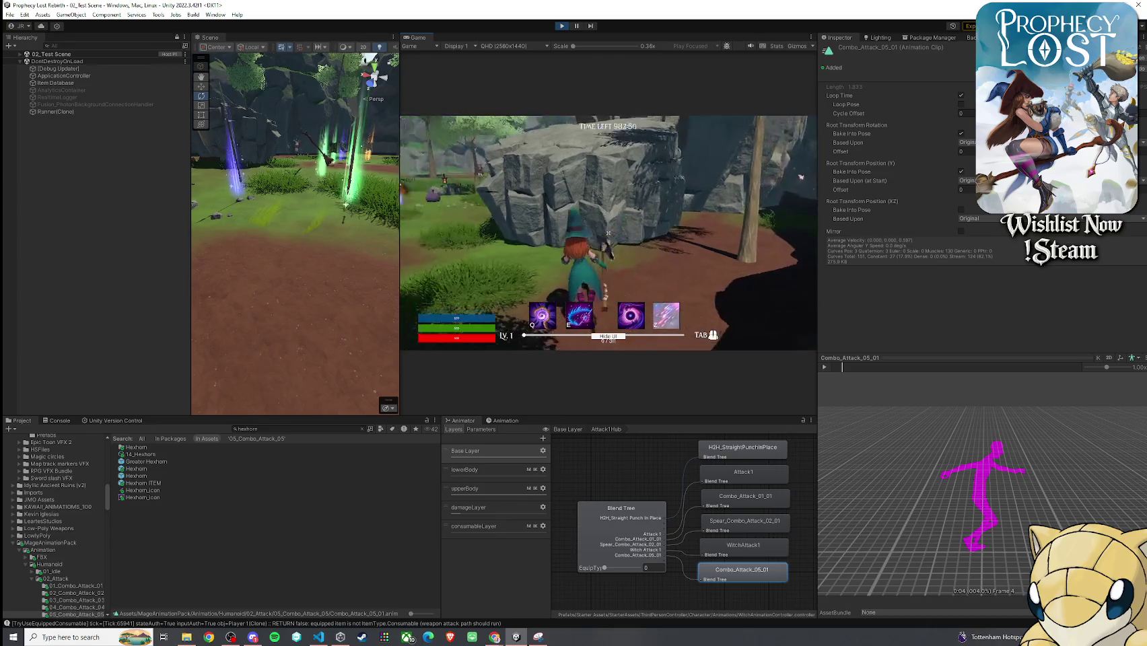
pyautogui.press('w')
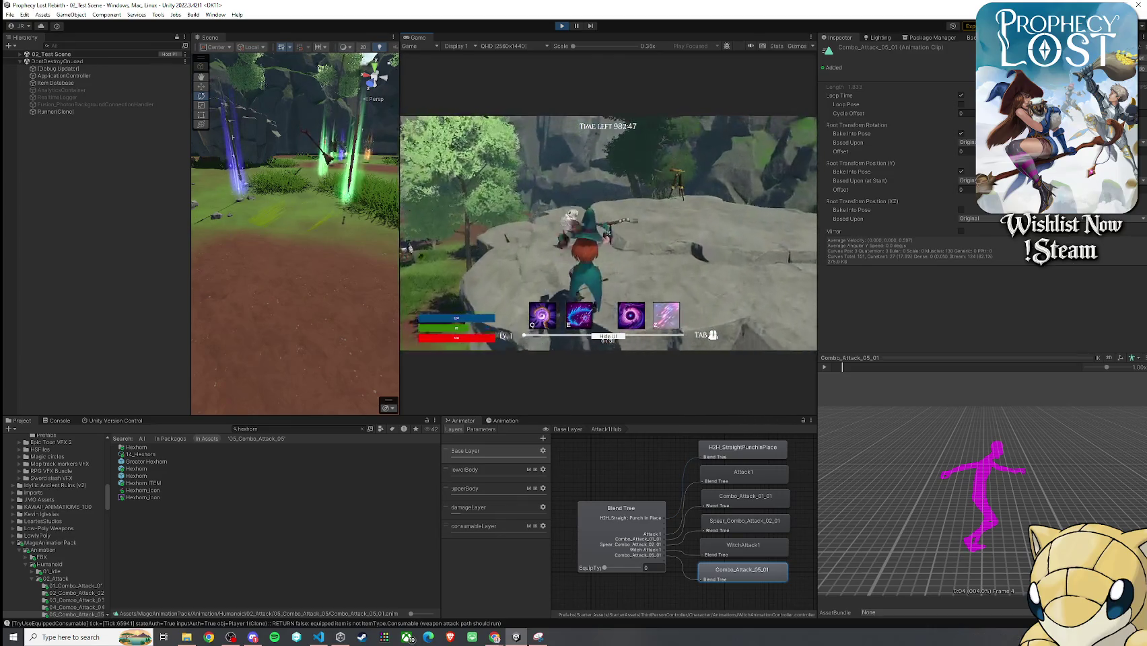
pyautogui.click(608, 233)
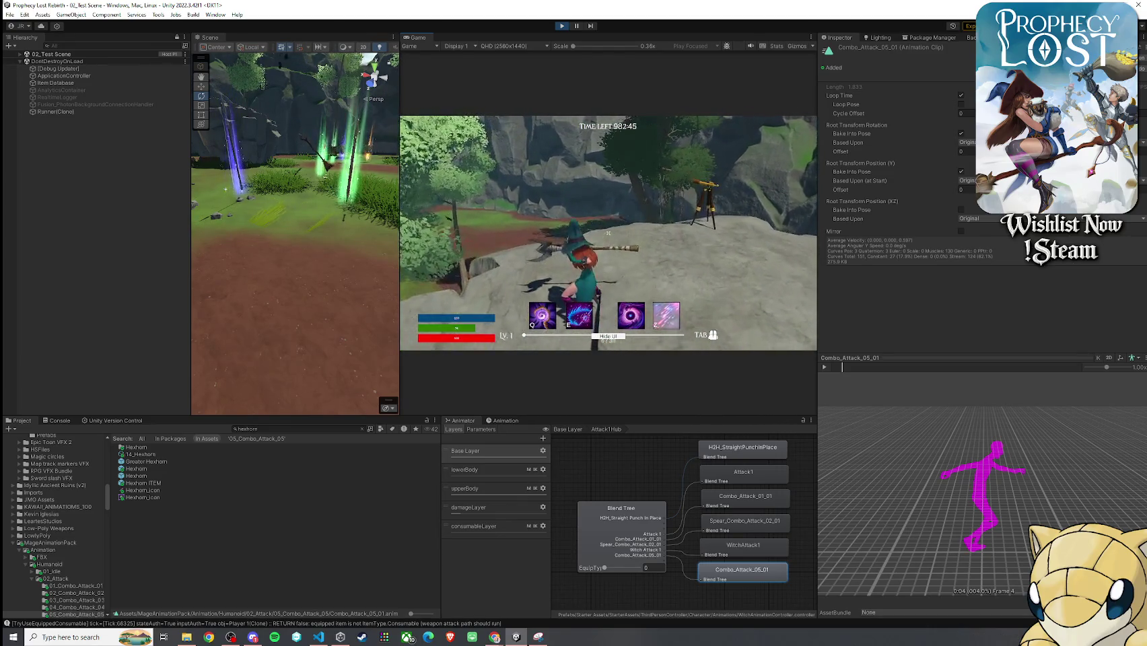
pyautogui.press('w')
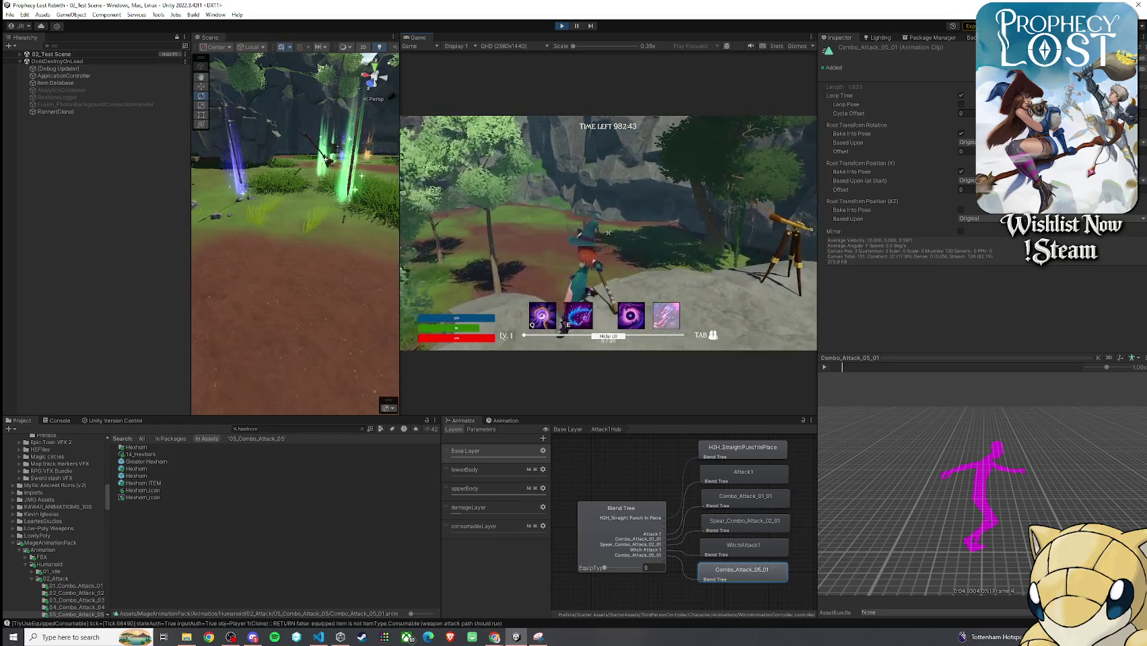
pyautogui.click(608, 233)
pyautogui.press('w')
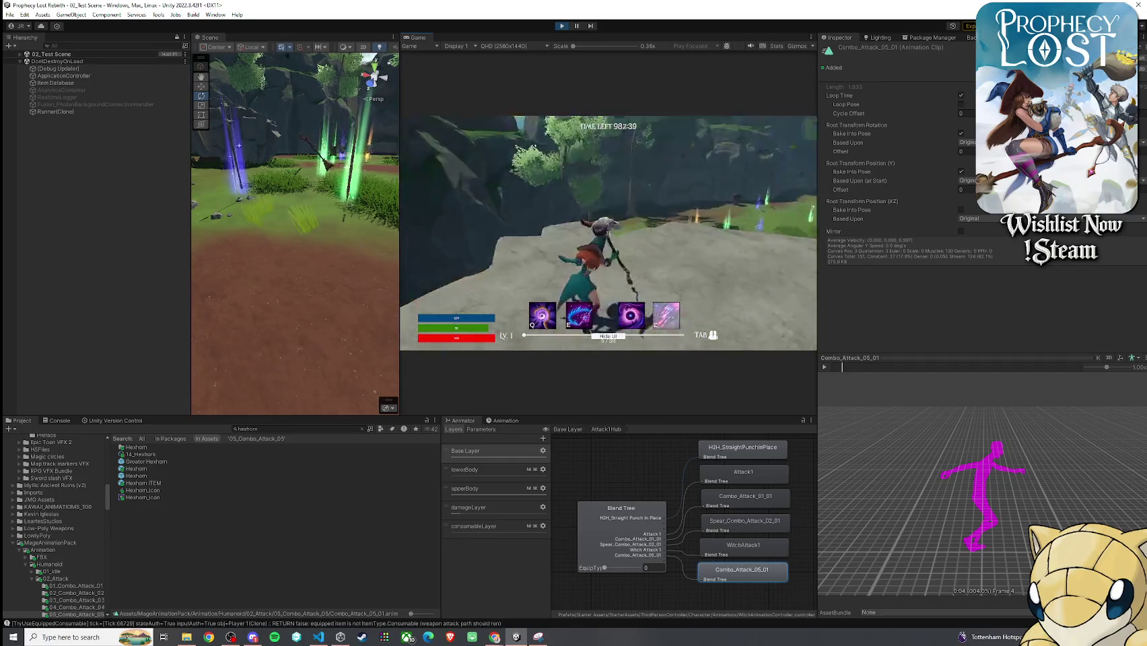
pyautogui.press('super')
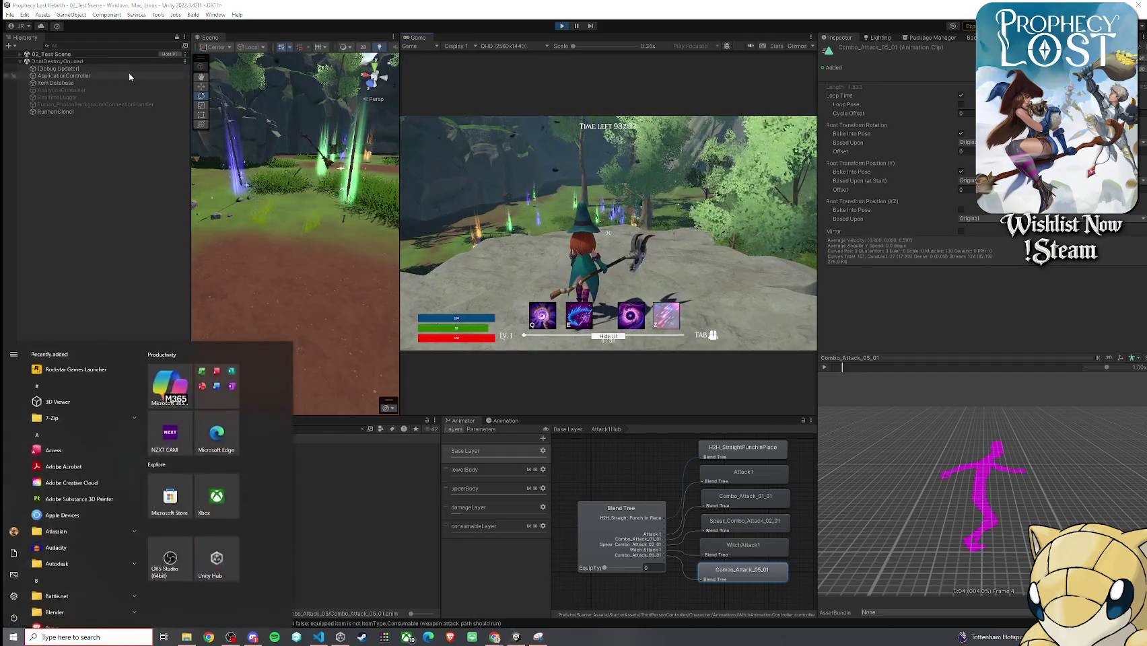
# - Preview candidate clips Combo_Attack_05_02 and Combo_Attack_05_03_Start in the Project panel
pyautogui.click(425, 518)
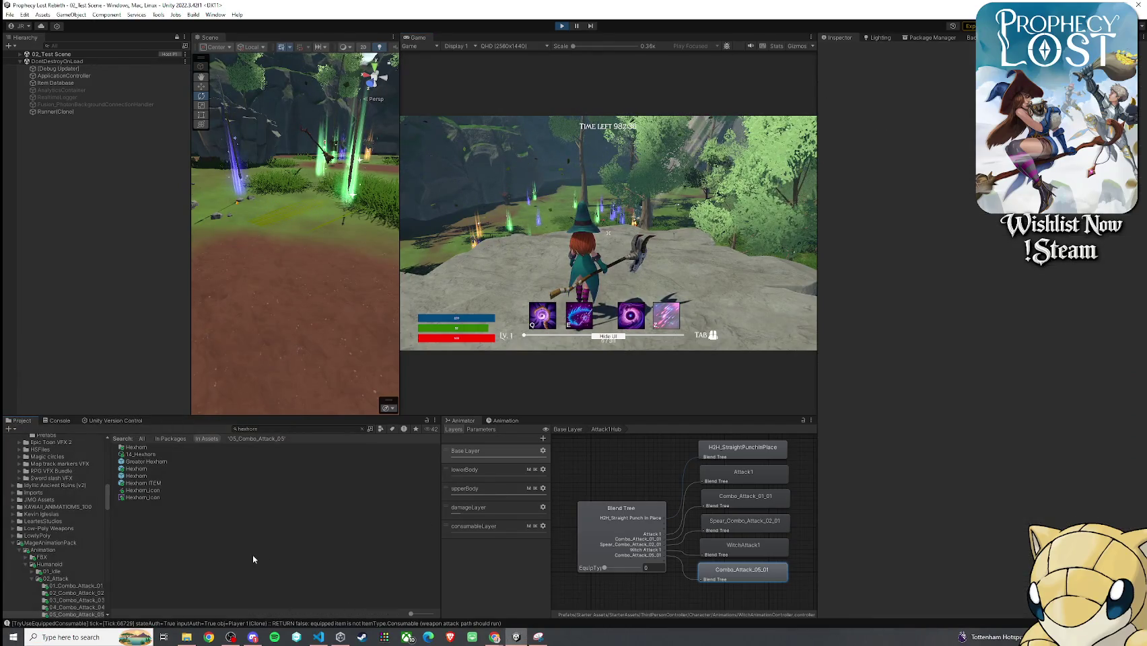
pyautogui.click(751, 573)
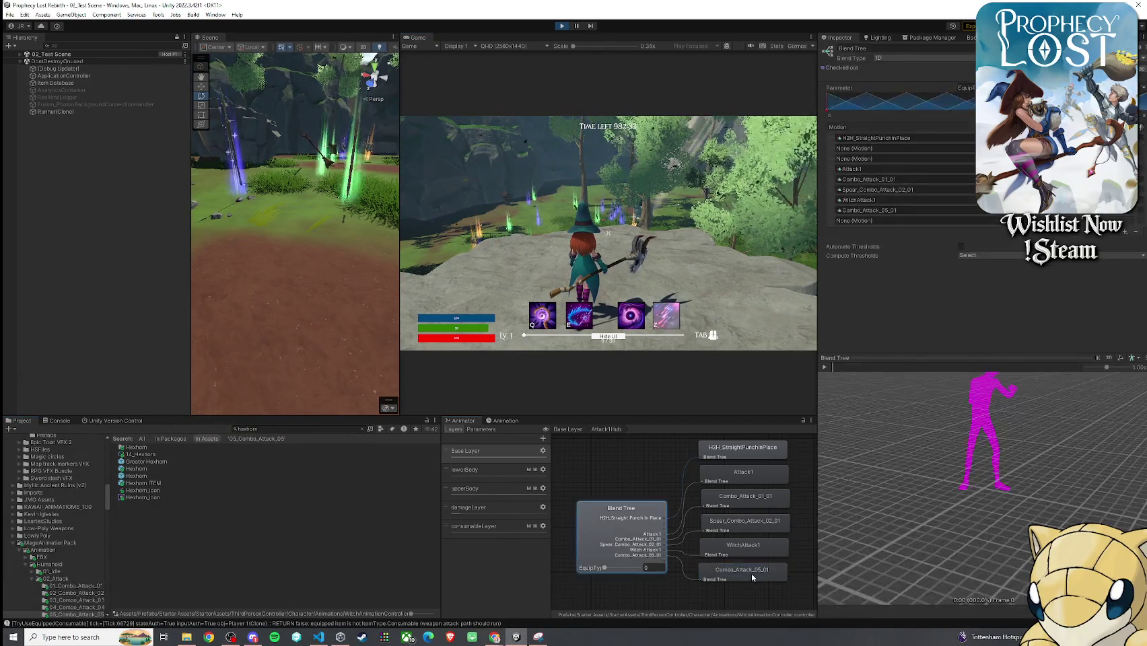
pyautogui.click(648, 532)
pyautogui.click(875, 210)
pyautogui.click(188, 454)
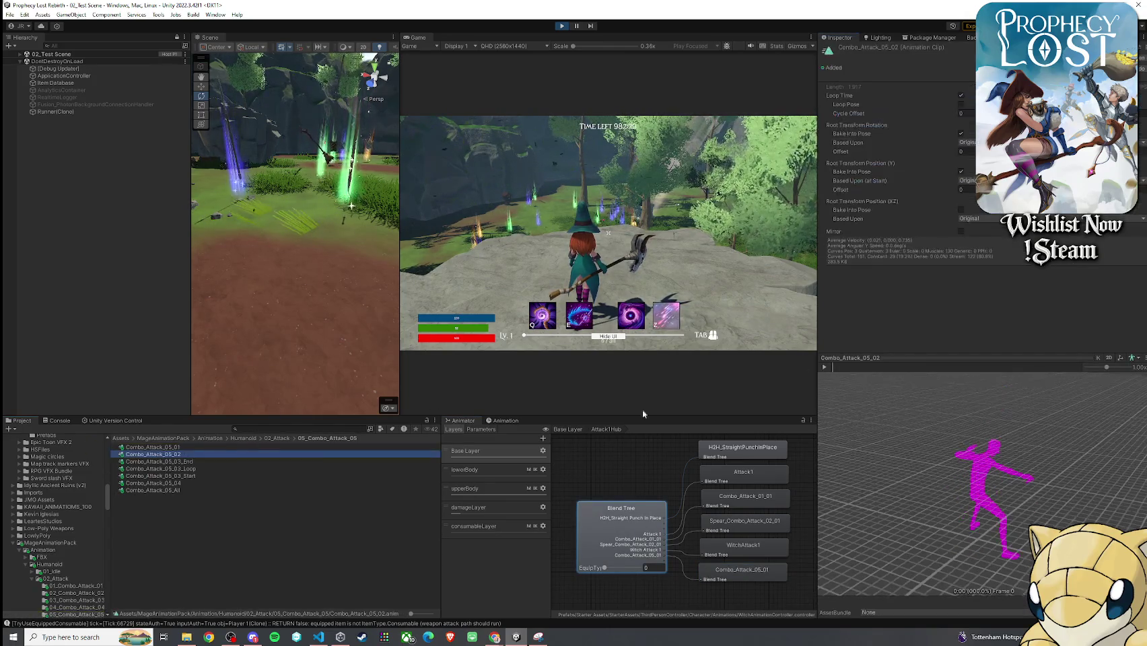
pyautogui.click(825, 368)
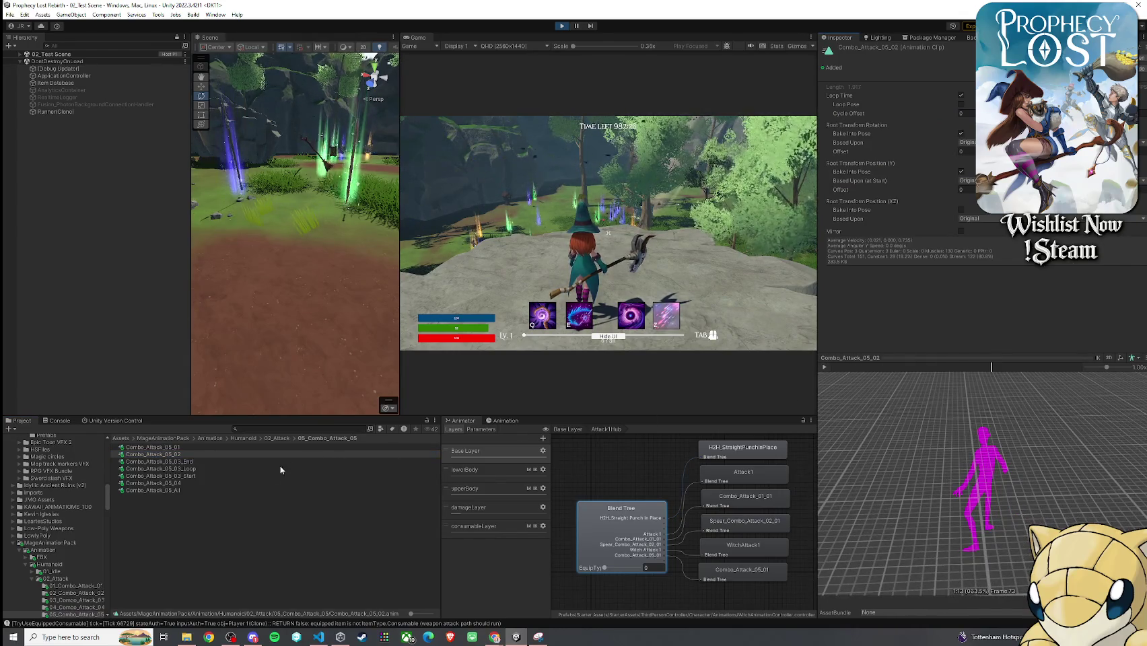
pyautogui.click(202, 476)
pyautogui.click(828, 367)
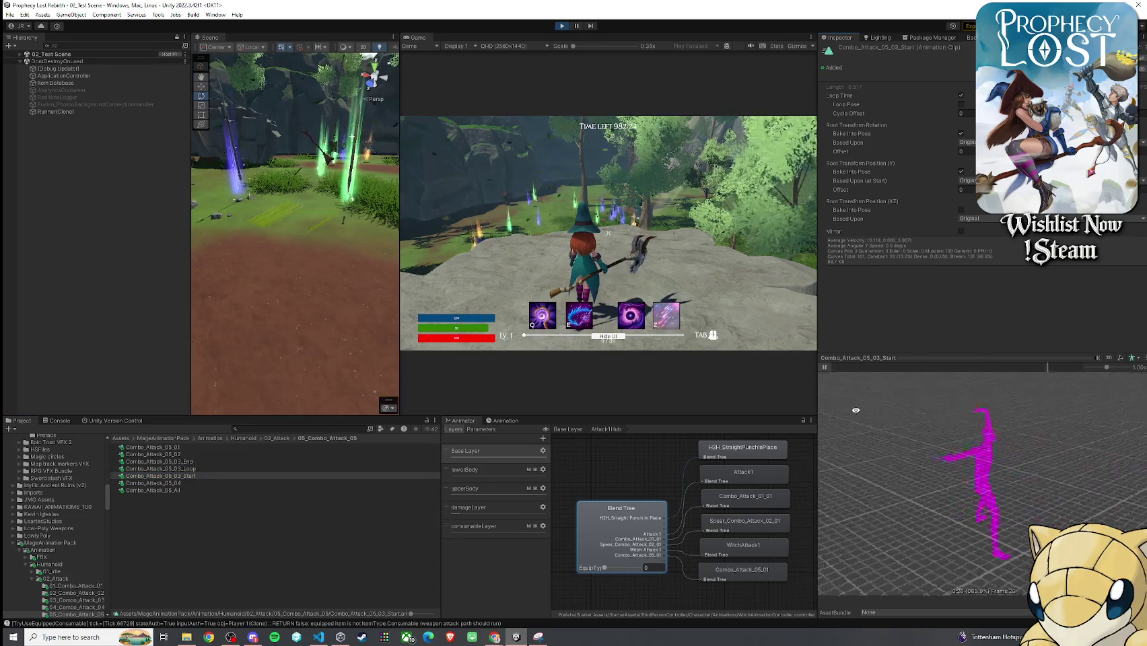
pyautogui.click(826, 367)
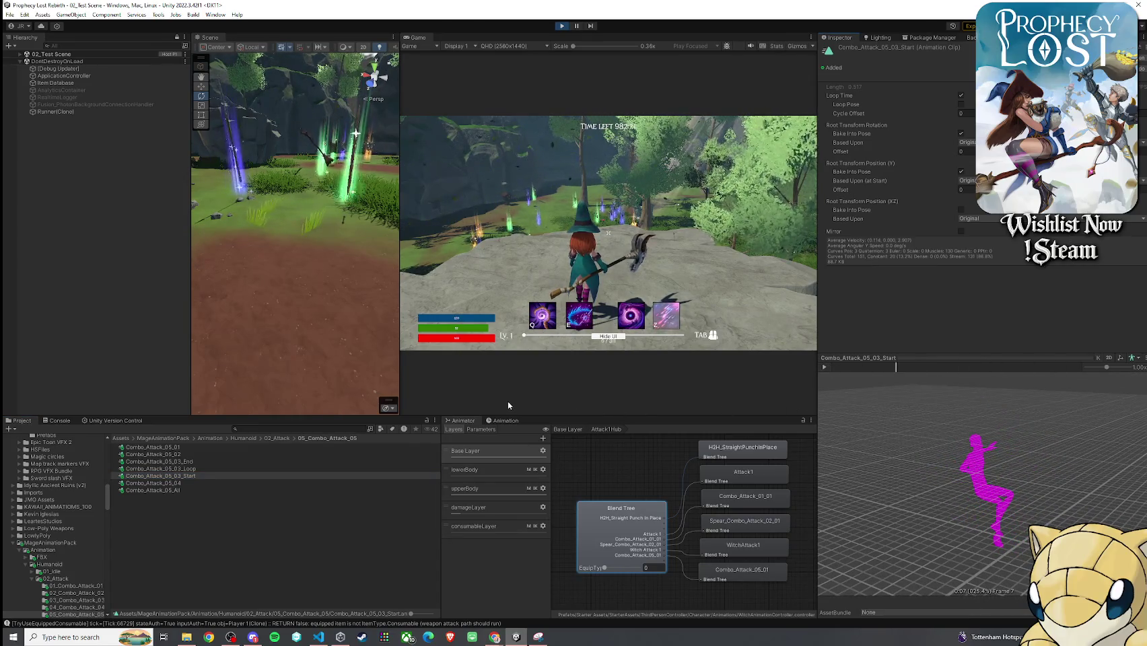
# - Preview Combo_Attack_01_01 from 01_Combo_Attack_01 and drop it into the blend tree's last slot
pyautogui.click(278, 438)
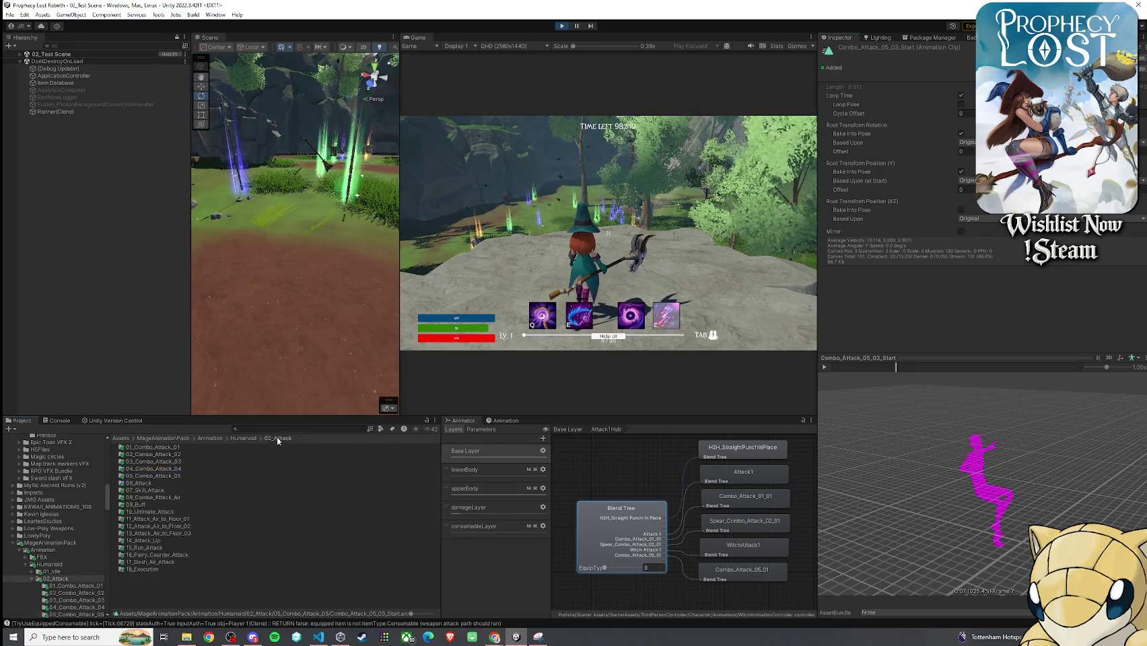
pyautogui.click(176, 448)
pyautogui.doubleClick(176, 448)
pyautogui.click(154, 447)
pyautogui.click(825, 367)
pyautogui.click(824, 367)
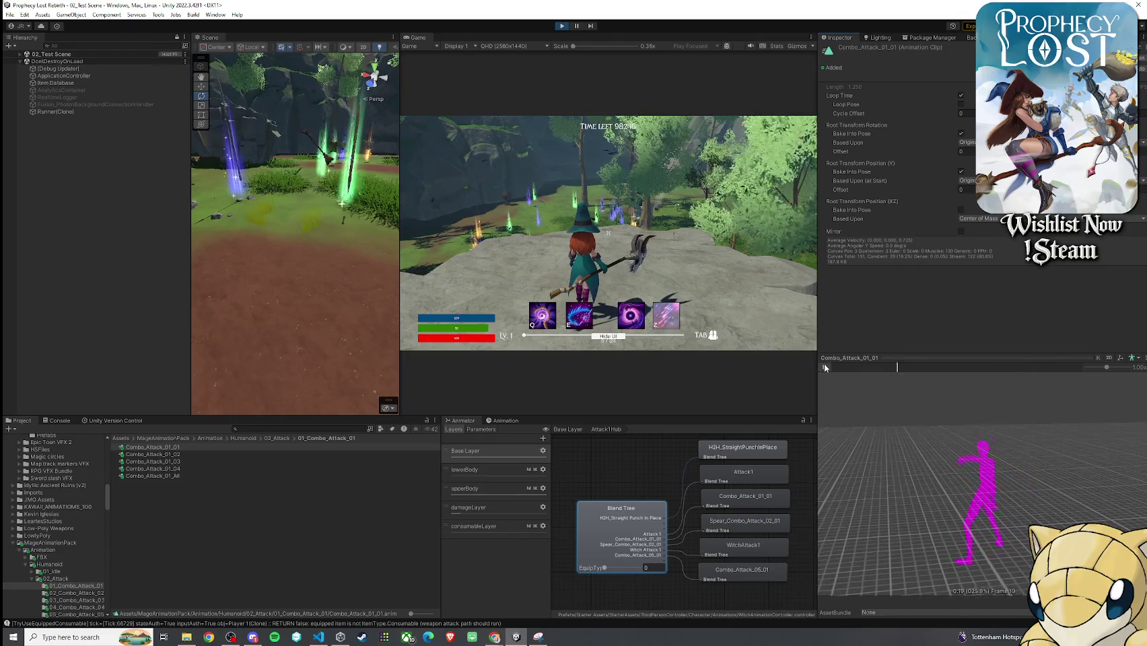
pyautogui.click(632, 535)
pyautogui.moveTo(174, 447)
pyautogui.mouseDown()
pyautogui.moveTo(539, 303)
pyautogui.moveTo(888, 211)
pyautogui.mouseUp()
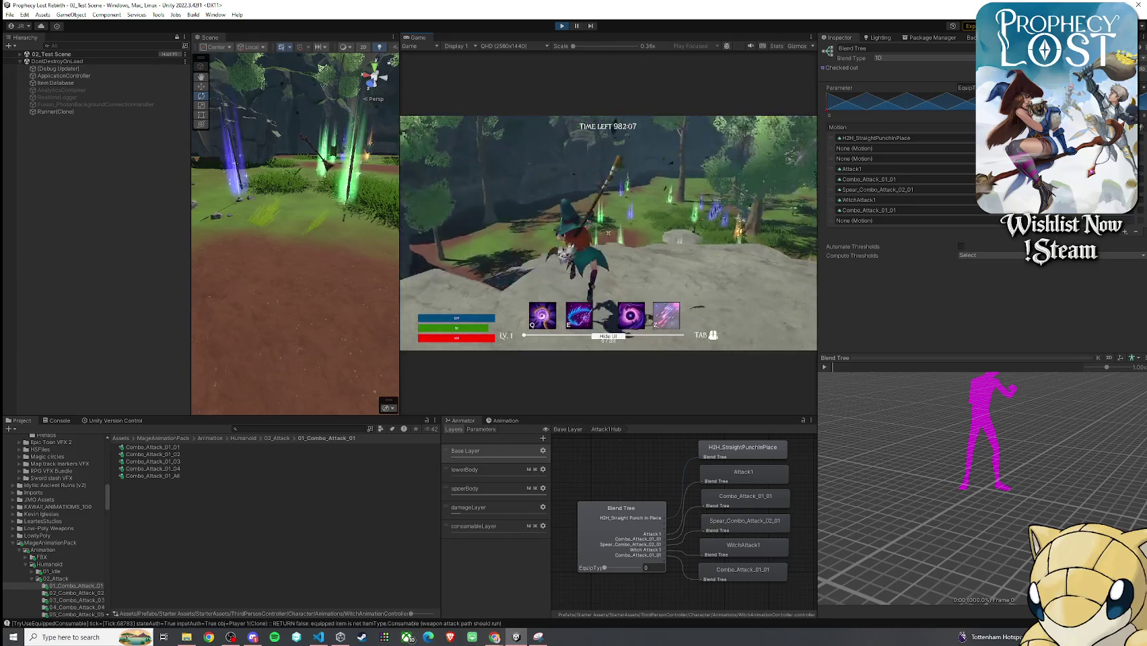
# - Test the new Combo_Attack_01_01 attack with six staff swings in the game
pyautogui.click(608, 233)
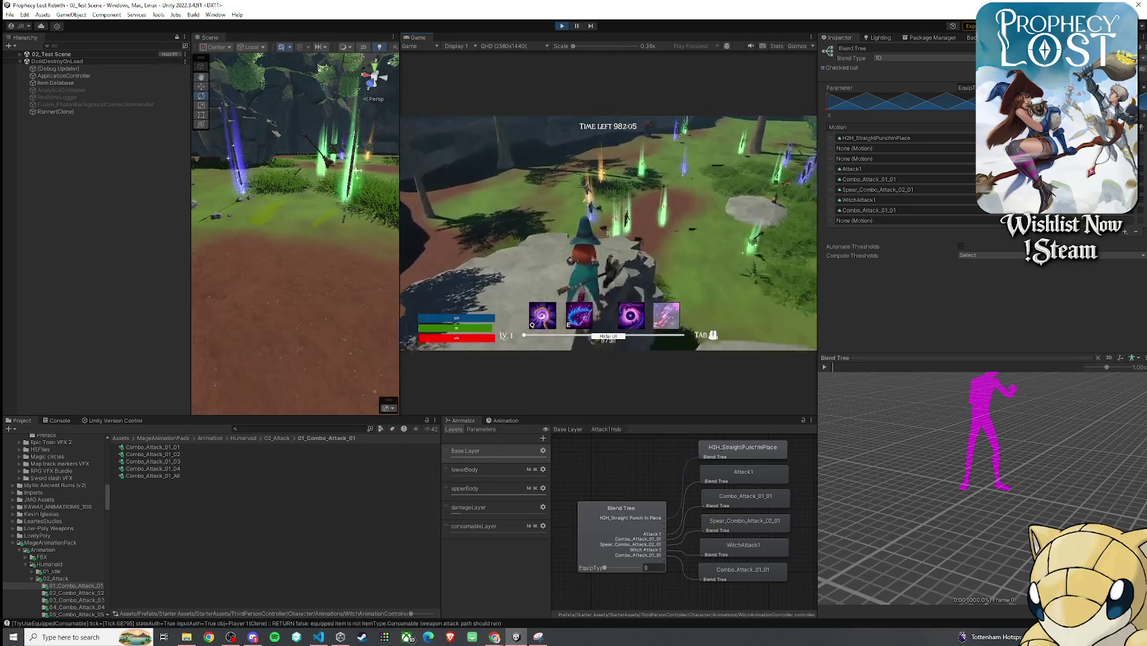
pyautogui.click(608, 233)
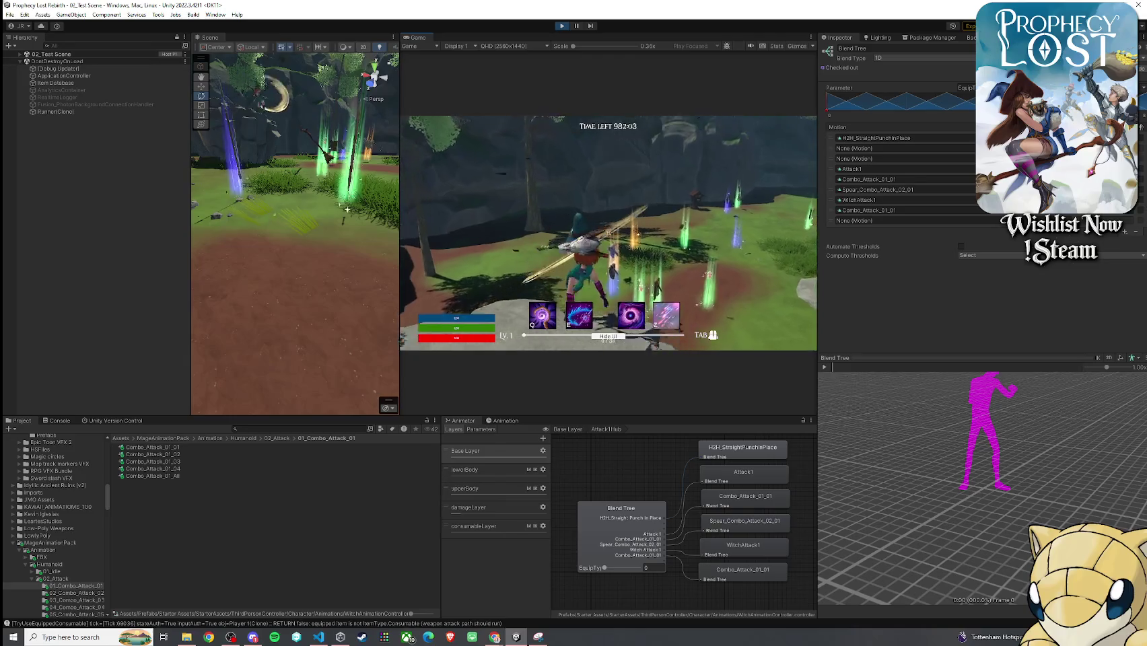
pyautogui.click(608, 233)
pyautogui.click(608, 233)
pyautogui.click(608, 232)
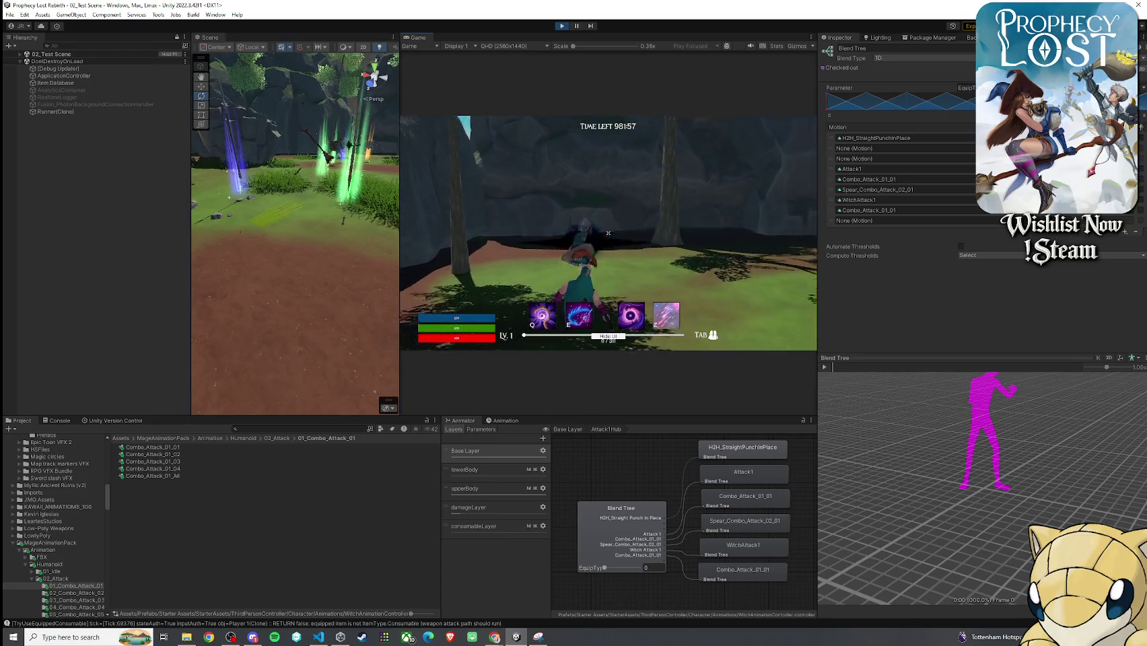
pyautogui.click(608, 233)
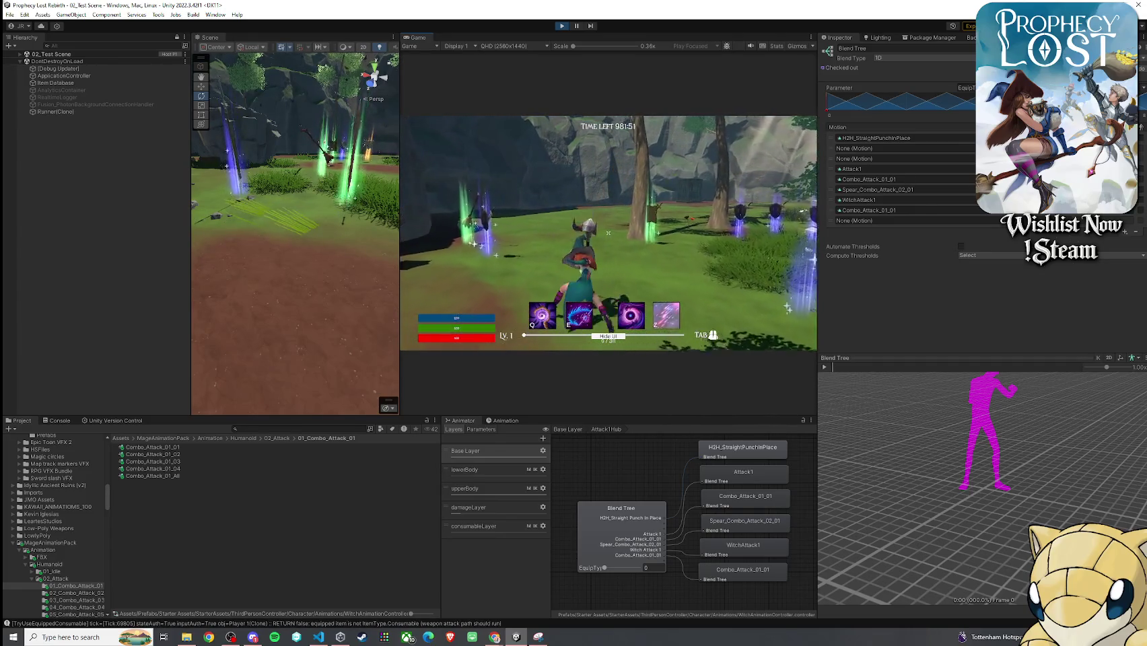
pyautogui.press('super')
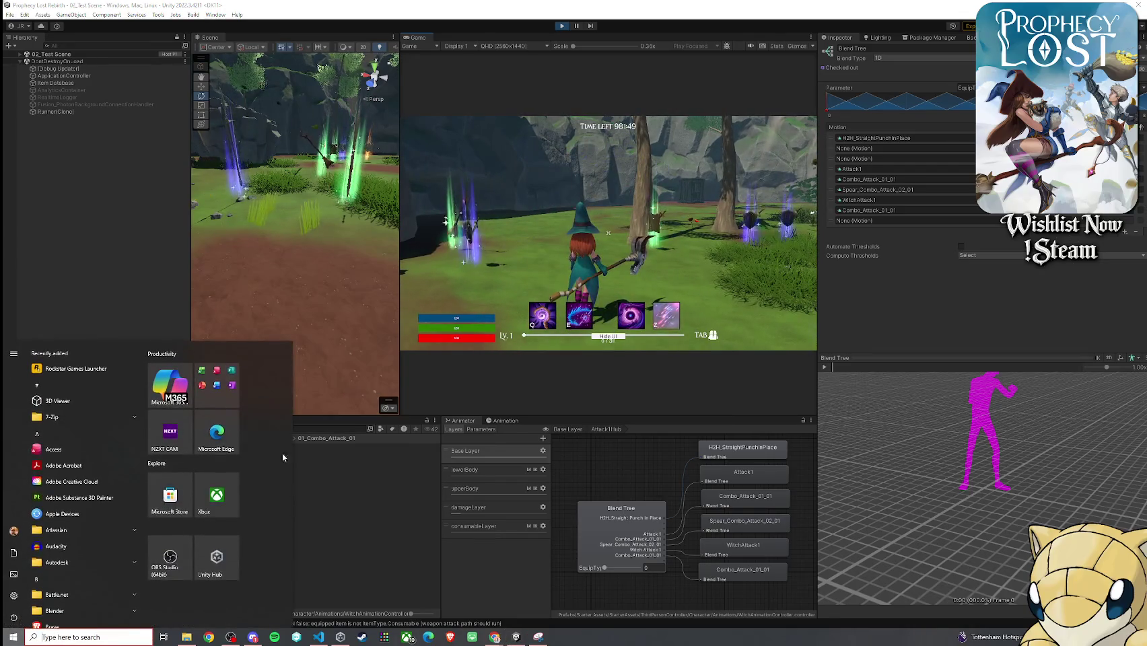
# - Preview Combo_Attack_02_01 and place it in the blend tree's last motion slot
pyautogui.click(359, 536)
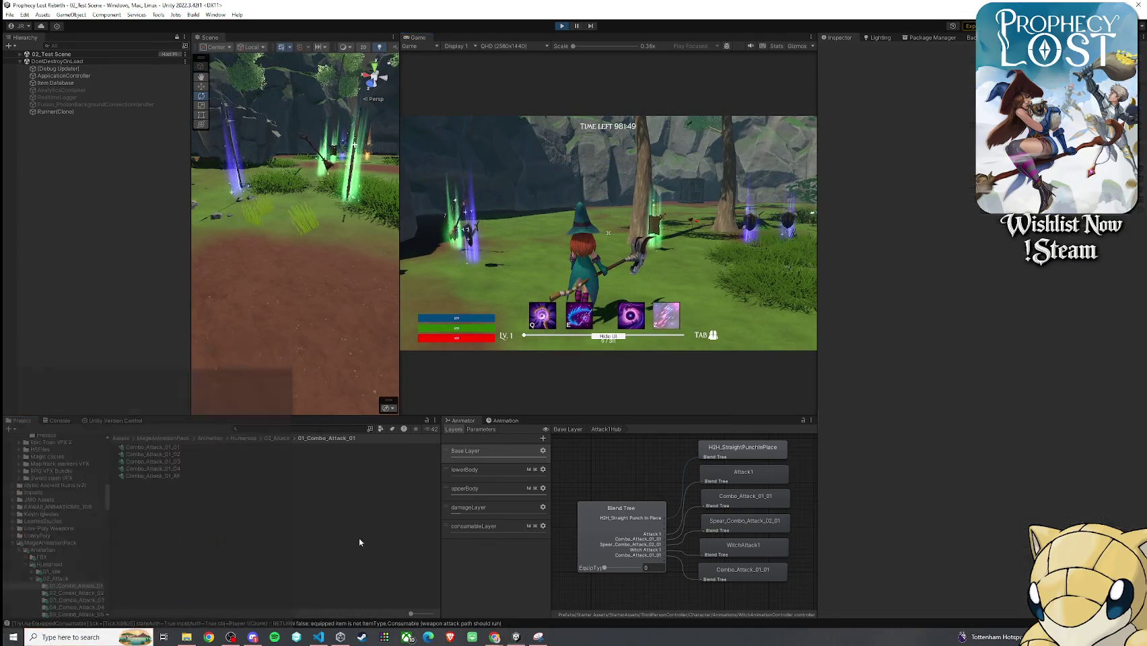
pyautogui.press('Down')
pyautogui.click(190, 450)
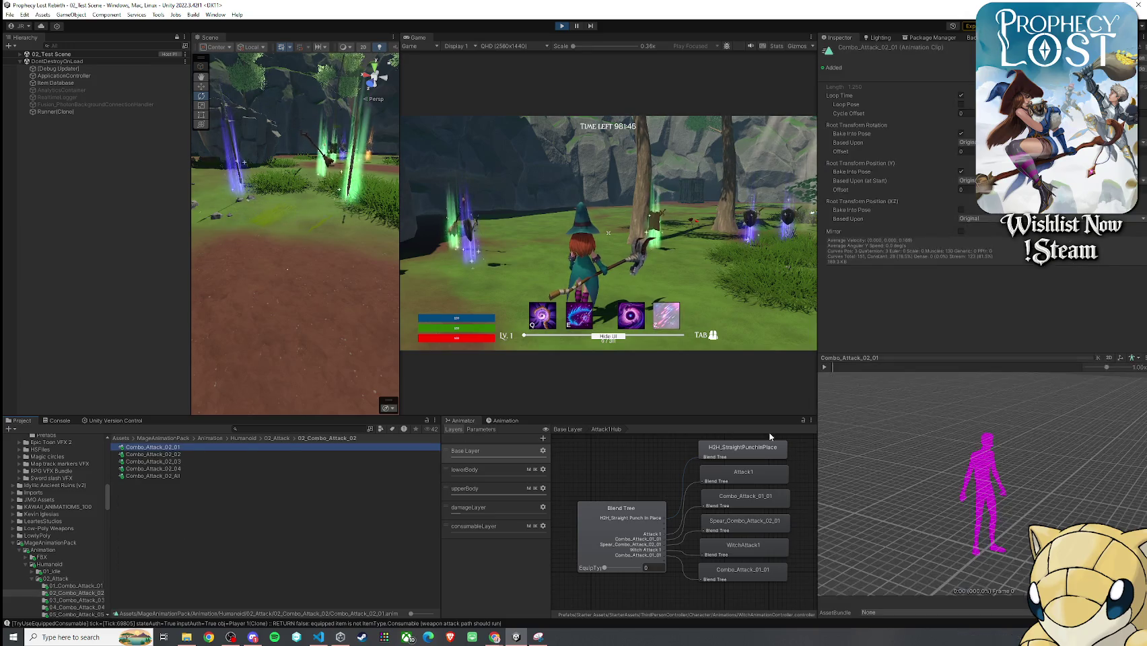
pyautogui.click(825, 367)
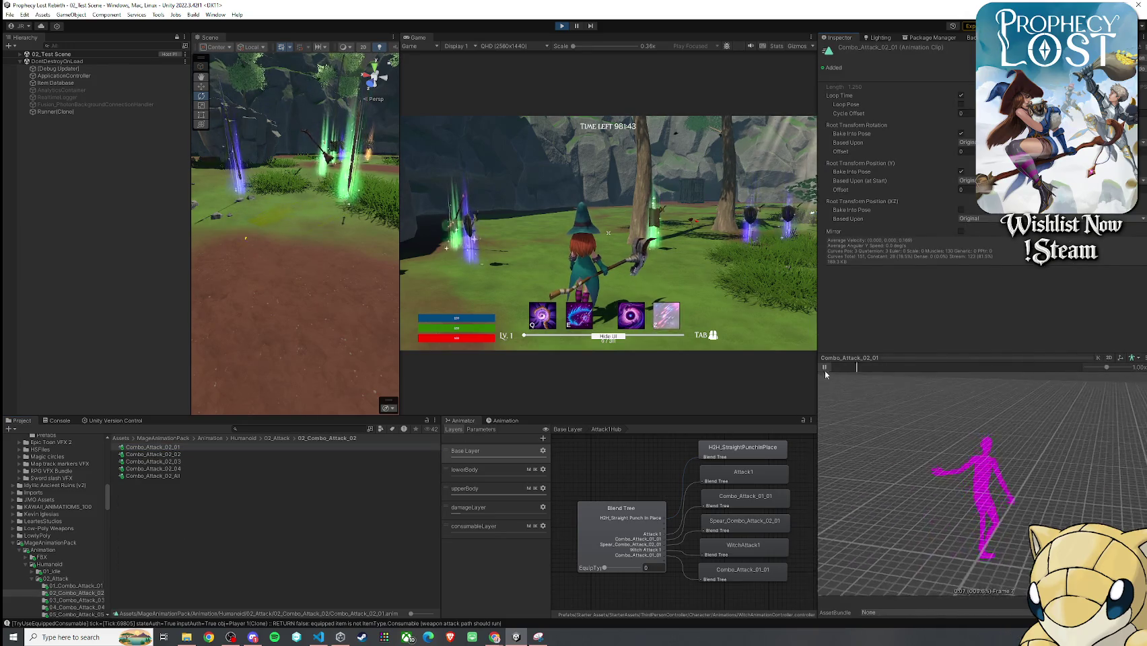
pyautogui.click(628, 510)
pyautogui.moveTo(182, 449)
pyautogui.mouseDown()
pyautogui.moveTo(888, 221)
pyautogui.moveTo(882, 210)
pyautogui.mouseUp()
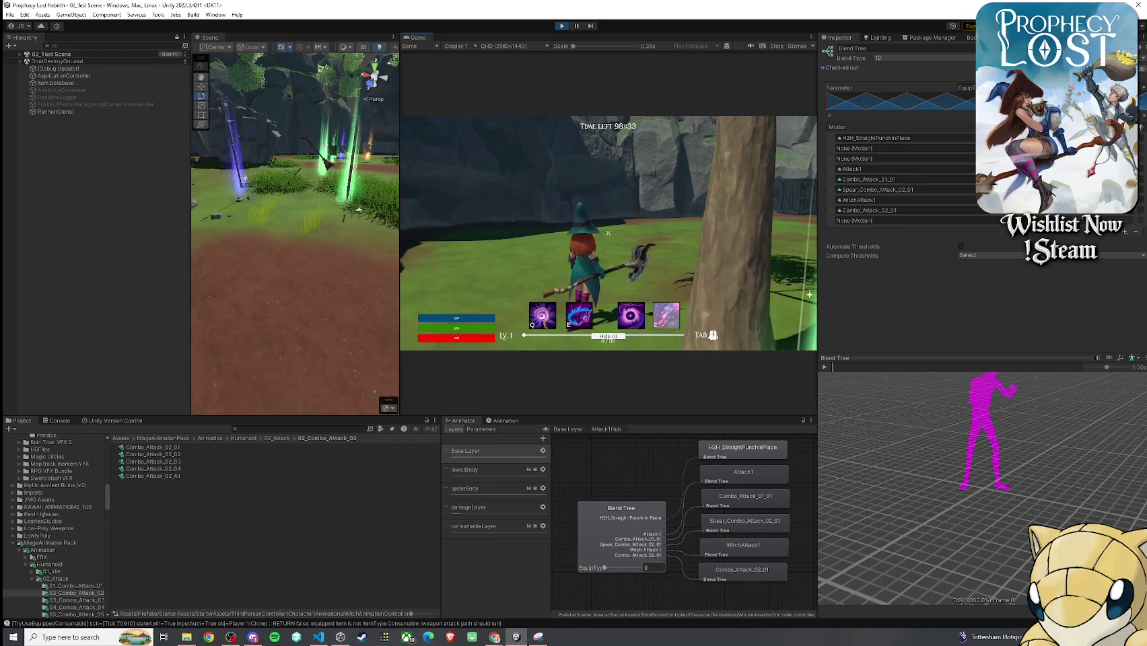
# - Test the new Combo_Attack_02_01 staff attack with three swings in the running game
pyautogui.click(608, 233)
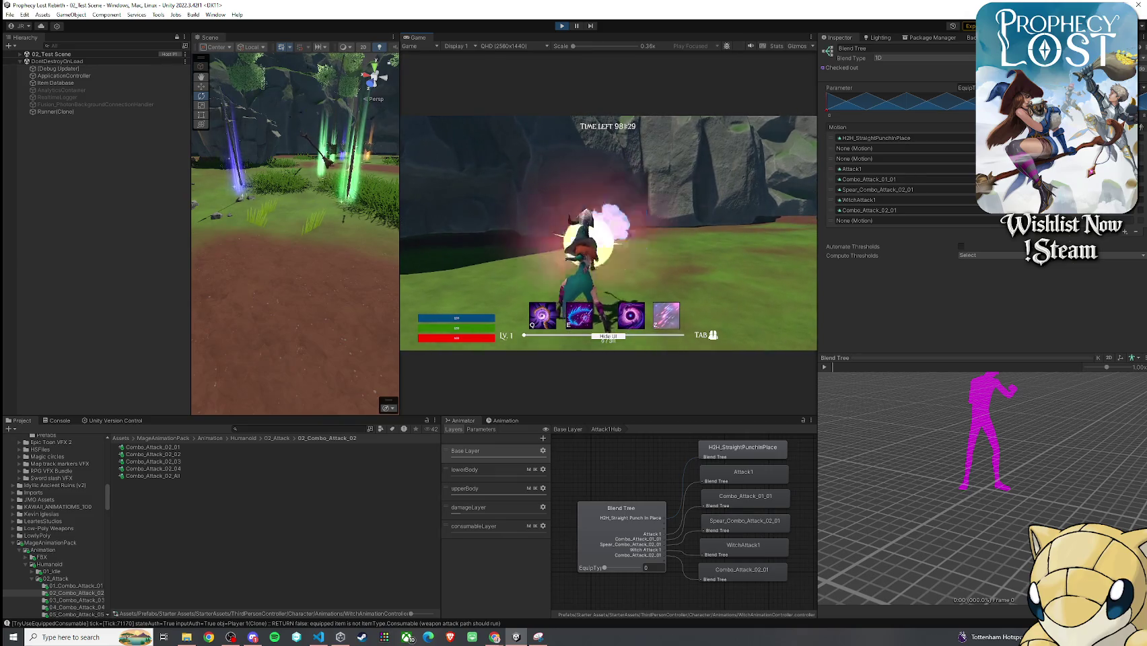
pyautogui.click(608, 234)
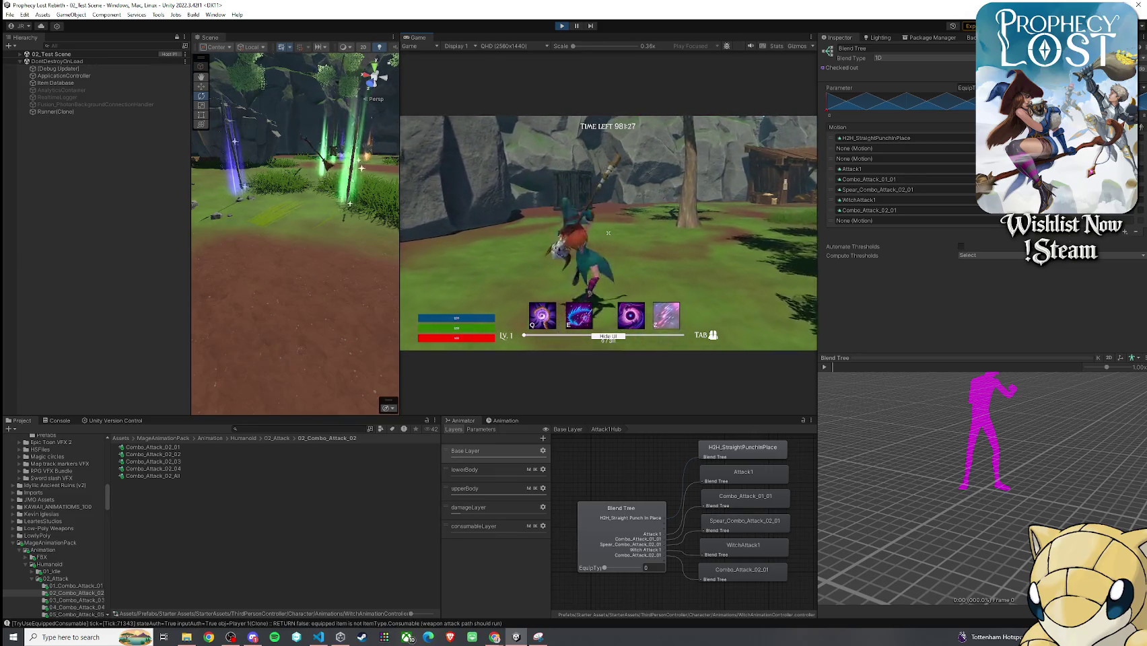
pyautogui.click(608, 233)
# - Return to the editor and preview the Combo_Attack_02_02 clip in the Inspector
pyautogui.press('super')
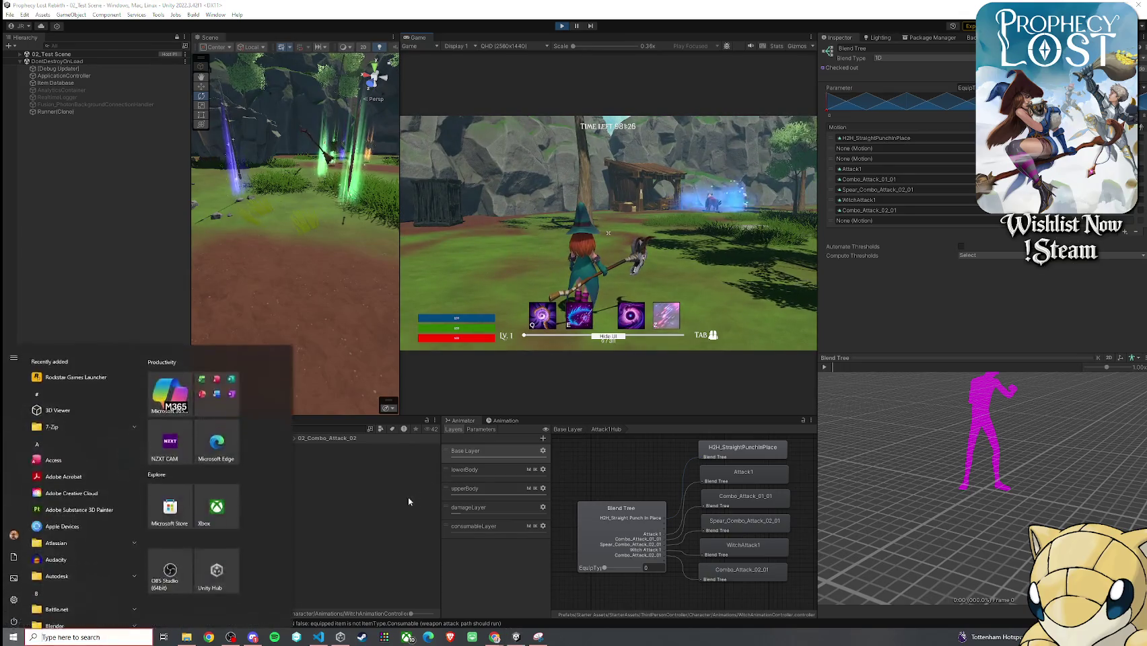
pyautogui.click(234, 453)
pyautogui.click(233, 455)
pyautogui.moveTo(838, 412)
pyautogui.mouseDown()
pyautogui.moveTo(935, 415)
pyautogui.moveTo(878, 387)
pyautogui.mouseUp()
pyautogui.click(824, 367)
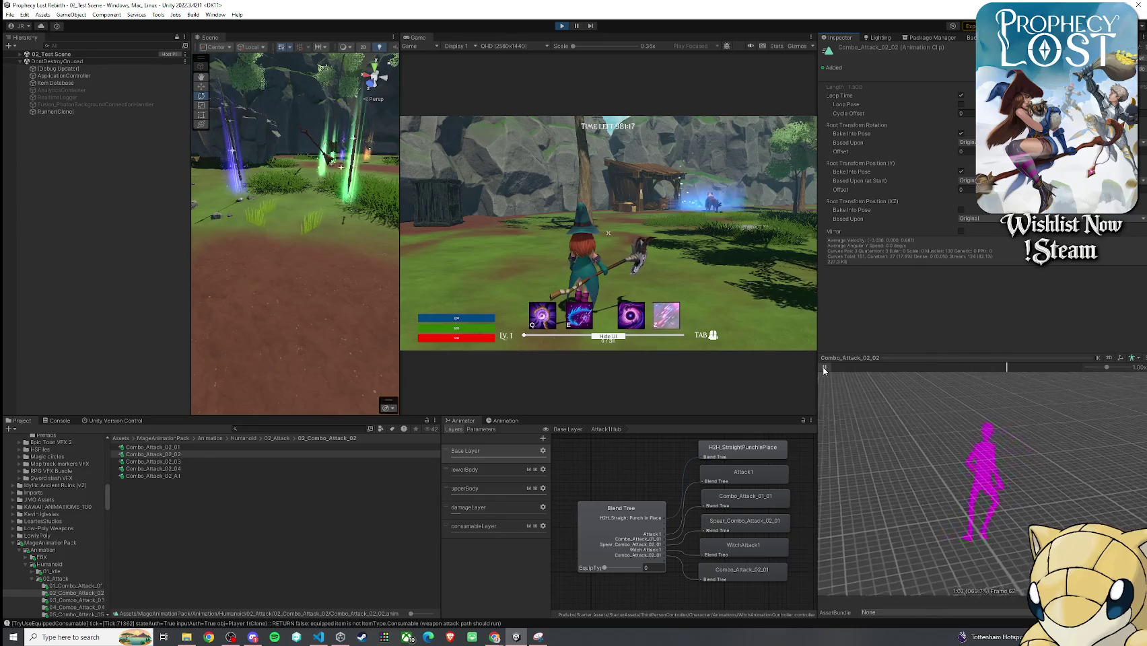
# - Preview Combo_Attack_02_All, then Combo_Attack_03_01 from the 03_Combo_Attack_03 folder
pyautogui.click(218, 448)
pyautogui.click(826, 368)
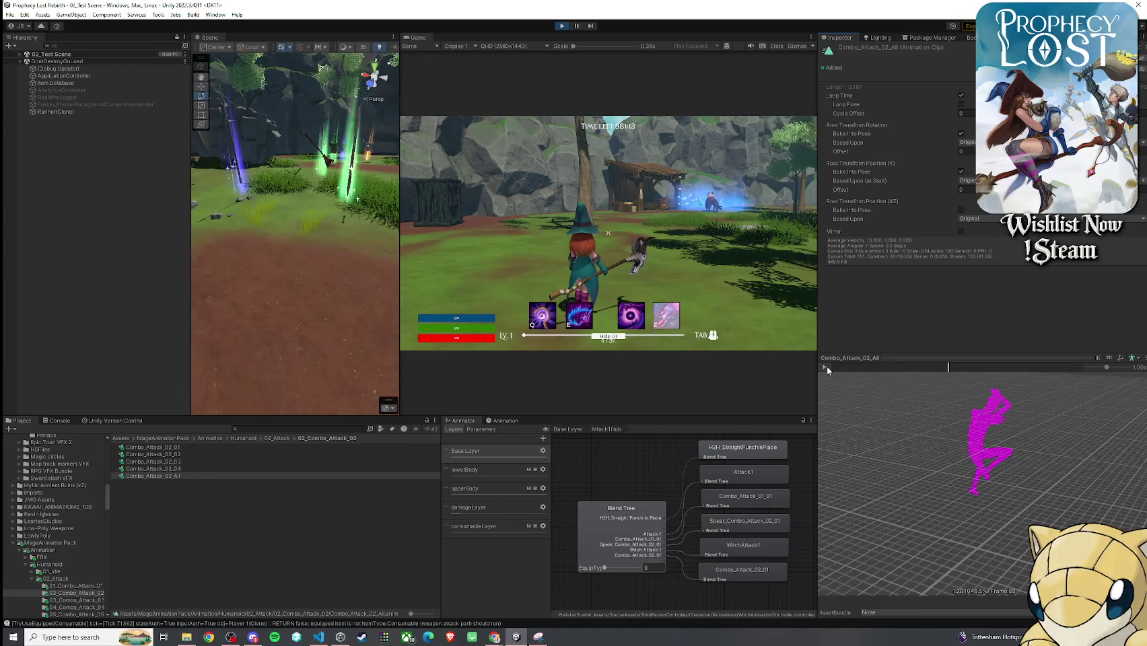
pyautogui.click(826, 367)
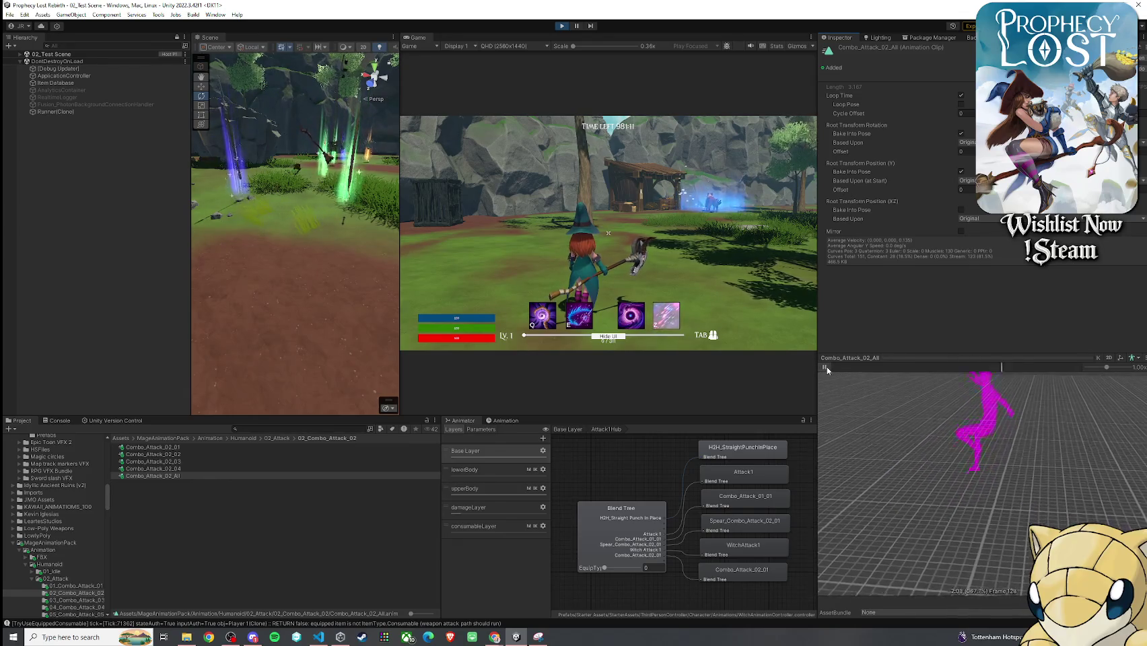
pyautogui.click(274, 440)
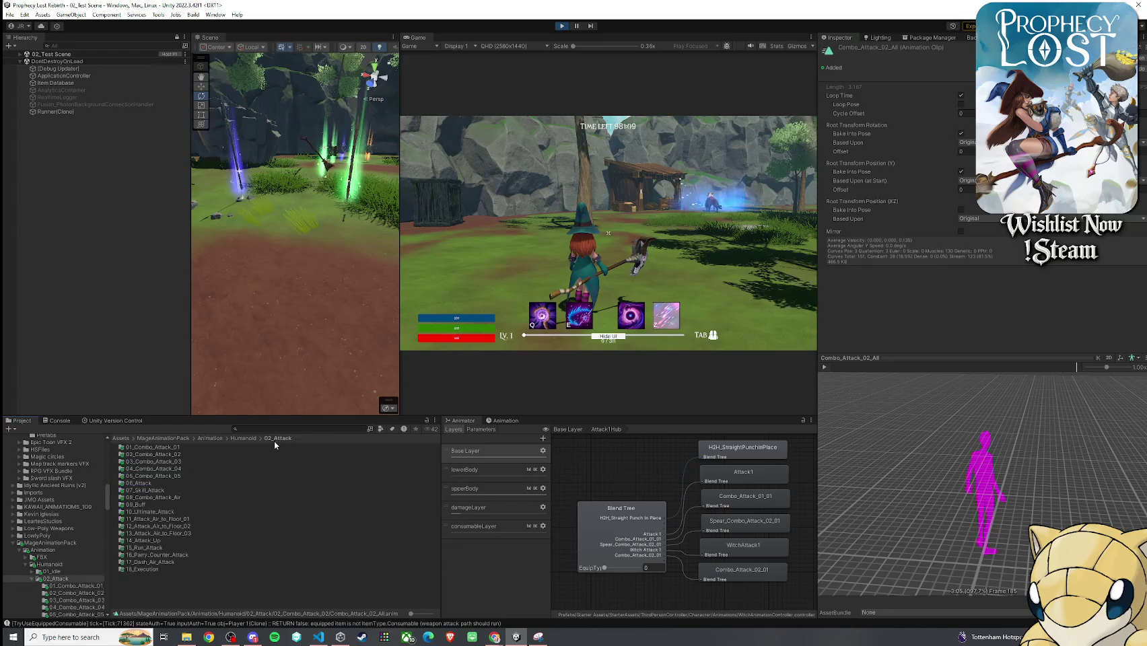
pyautogui.doubleClick(189, 459)
pyautogui.click(154, 447)
pyautogui.click(824, 368)
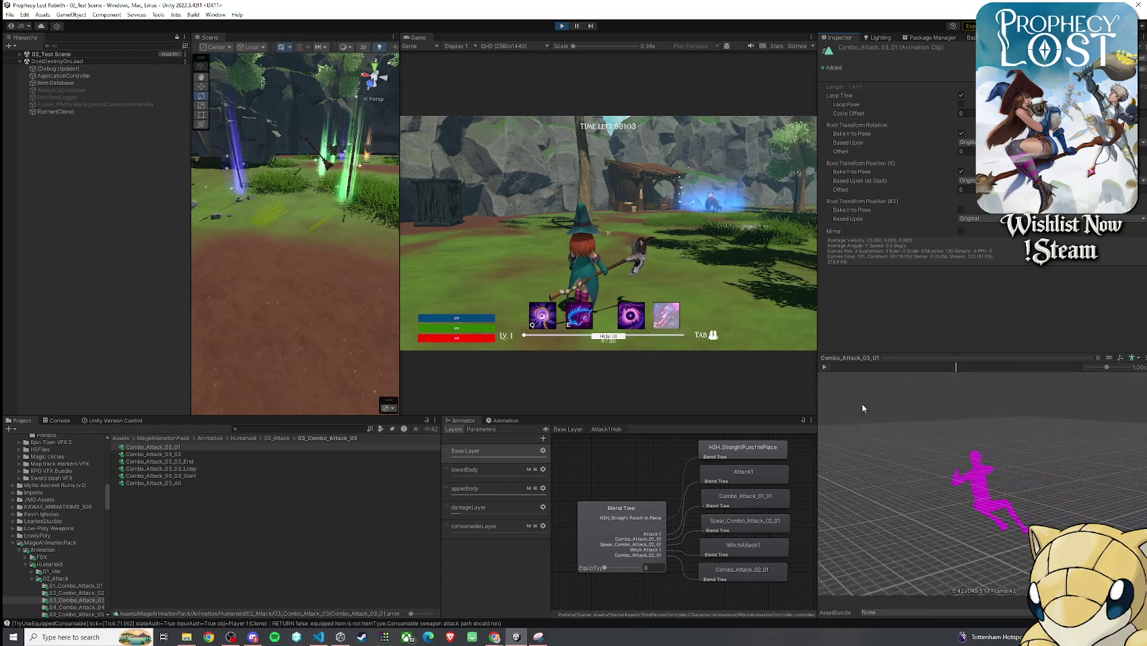
# - Put Combo_Attack_03_01 in the last motion slot and test it with five staff swings
pyautogui.click(613, 519)
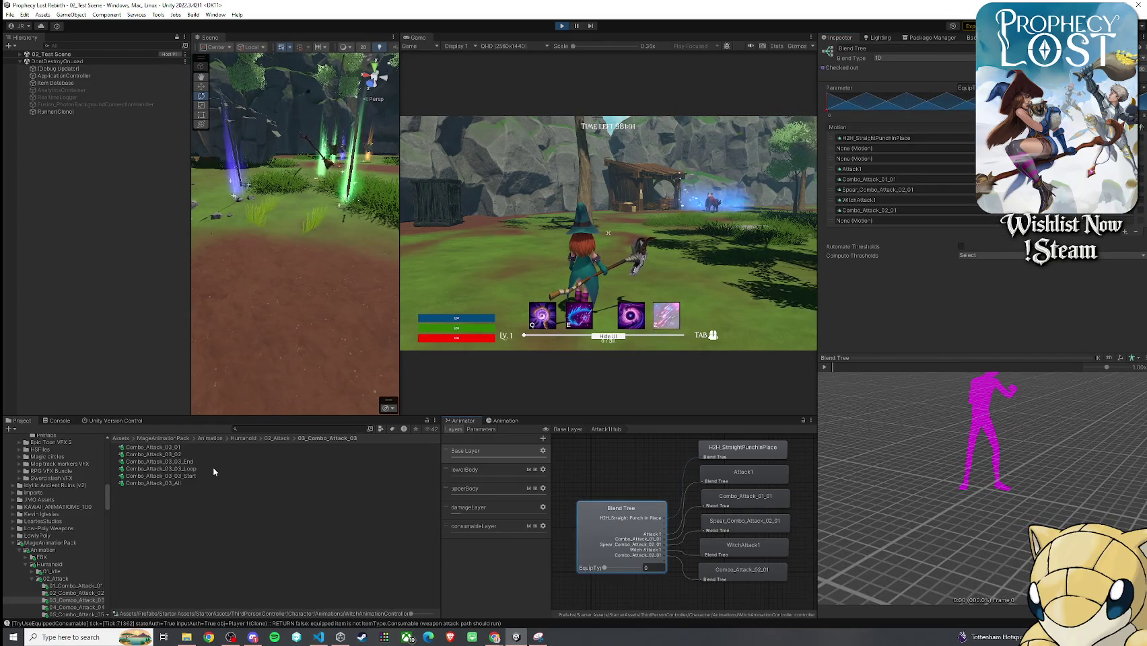
pyautogui.moveTo(888, 217); pyautogui.dragTo(883, 211)
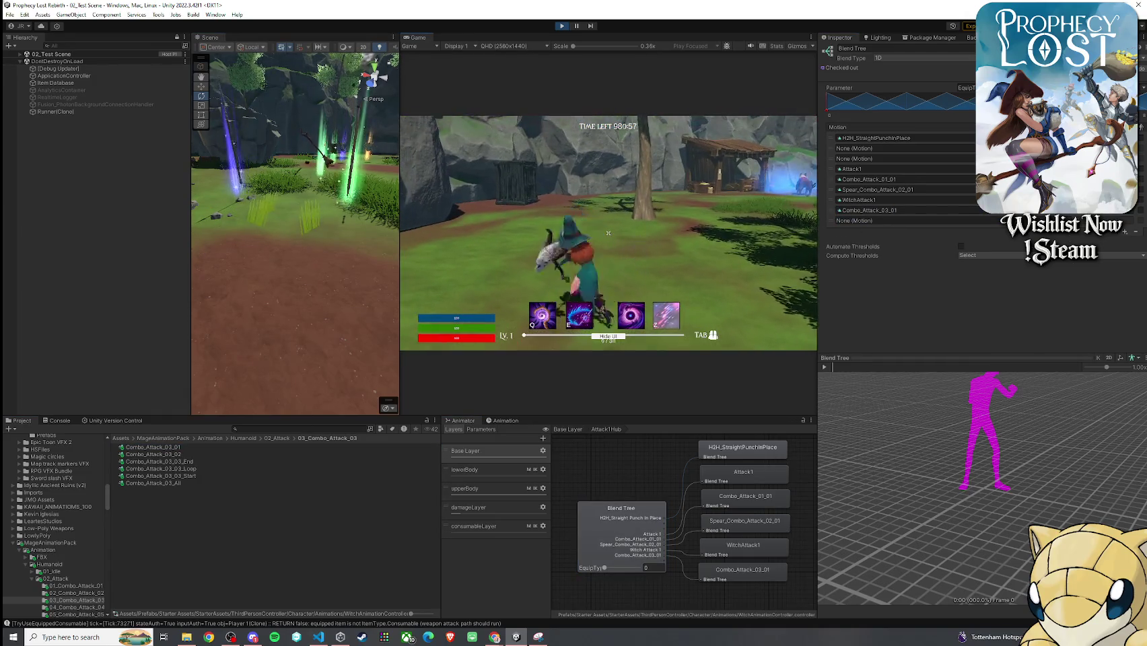
pyautogui.click(608, 233)
pyautogui.click(608, 233)
pyautogui.click(608, 233)
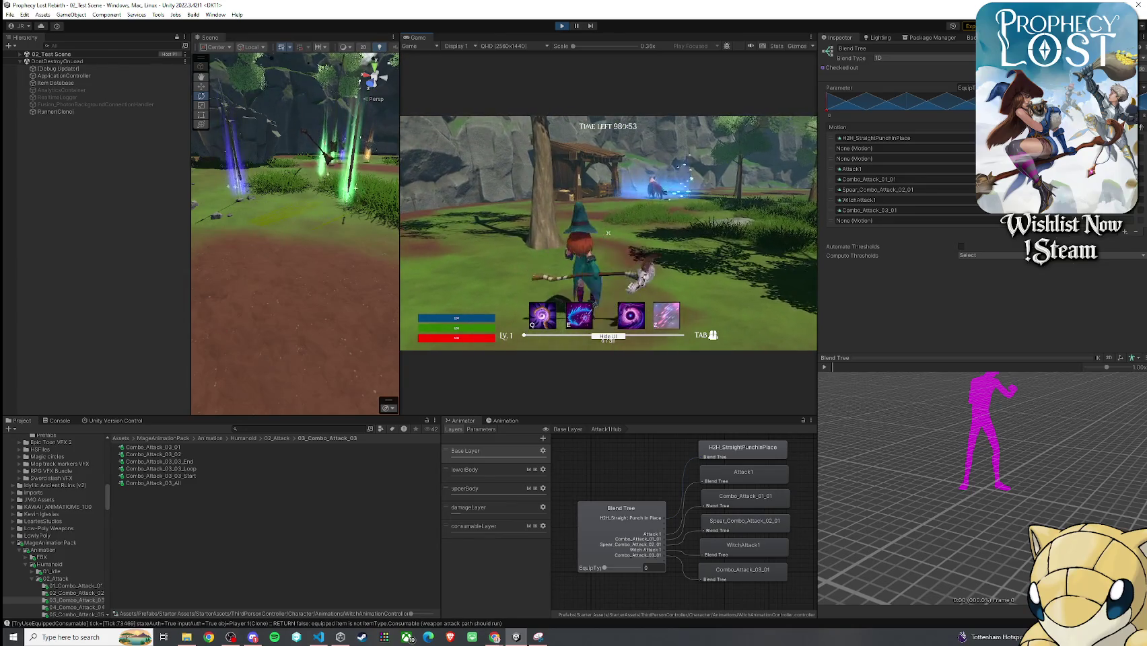
pyautogui.click(608, 233)
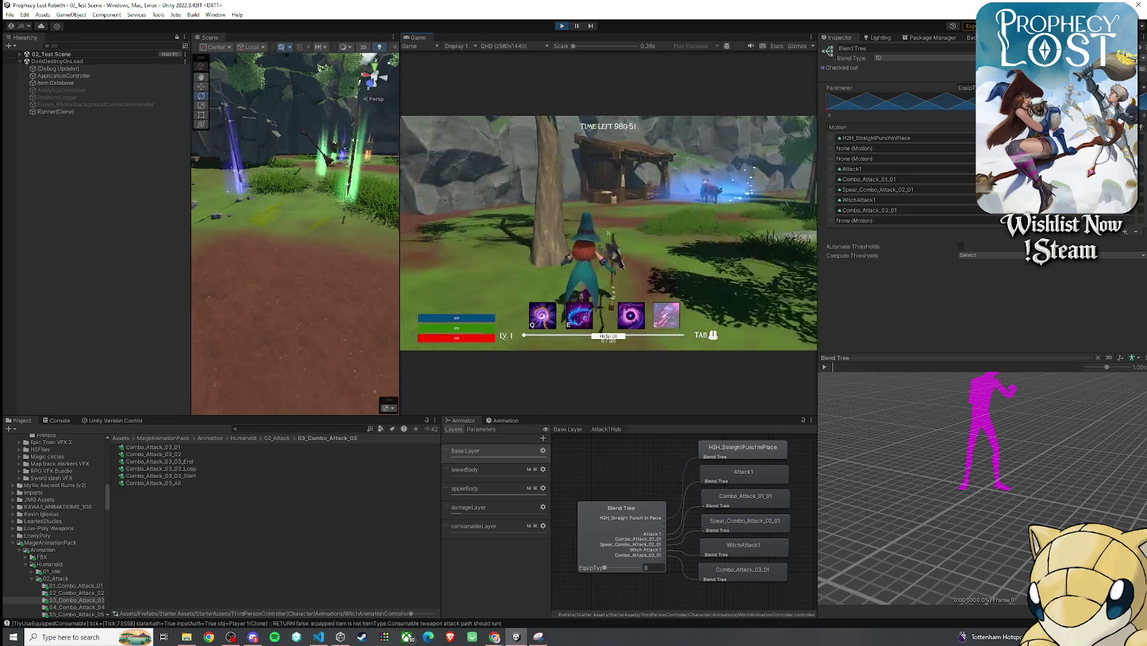
pyautogui.click(608, 233)
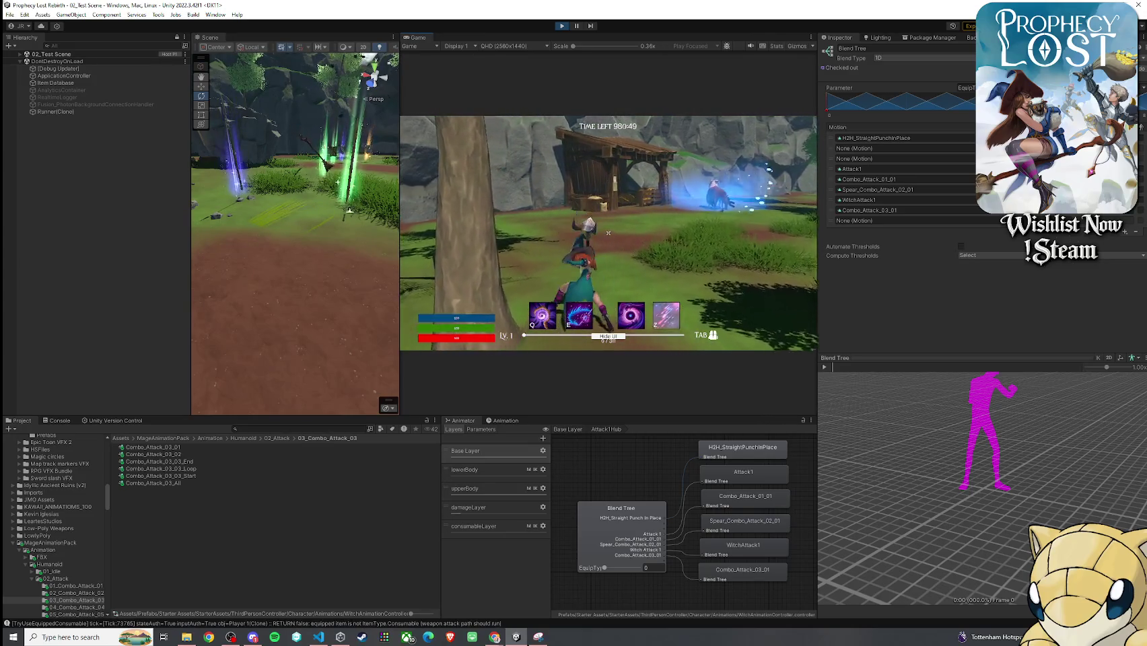
# - Preview Combo_Attack_03_02 and drop it into the Attack1Hub blend tree's last motion slot
pyautogui.press('super')
pyautogui.click(406, 458)
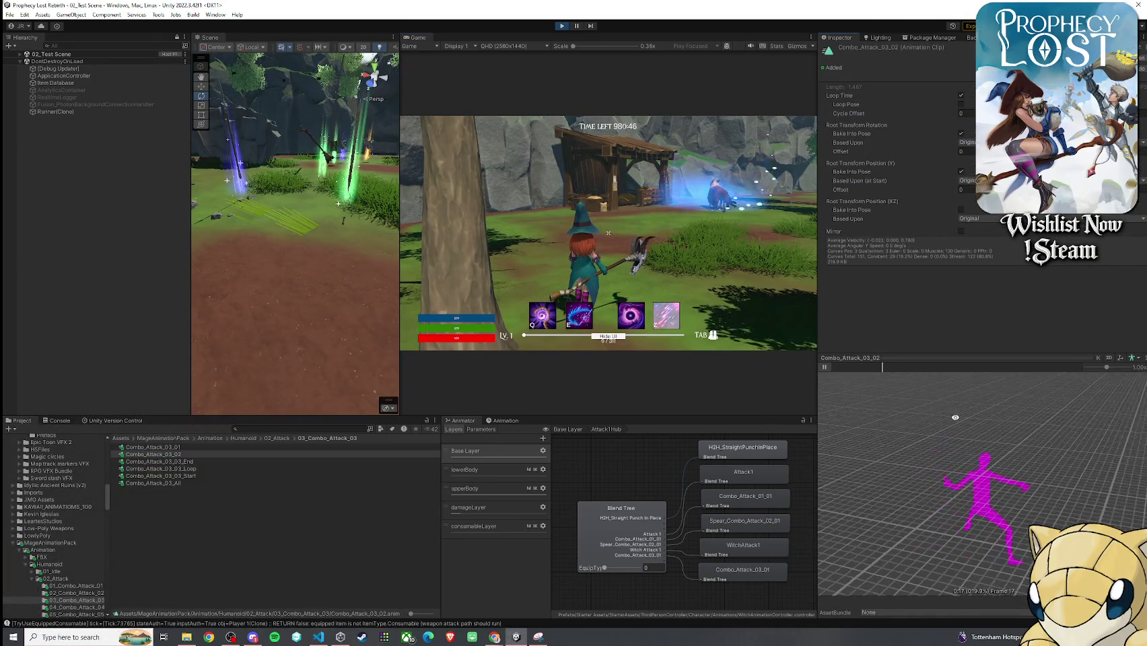
pyautogui.click(824, 367)
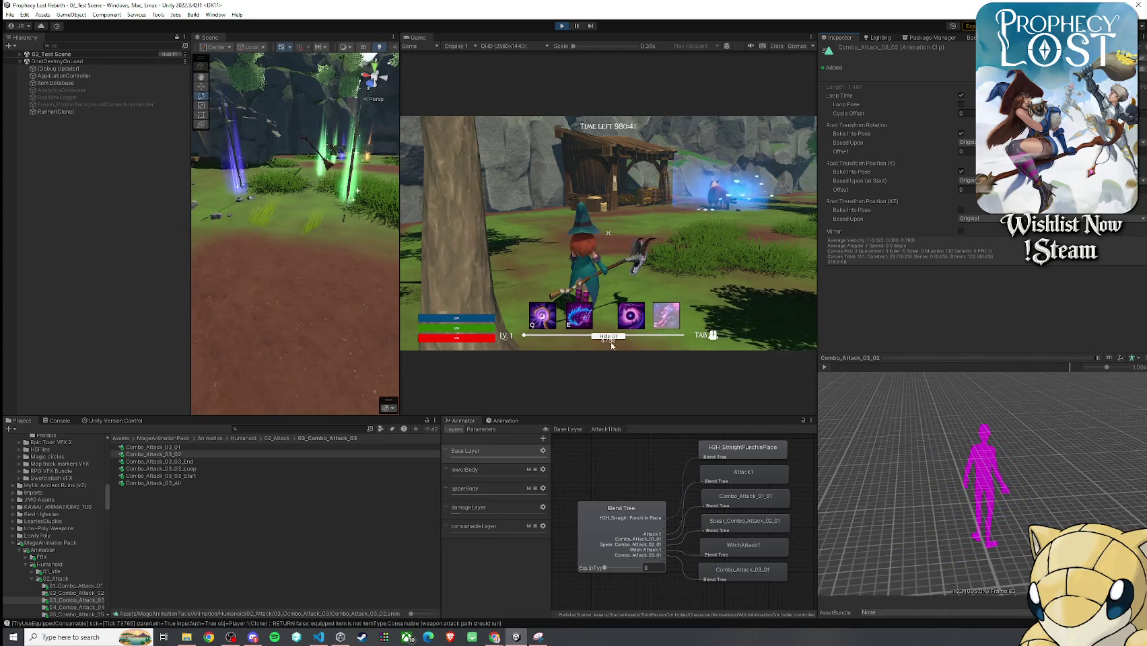
pyautogui.click(725, 357)
pyautogui.press('super')
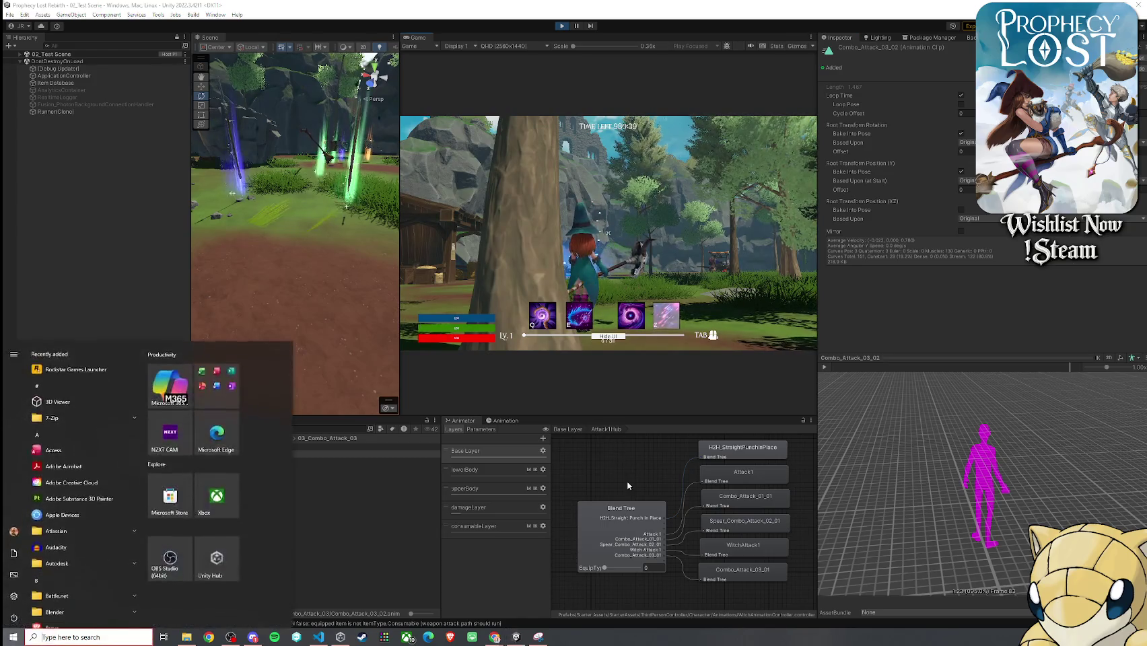
pyautogui.click(638, 512)
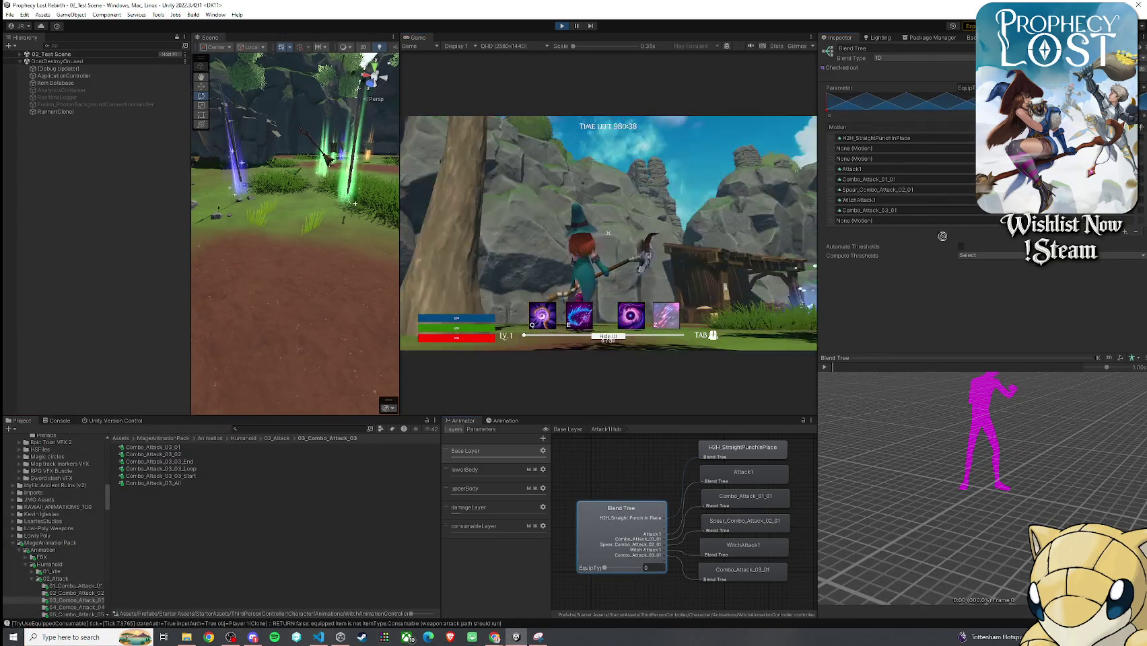
pyautogui.moveTo(907, 210); pyautogui.dragTo(907, 210)
# - Run the witch forward with W and try three staff attacks in the game
pyautogui.click(719, 230)
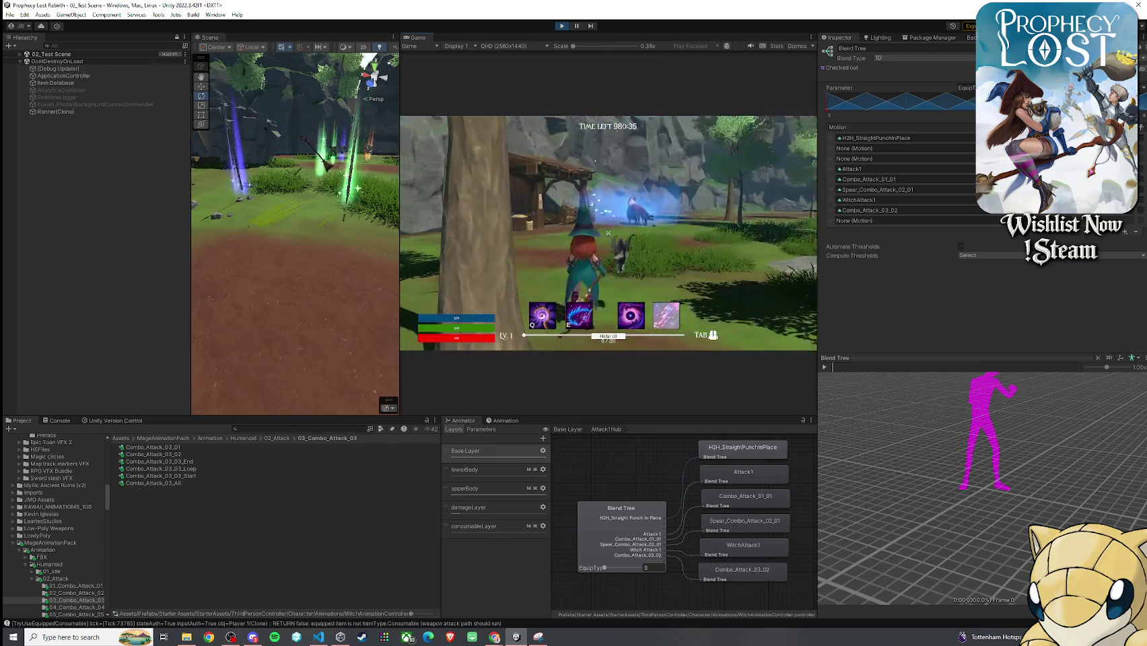
pyautogui.press('w')
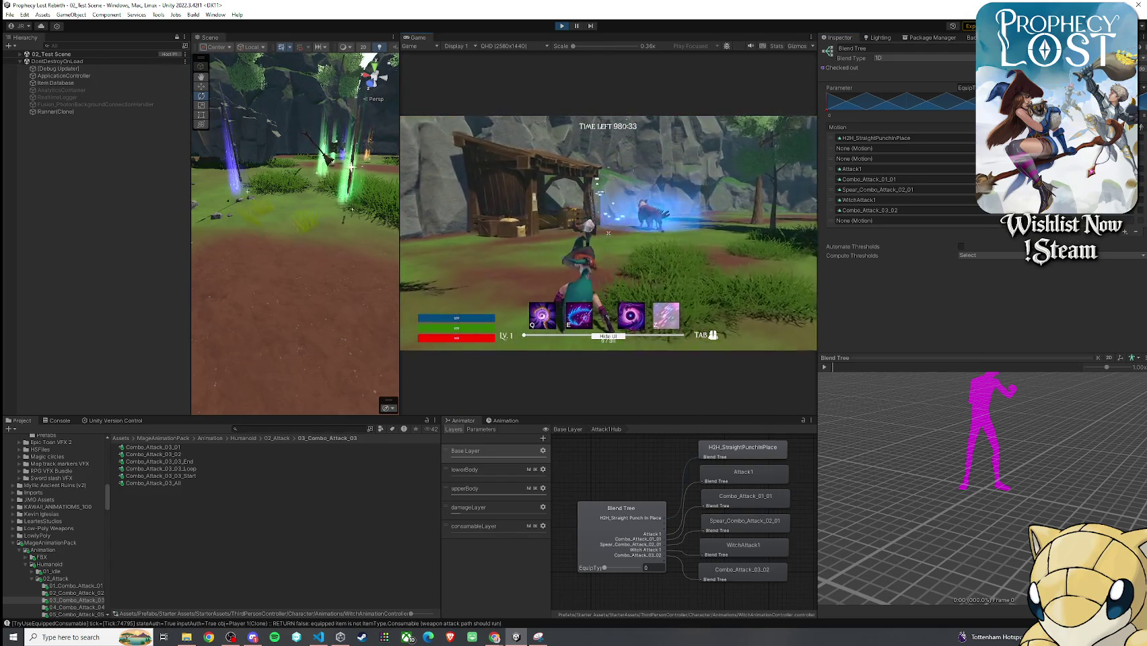
pyautogui.click(608, 233)
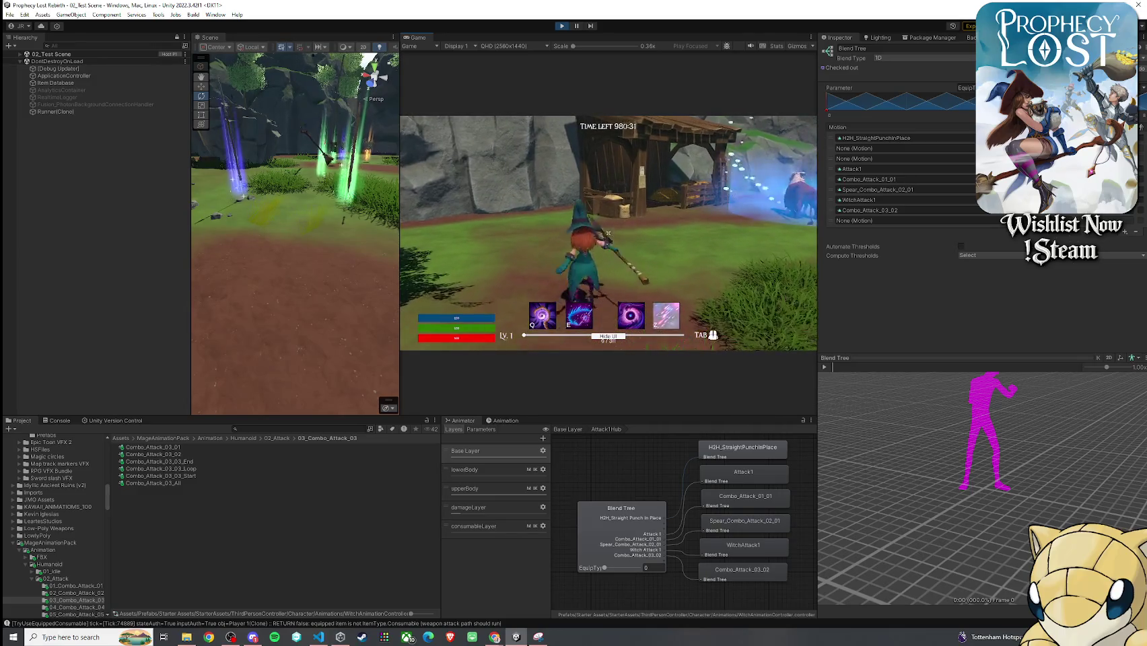
pyautogui.click(608, 233)
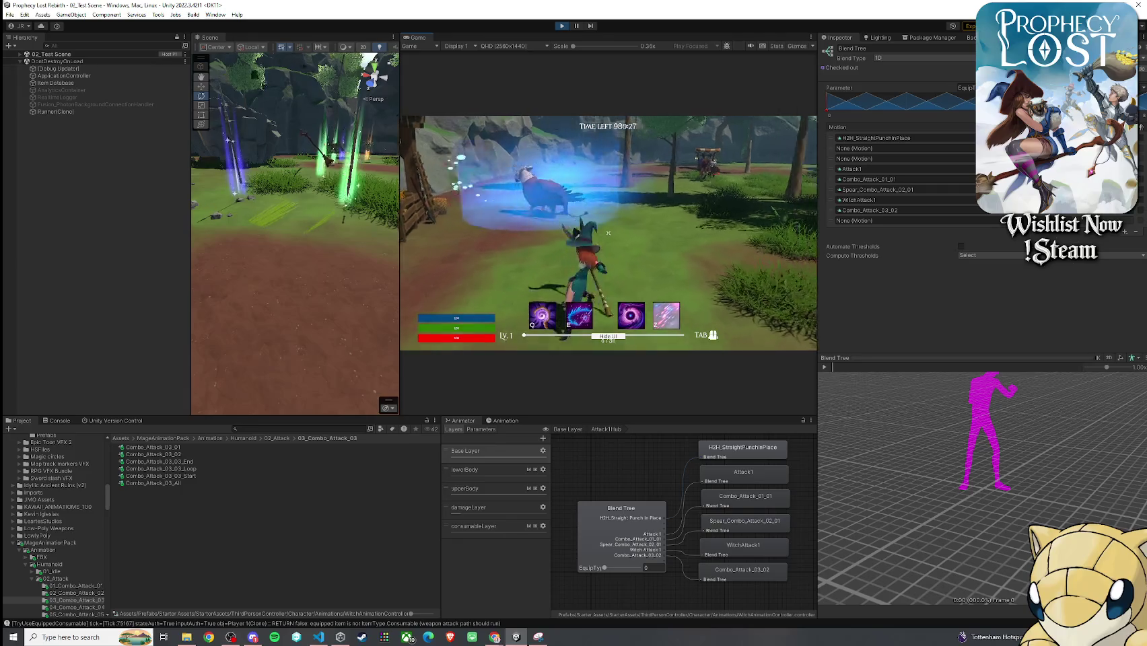
pyautogui.click(608, 233)
# - Maximize the Game view and test repeated staff swings and purple burst attacks
pyautogui.press('super')
pyautogui.click(423, 40)
pyautogui.doubleClick(422, 40)
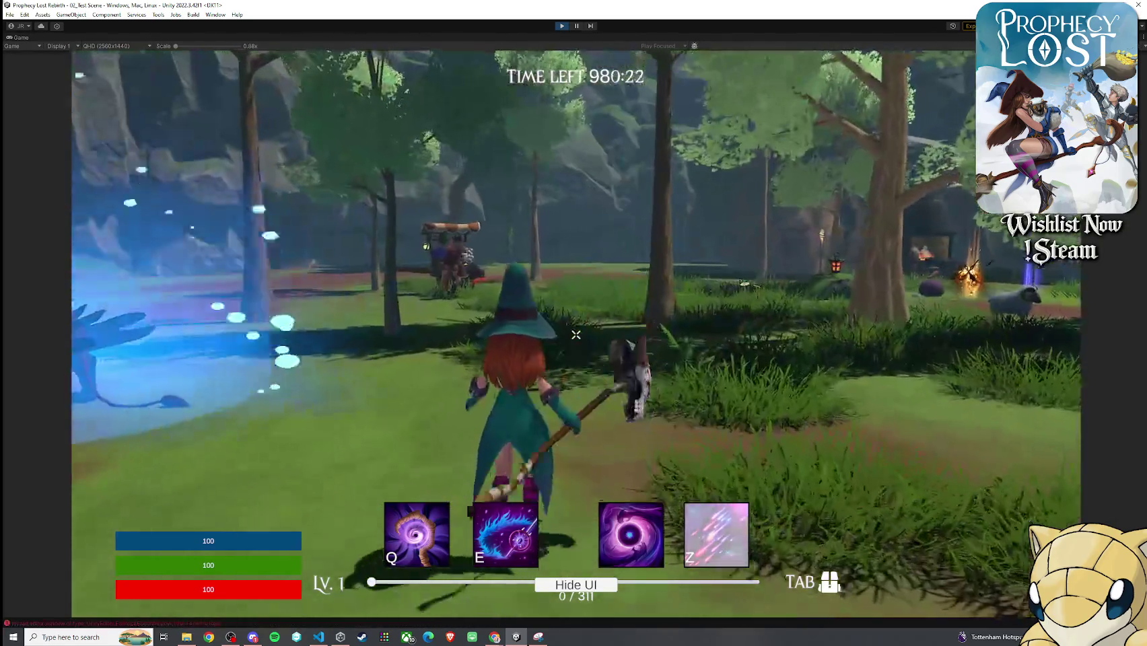
pyautogui.click(576, 334)
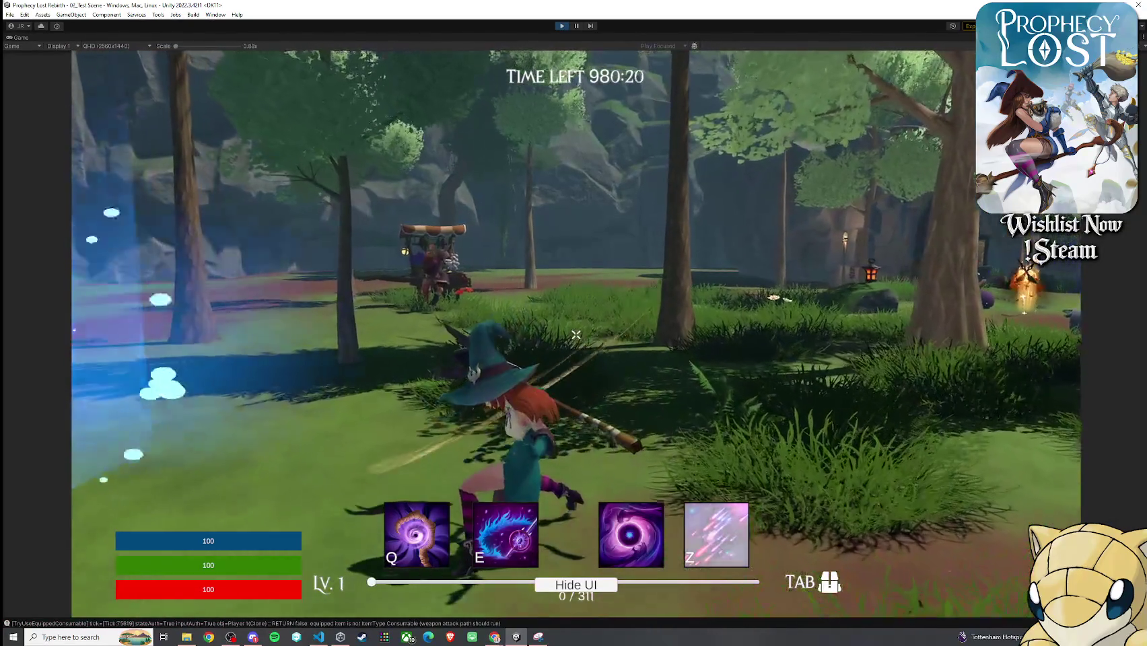
pyautogui.click(575, 335)
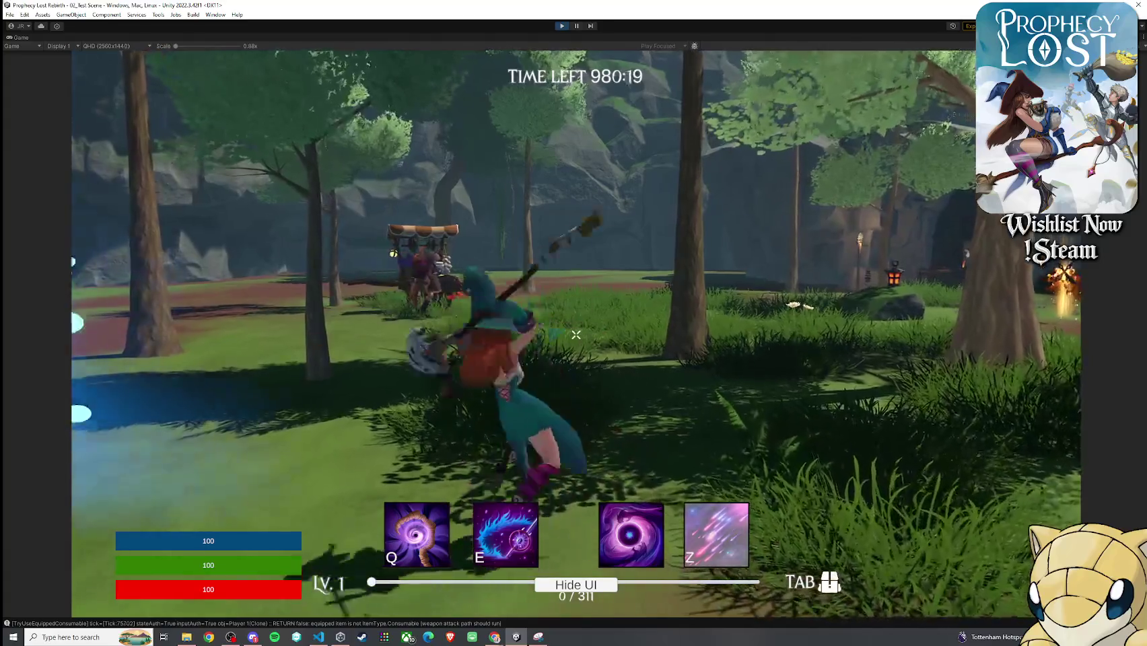
pyautogui.click(575, 335)
pyautogui.click(575, 335)
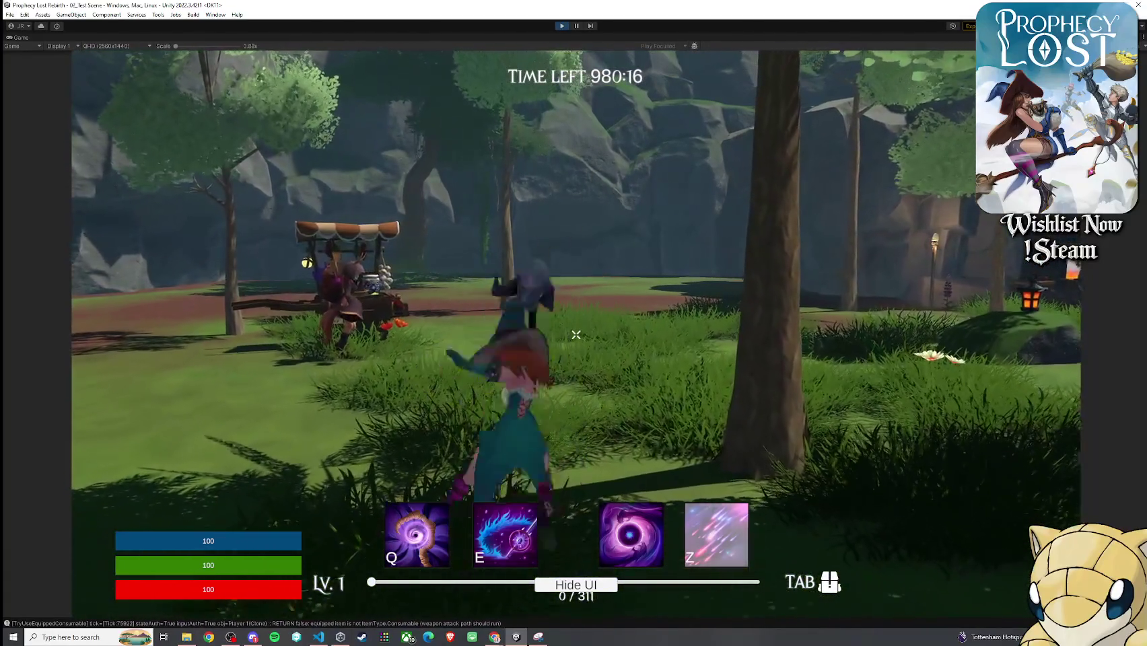
pyautogui.click(576, 335)
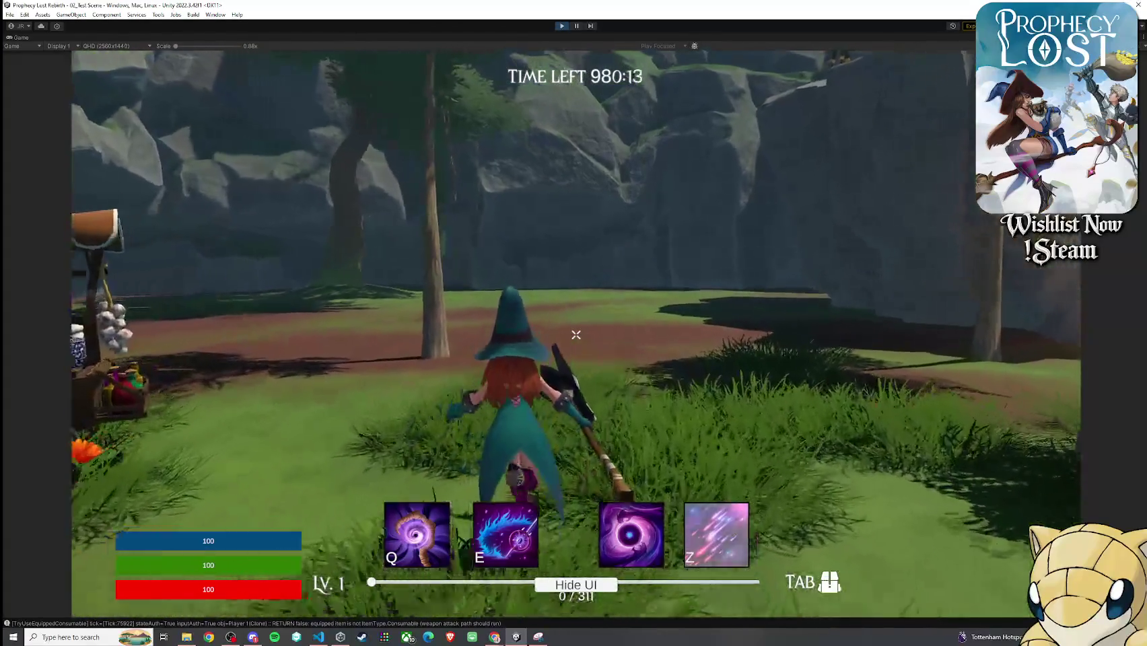
pyautogui.click(575, 334)
pyautogui.click(576, 334)
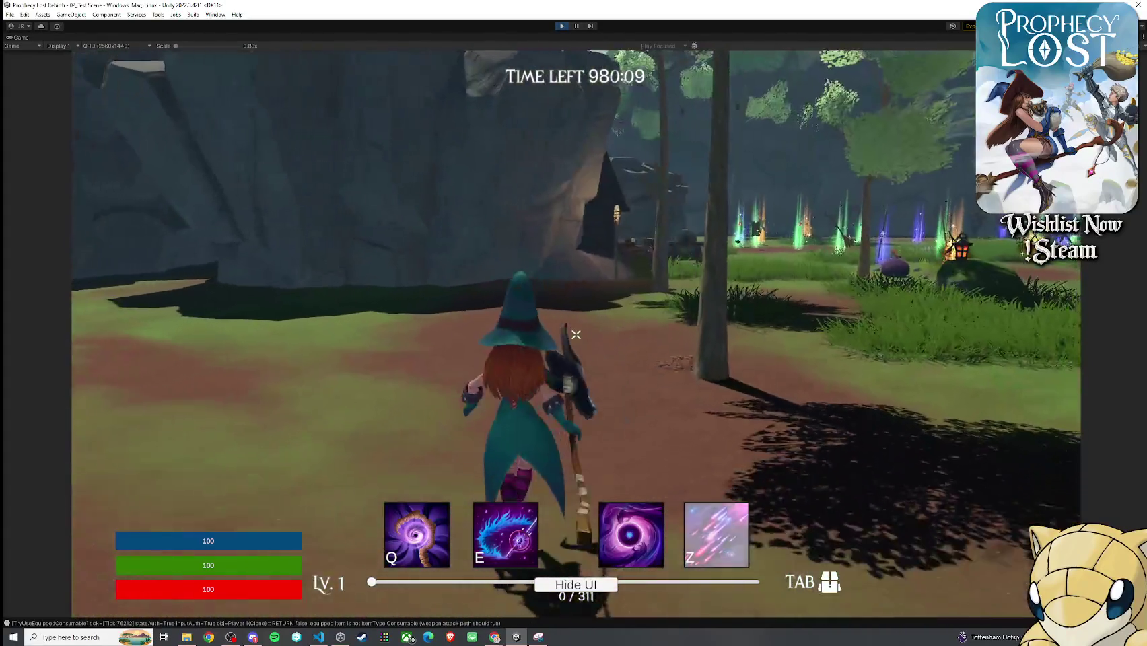
pyautogui.click(575, 335)
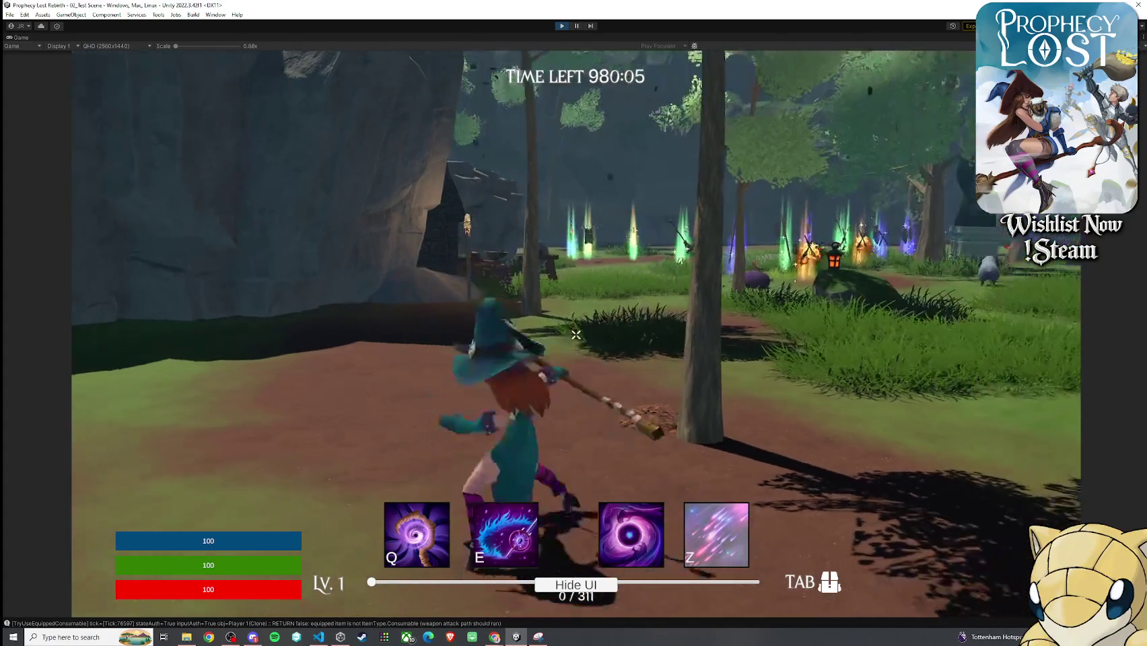
pyautogui.click(576, 335)
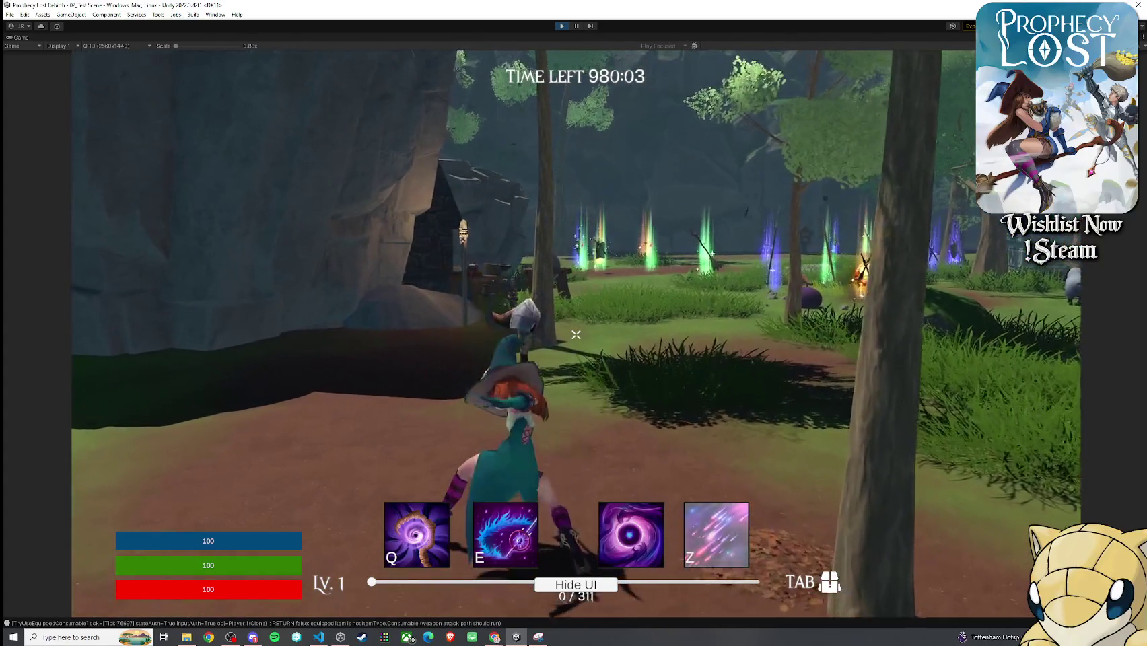
pyautogui.click(577, 336)
# - Restore the normal editor layout from the maximized Game view
pyautogui.press('super')
pyautogui.press('Escape')
pyautogui.hotkey('shift', 'space')
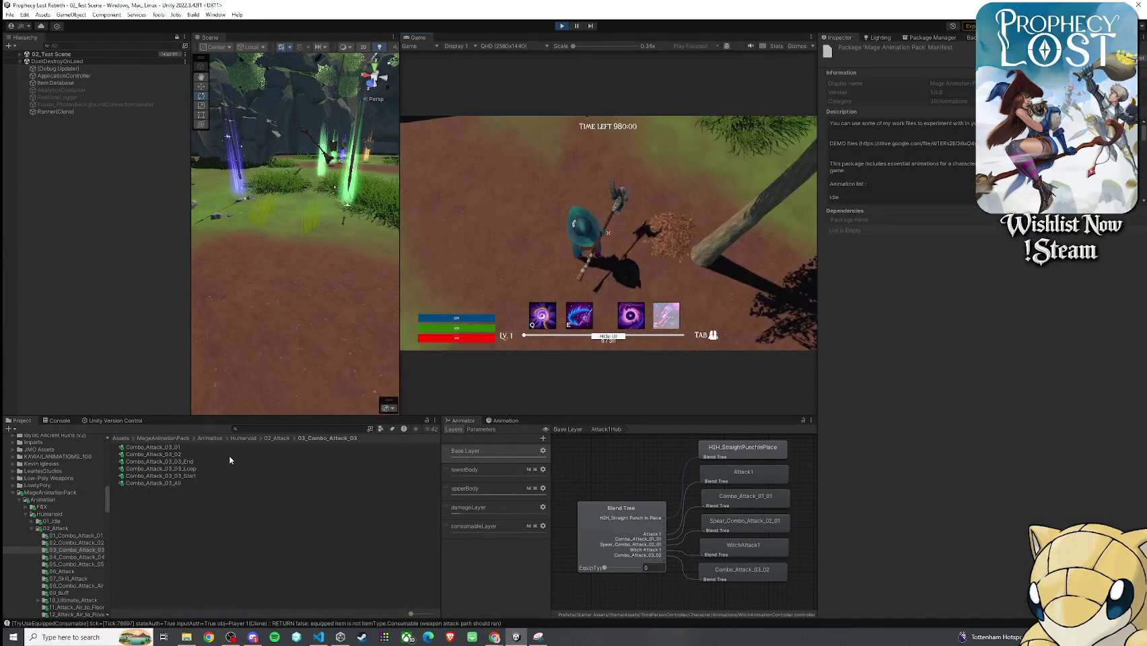
# - Preview Combo_Attack_03_02, then Attack_Up_01 from the 14_Attack_Up folder
pyautogui.click(234, 455)
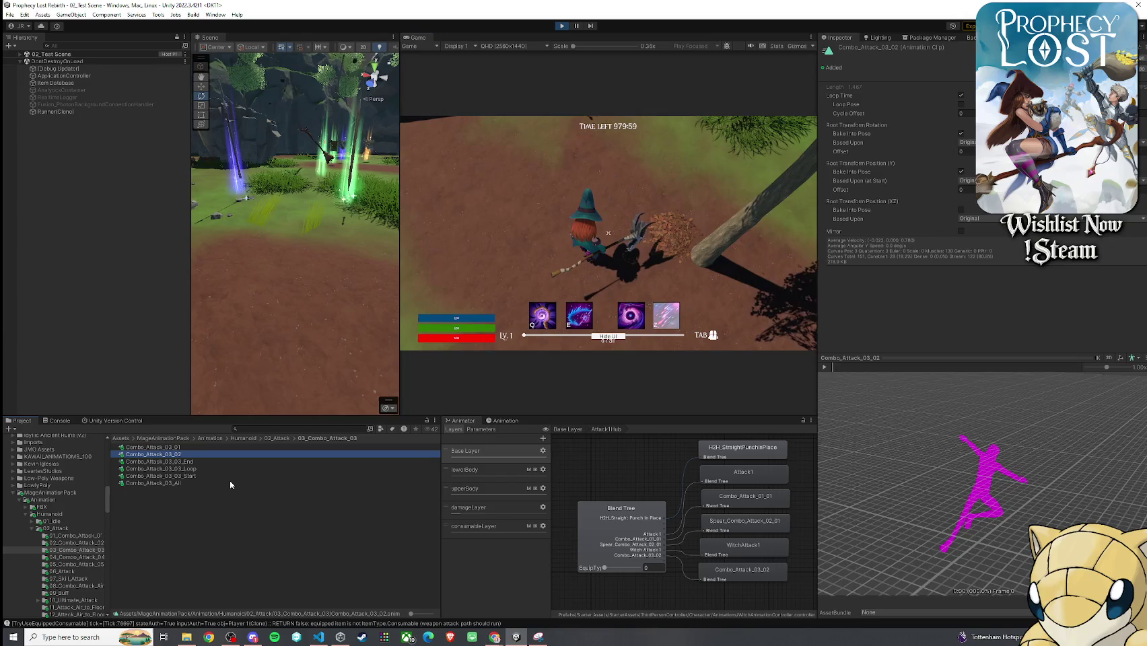
pyautogui.click(280, 439)
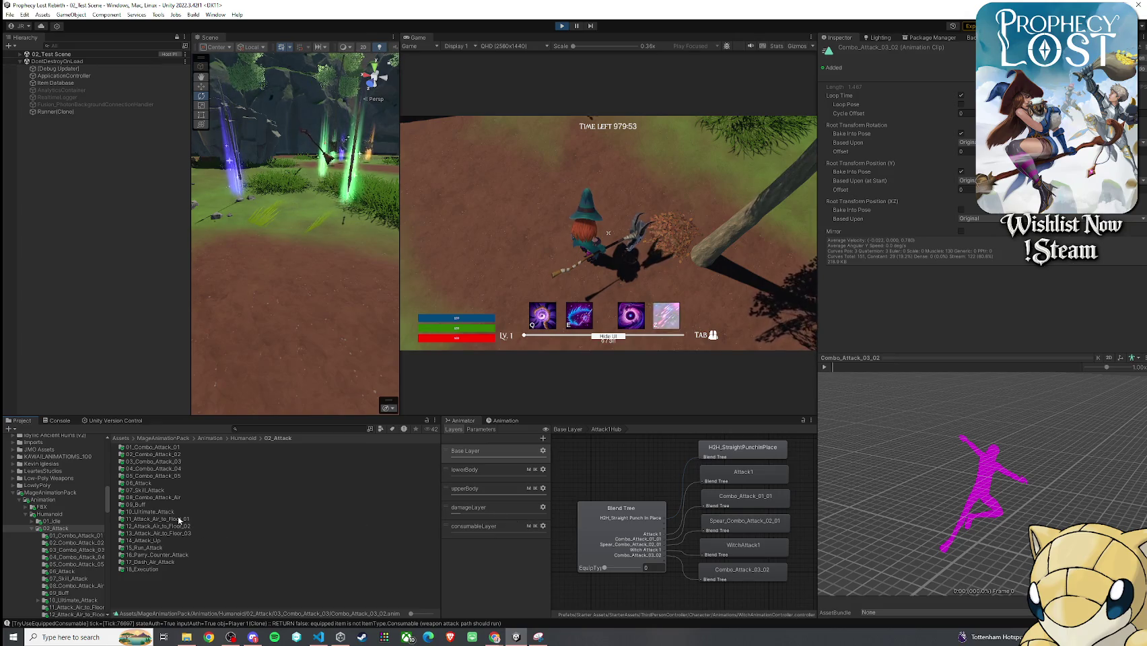
pyautogui.doubleClick(162, 541)
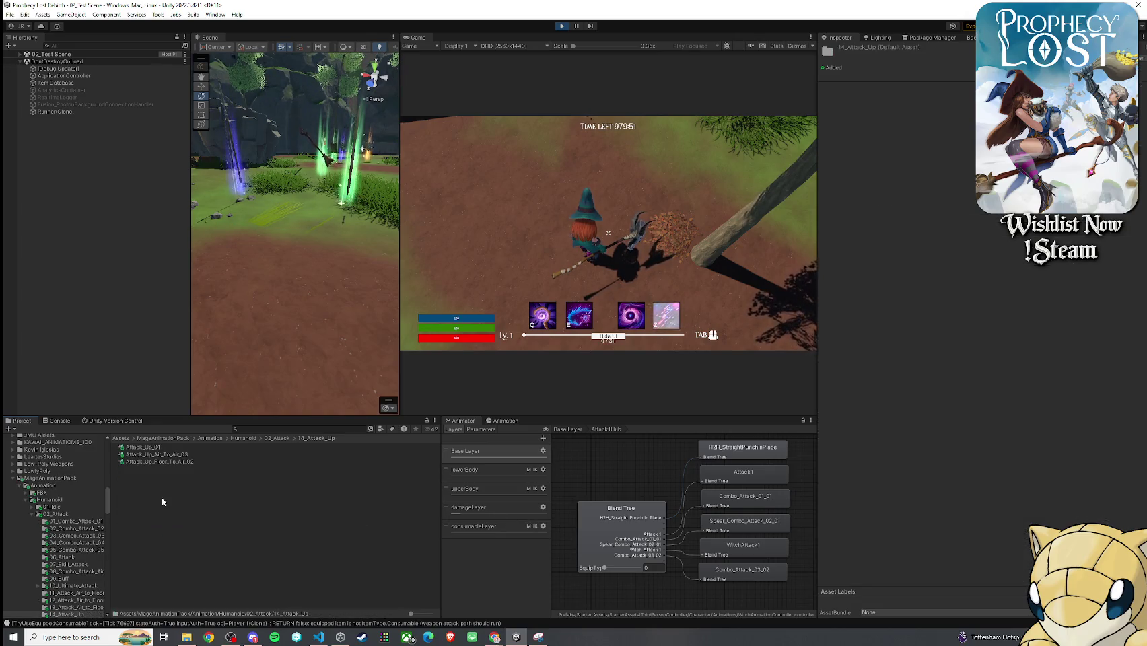
pyautogui.click(166, 448)
pyautogui.click(824, 367)
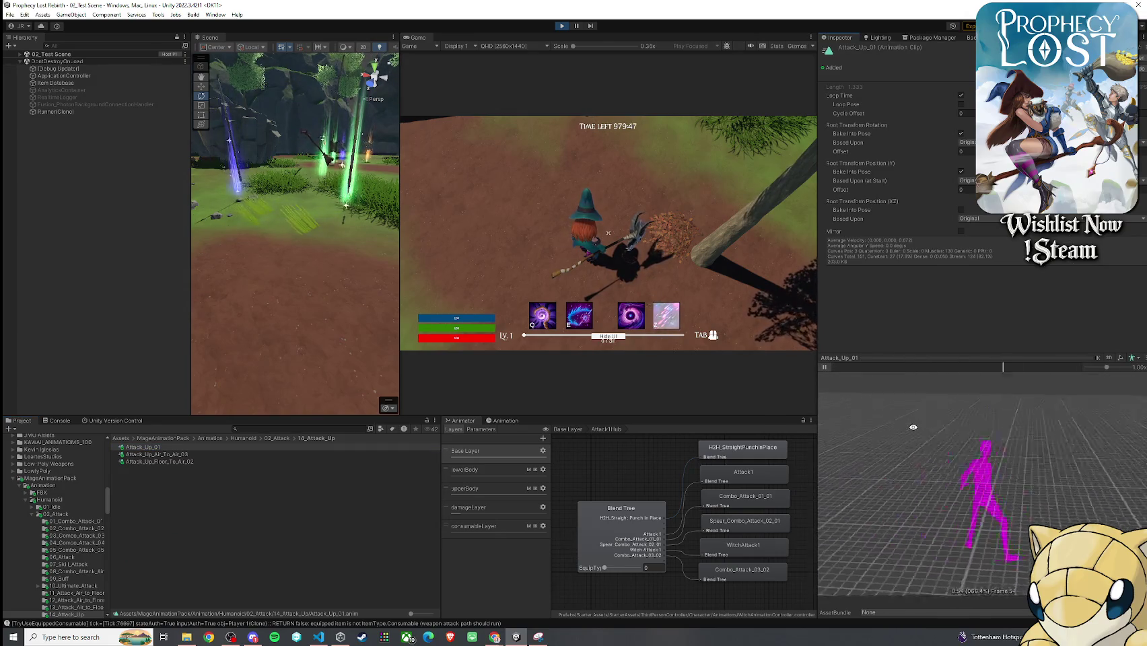
# - Inspect Attack_Up_Air_To_Air_03, then preview Run_Attack_01 and Run_Attack_02 from 15_Run_Attack
pyautogui.click(273, 456)
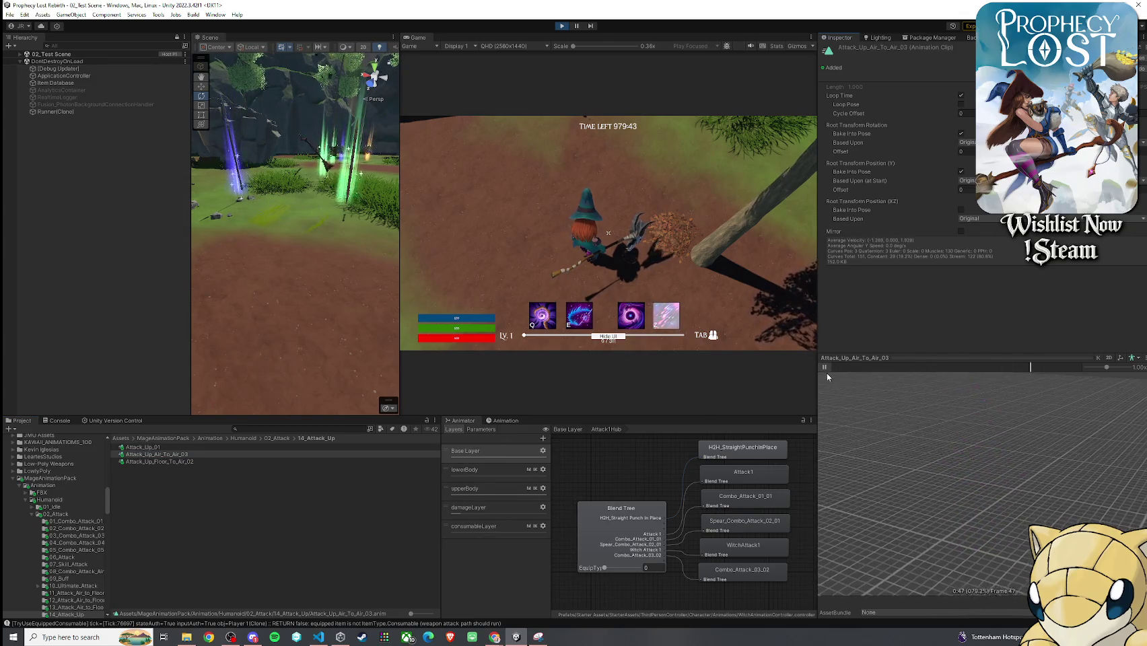
pyautogui.click(294, 438)
pyautogui.click(277, 438)
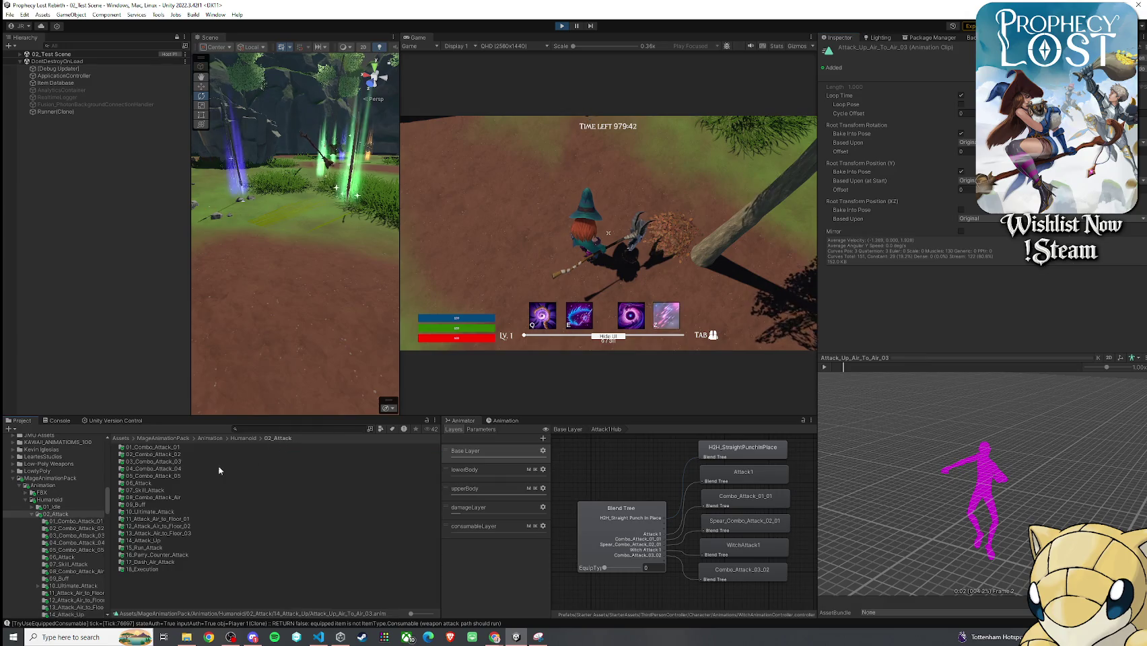
pyautogui.doubleClick(167, 544)
pyautogui.click(168, 447)
pyautogui.click(824, 367)
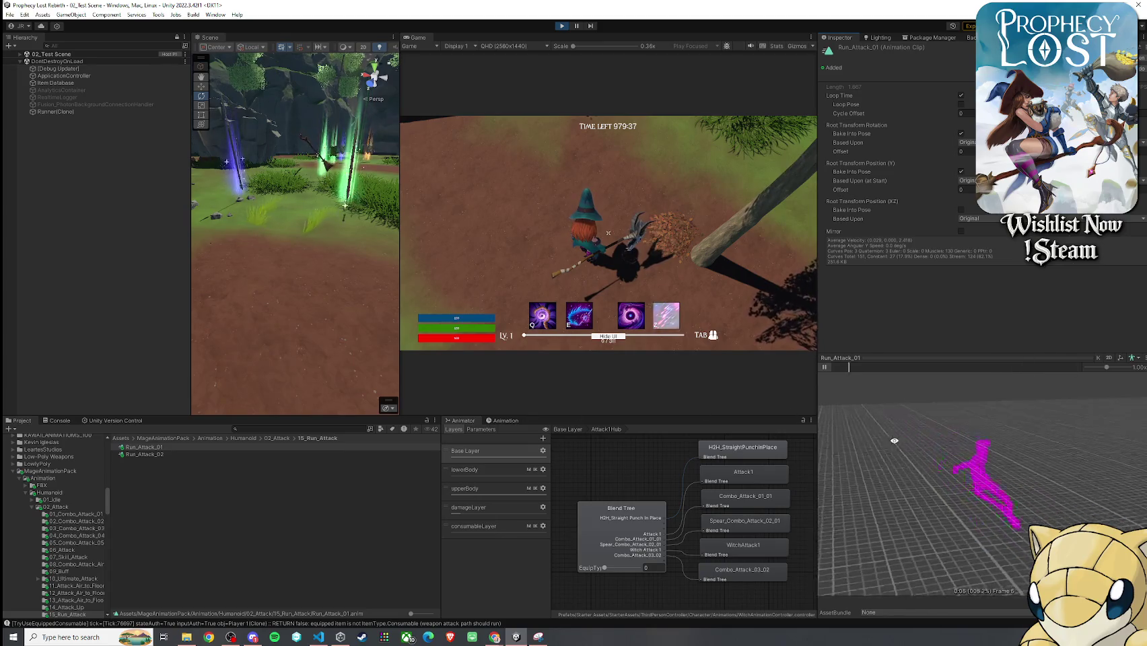
pyautogui.click(824, 367)
pyautogui.click(259, 455)
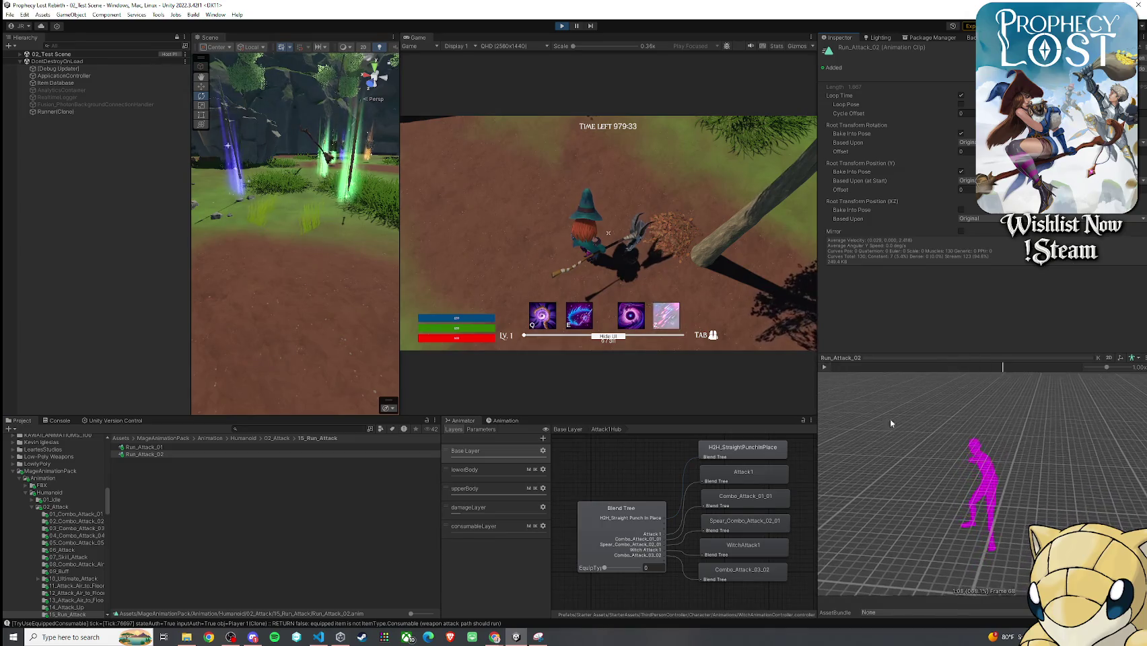
# - Preview Ultimate_Attack_All from 10_Ultimate_Attack > 01_Ultimate_Attack
pyautogui.click(276, 438)
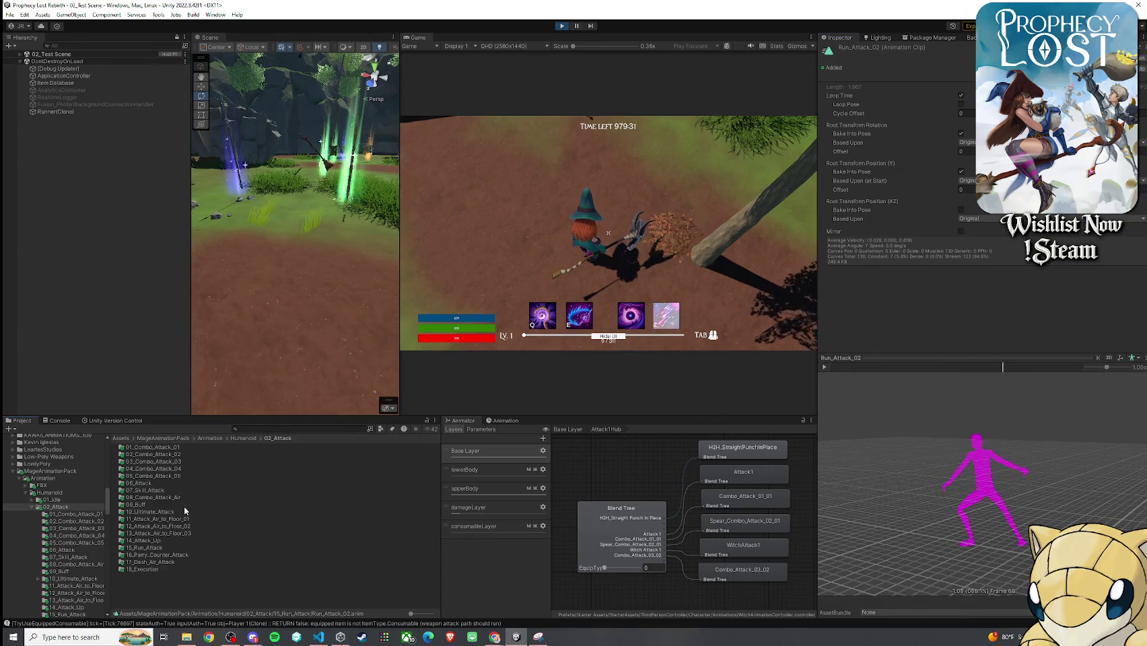
pyautogui.doubleClick(156, 513)
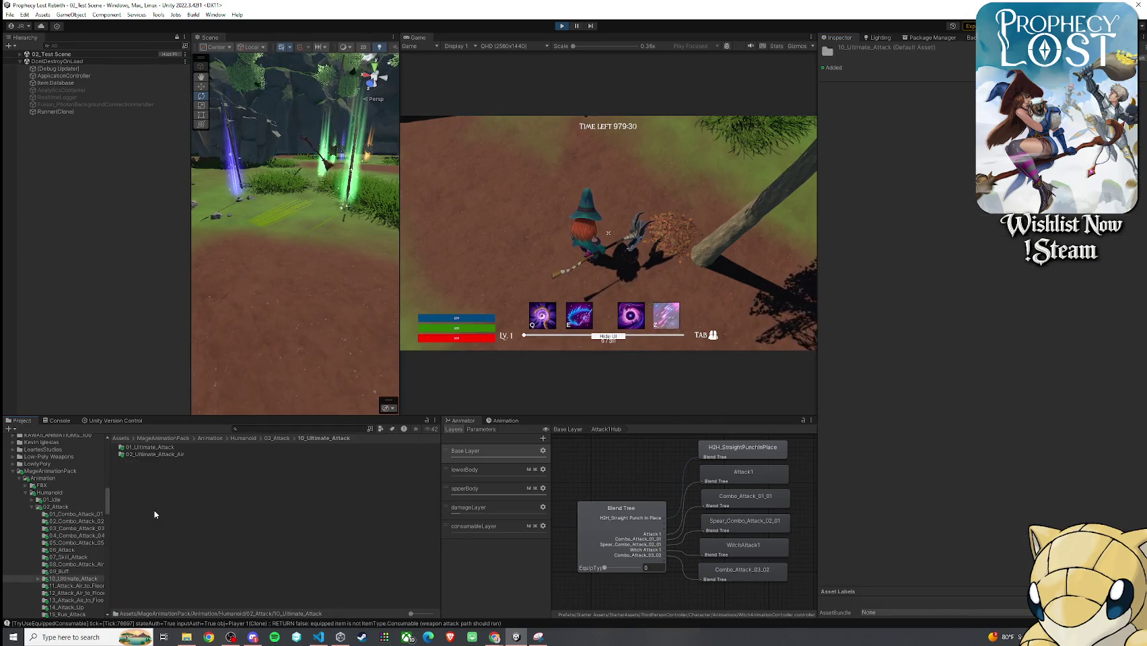
pyautogui.doubleClick(159, 449)
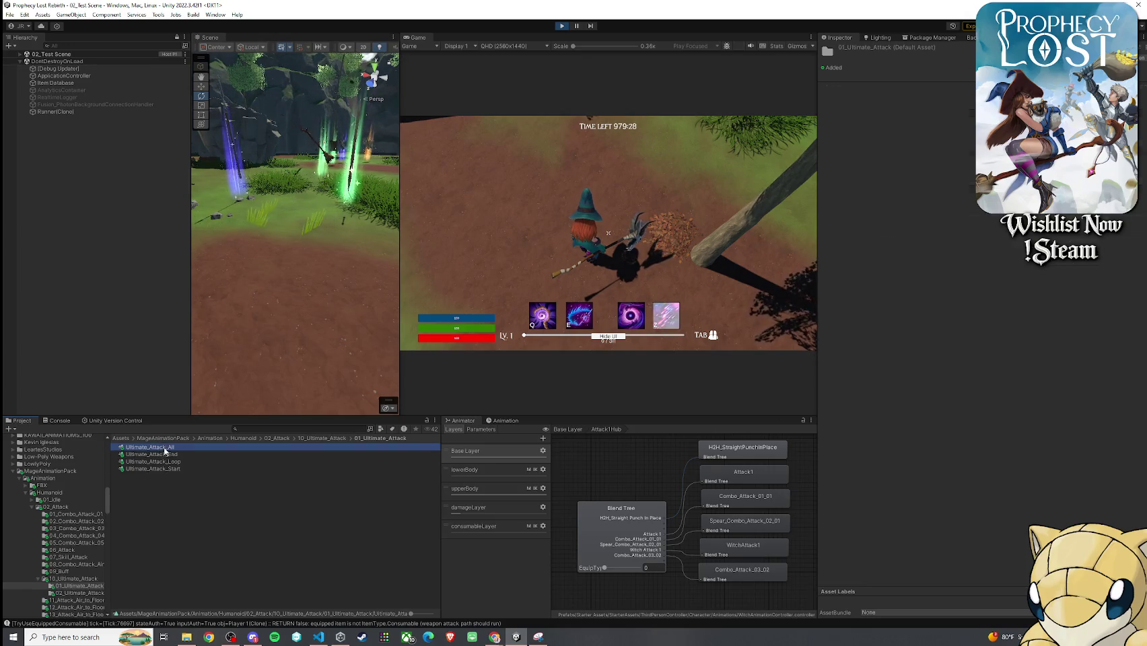
pyautogui.click(824, 367)
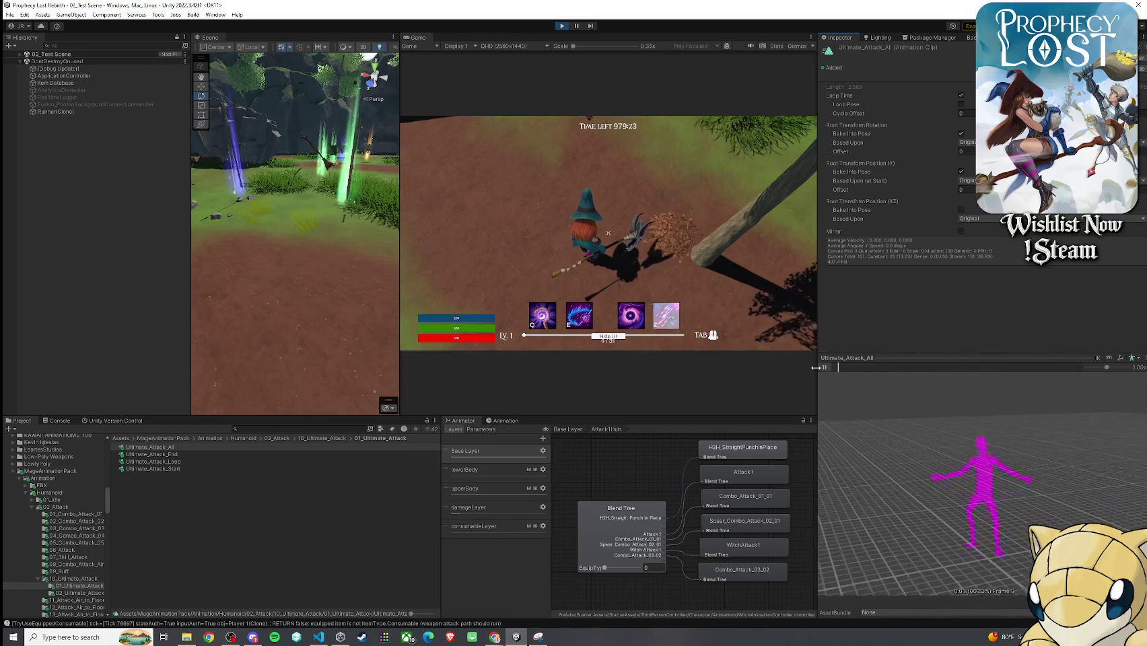
# - Preview Attack_01_01, Attack_01_02 and Attack_02_01 from the 06_Attack folder
pyautogui.click(272, 439)
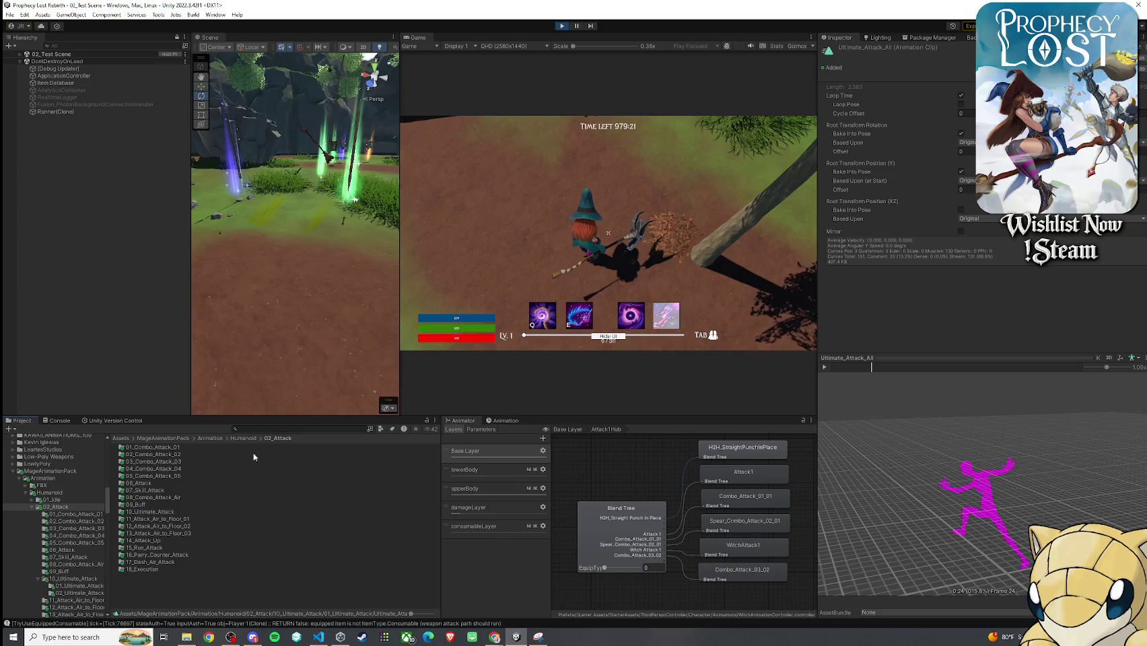
pyautogui.doubleClick(152, 483)
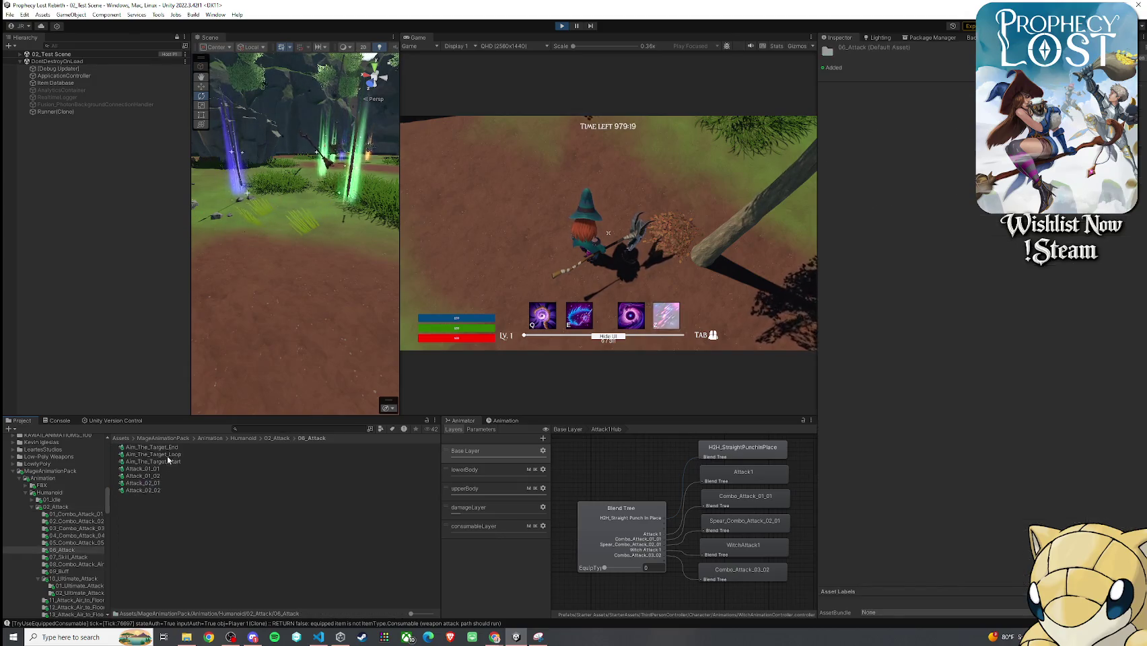
pyautogui.click(189, 468)
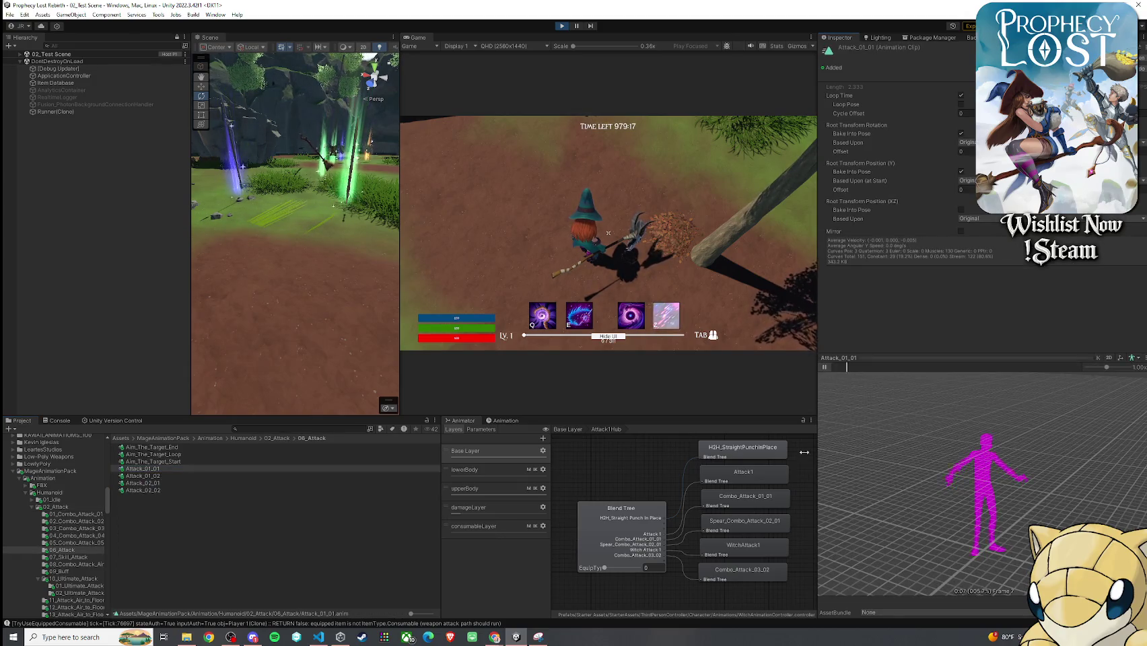
pyautogui.doubleClick(186, 475)
pyautogui.click(825, 368)
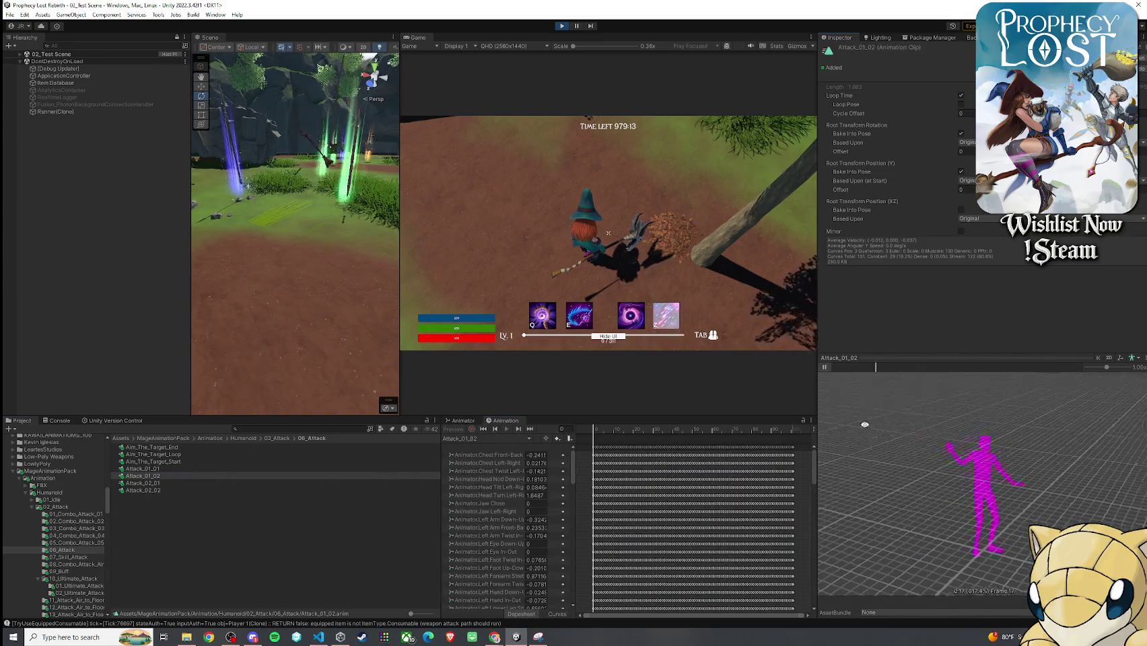
pyautogui.click(259, 483)
pyautogui.moveTo(850, 431); pyautogui.dragTo(875, 402)
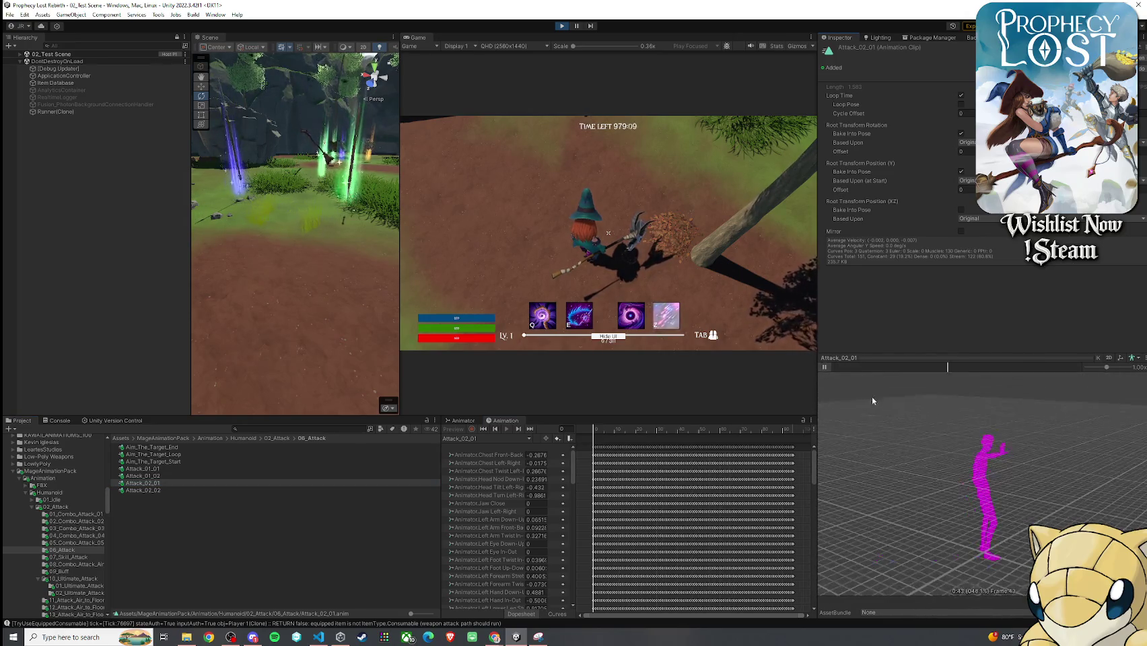
# - Open 09_Buff, preview the Buff clip, and show the Animator graph again
pyautogui.click(273, 440)
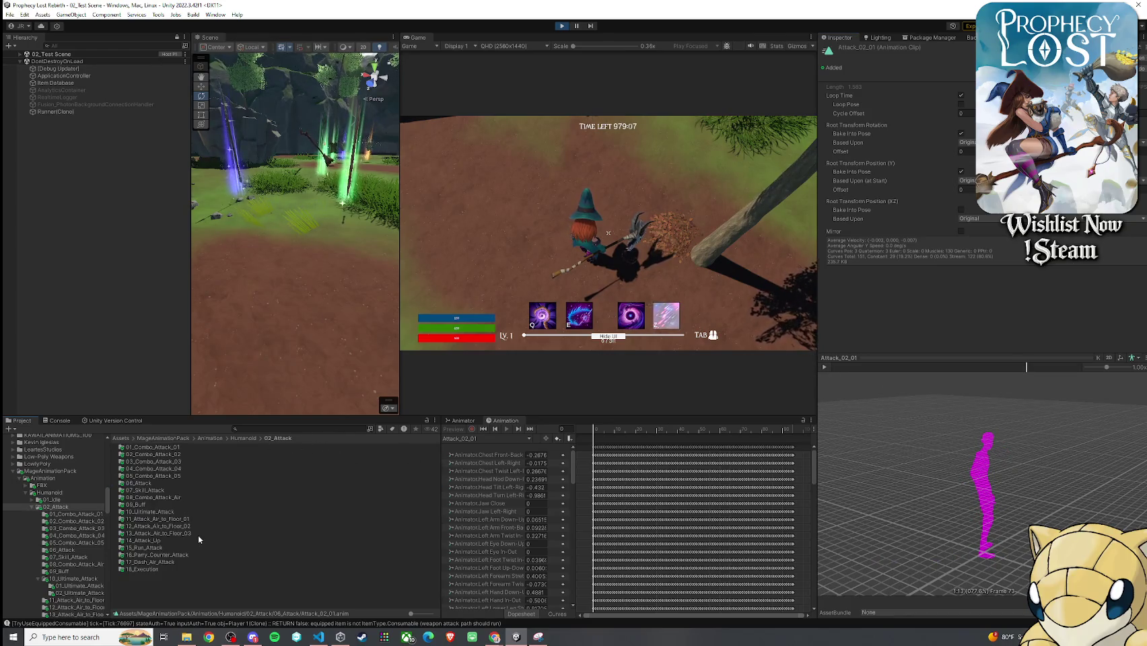
pyautogui.click(161, 503)
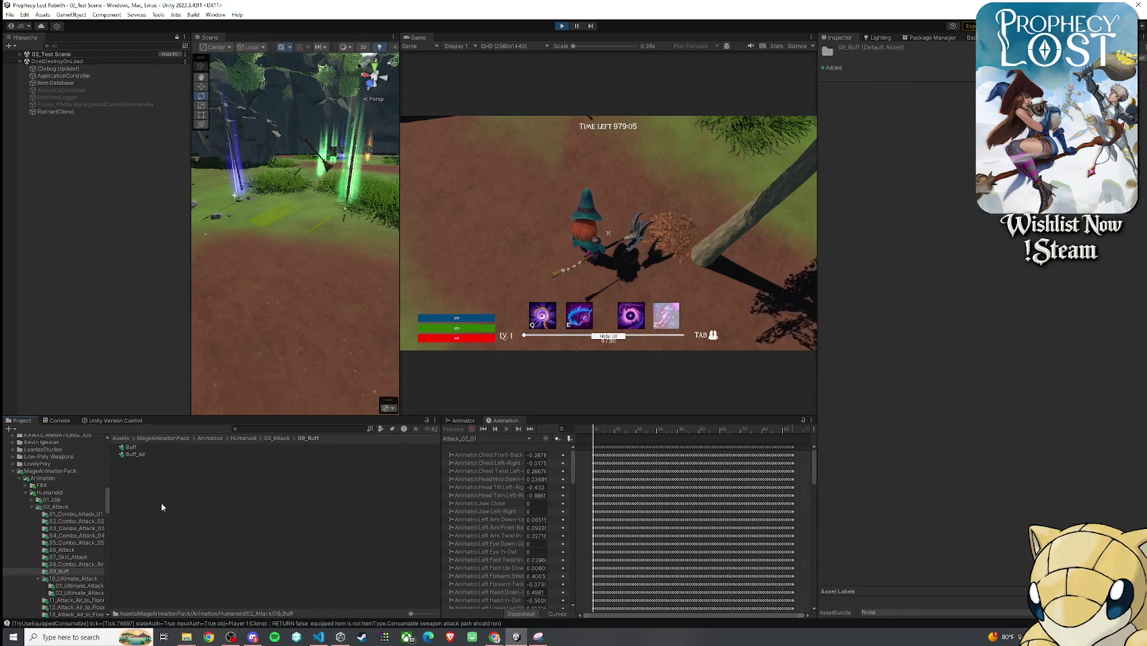
pyautogui.doubleClick(162, 503)
pyautogui.click(825, 368)
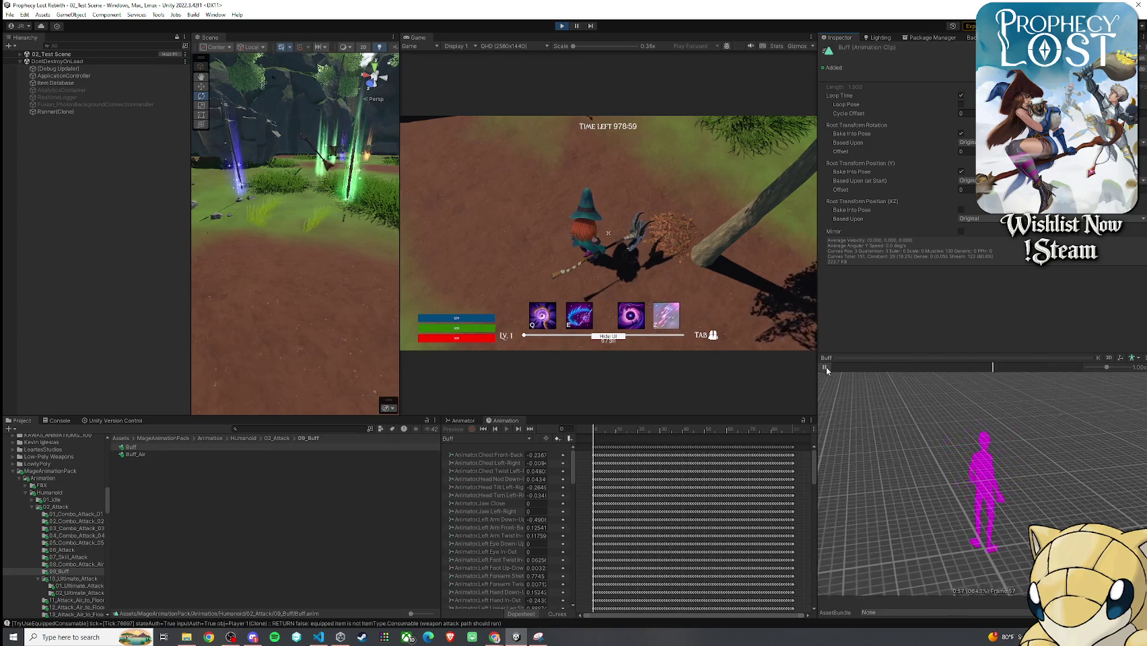
pyautogui.click(462, 420)
# - Drag the Buff clip over Combo_Attack_03_02 in Attack1Hub's last motion slot and resume the game
pyautogui.click(645, 546)
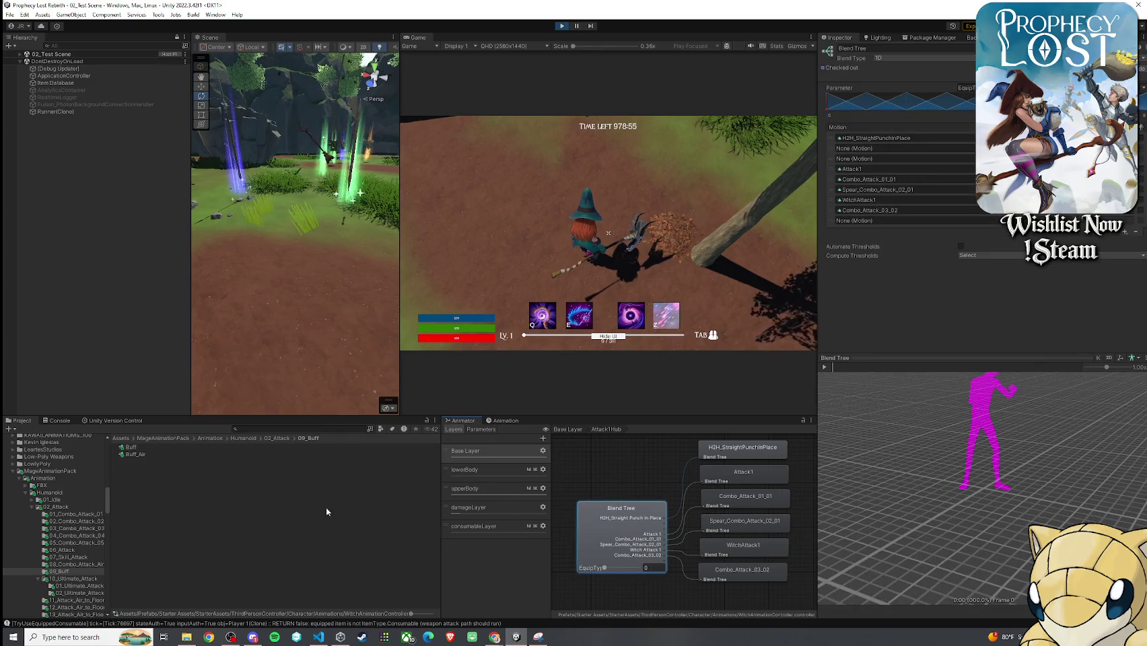
pyautogui.moveTo(137, 452); pyautogui.dragTo(870, 284)
pyautogui.moveTo(901, 215); pyautogui.dragTo(900, 211)
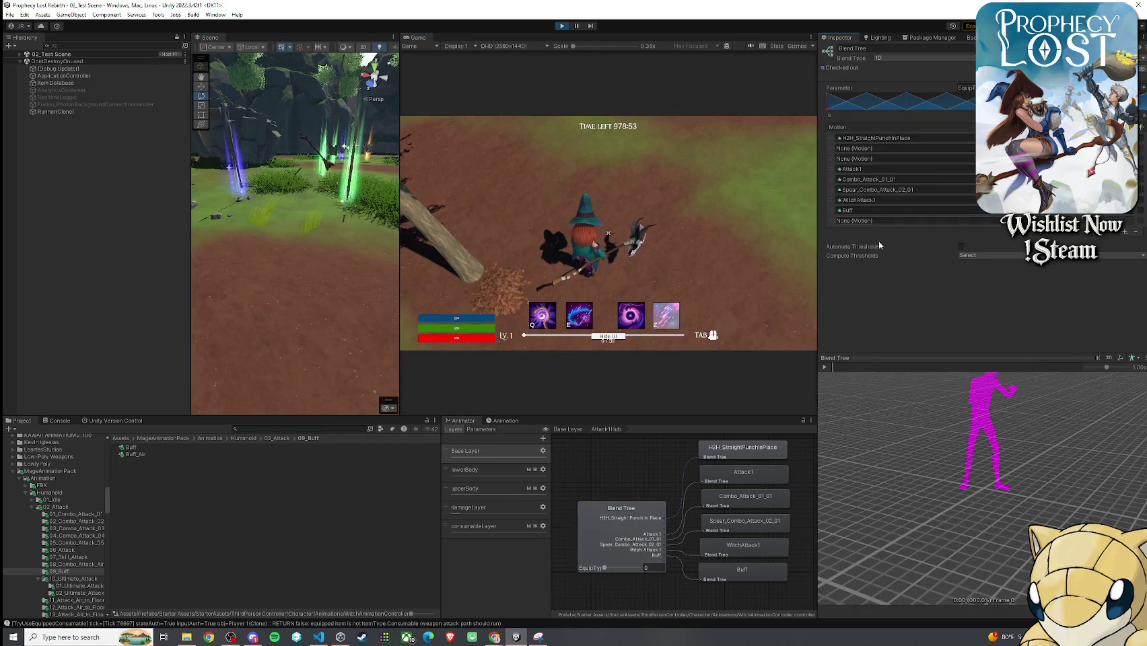
pyautogui.click(685, 264)
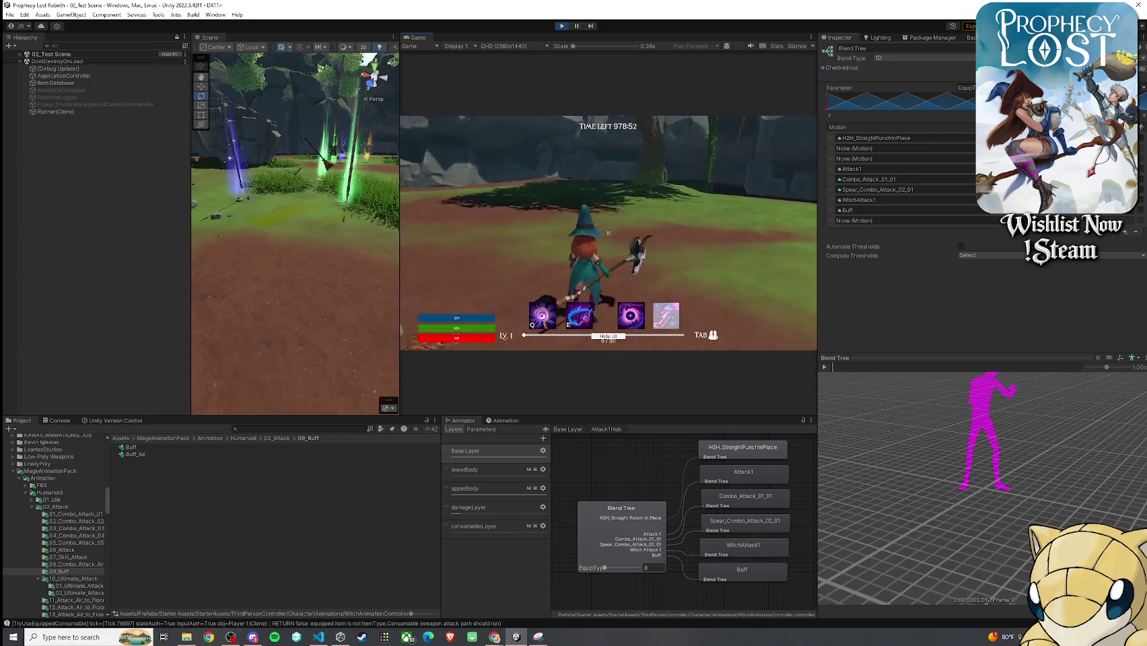
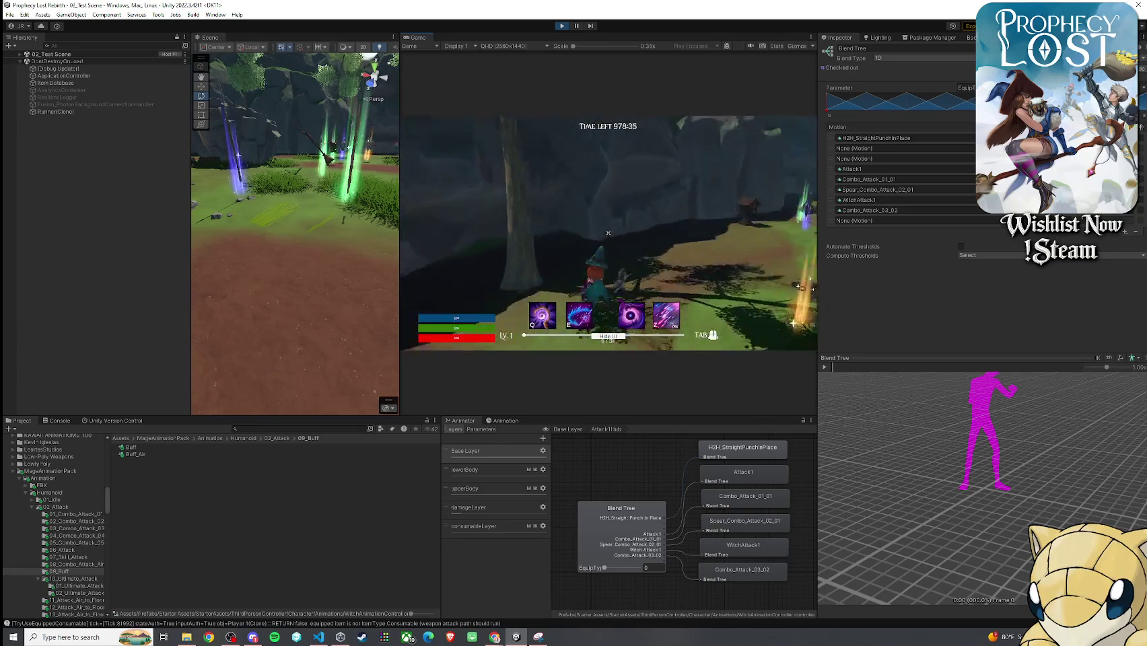
# - Run the character past the cliff and bridge and across the open grass
pyautogui.press('w')
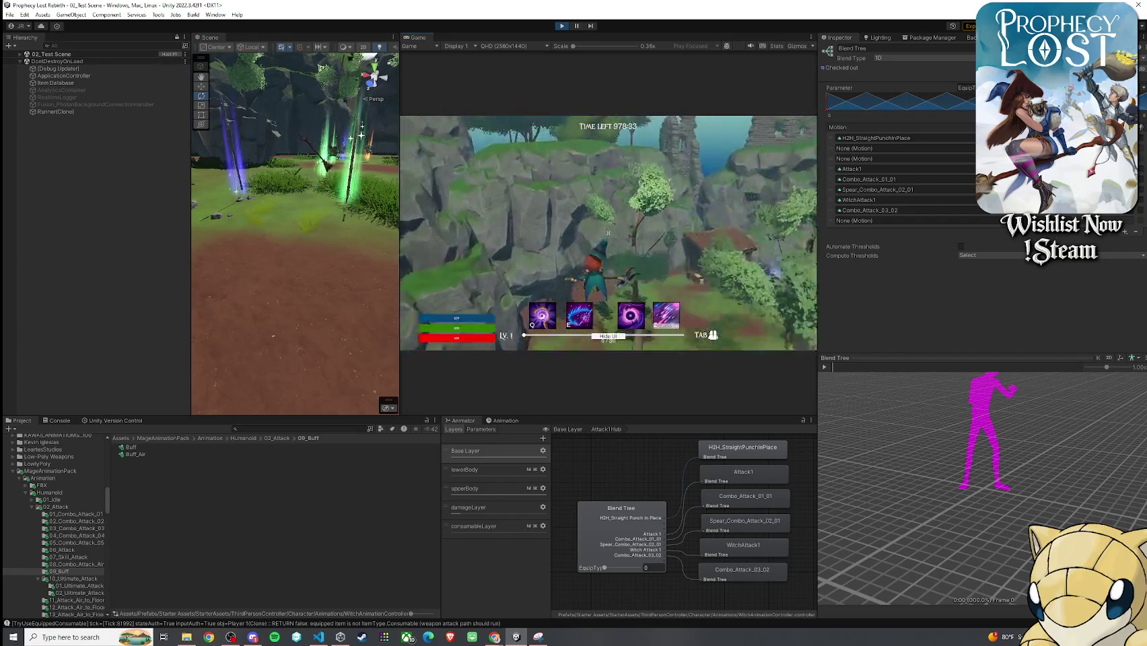
pyautogui.press('w')
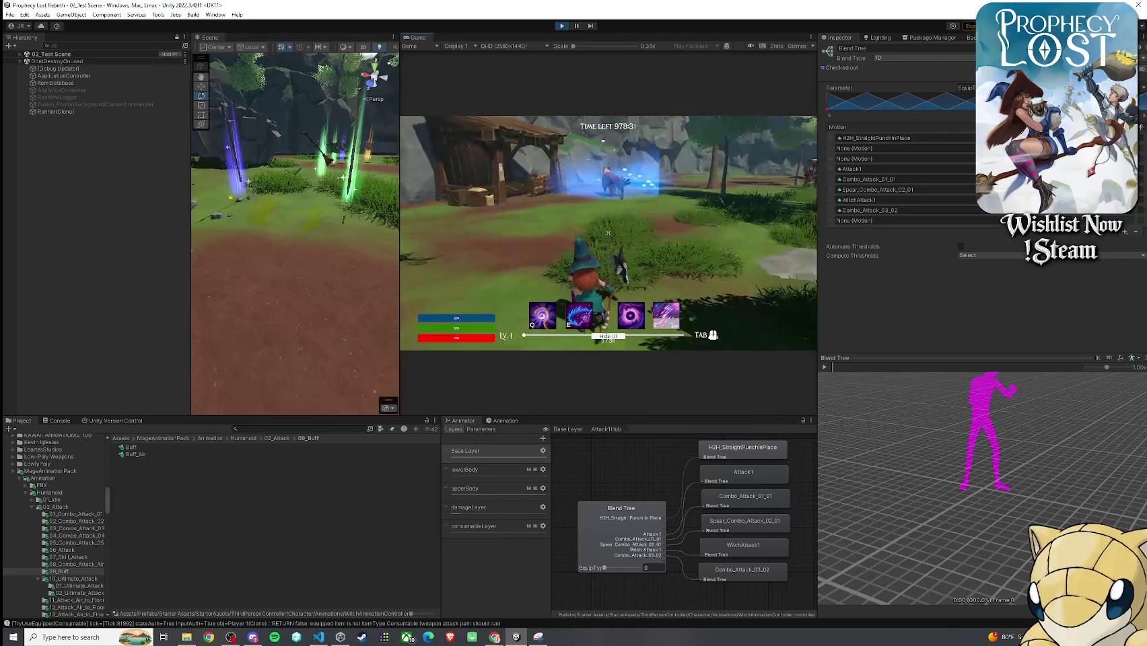
pyautogui.press('w')
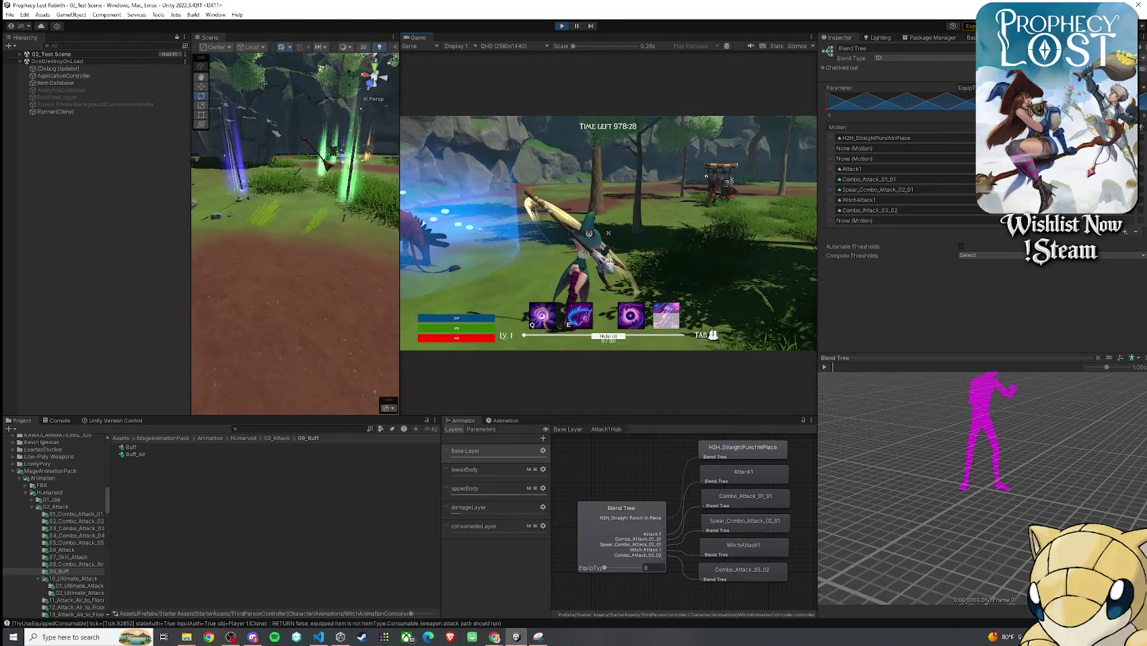
pyautogui.press('super')
pyautogui.click(507, 383)
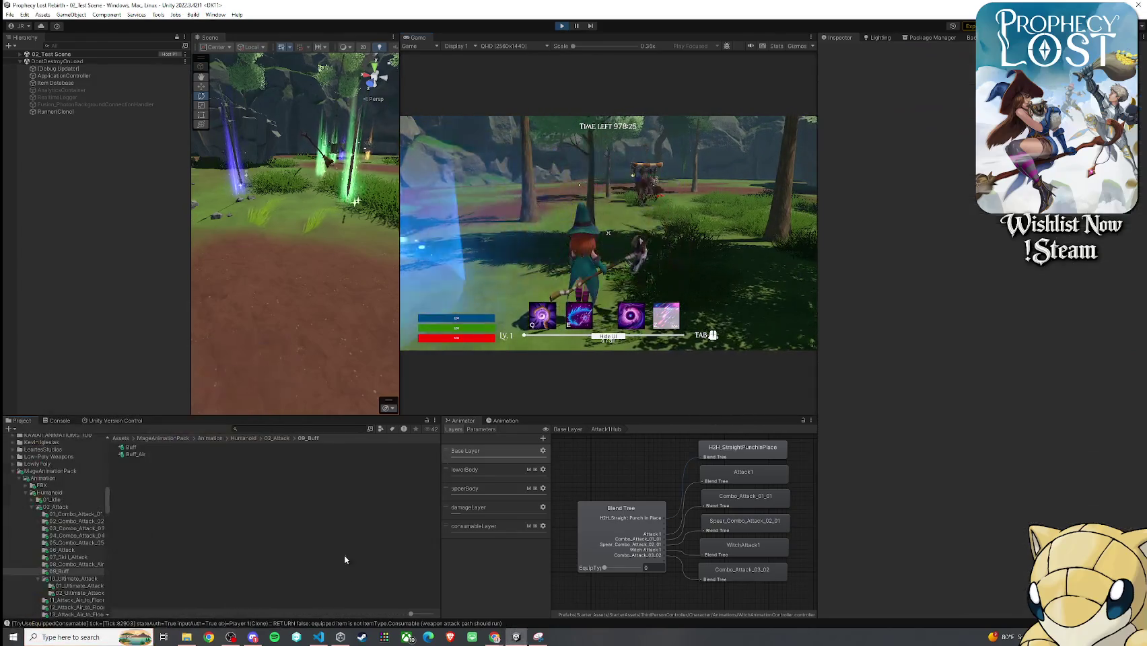
# - Find and select 14_Hexhorn, collapsing Attack 2 and Attack 3 so only Attack 1 is expanded
pyautogui.click(260, 431)
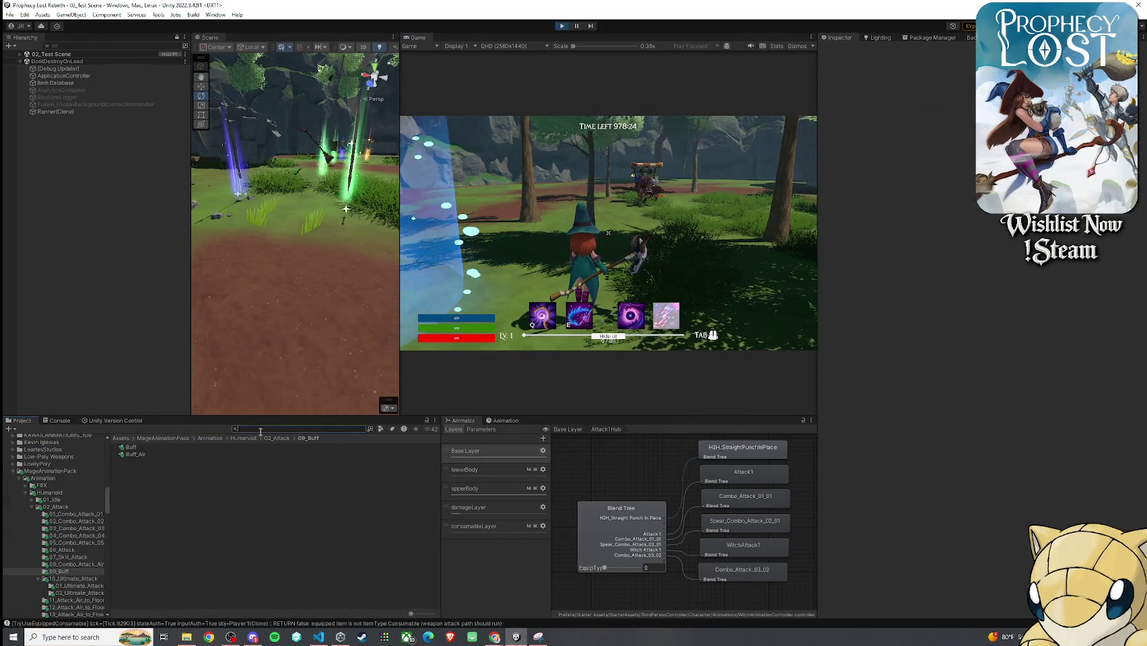
pyautogui.write('Normalrn')
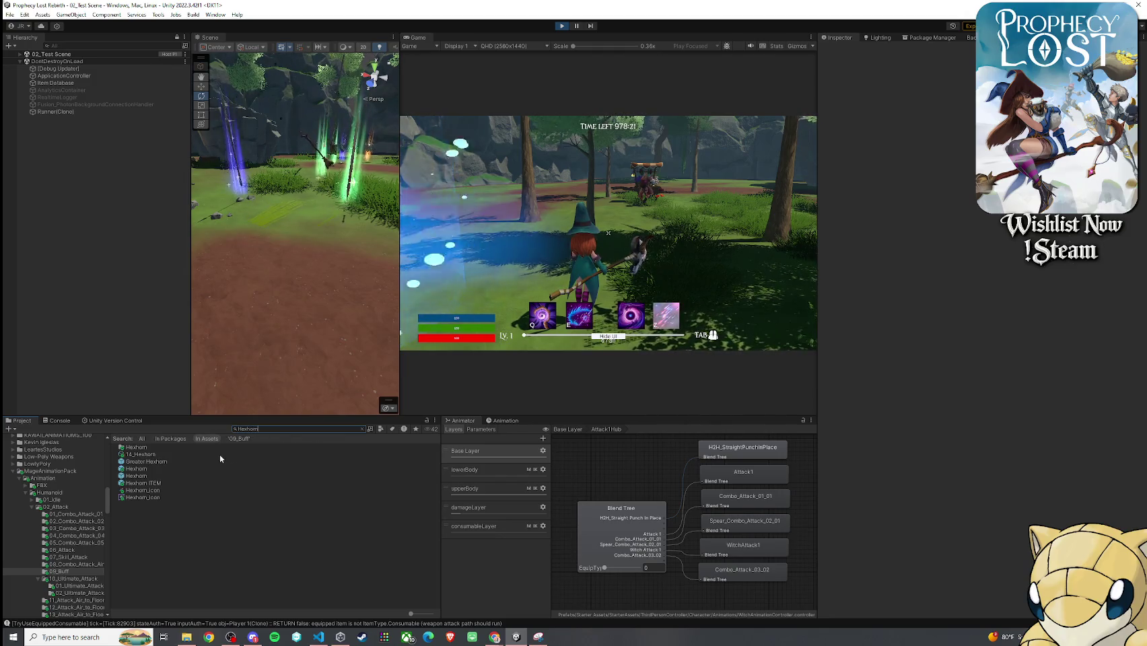
pyautogui.click(220, 455)
pyautogui.click(835, 190)
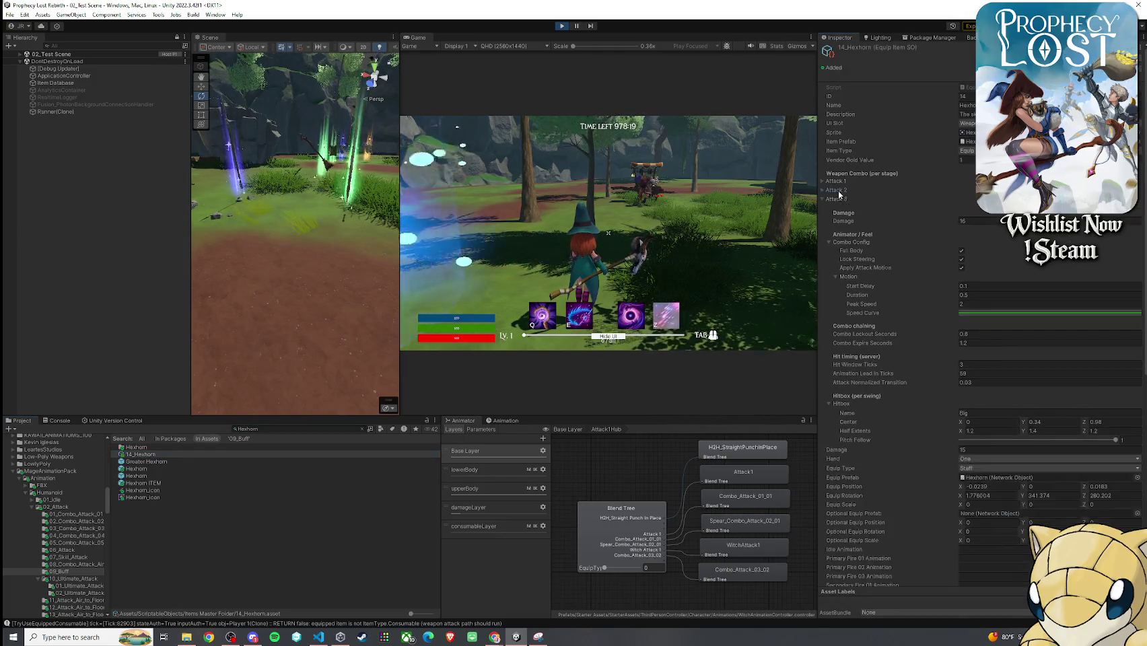
pyautogui.click(836, 198)
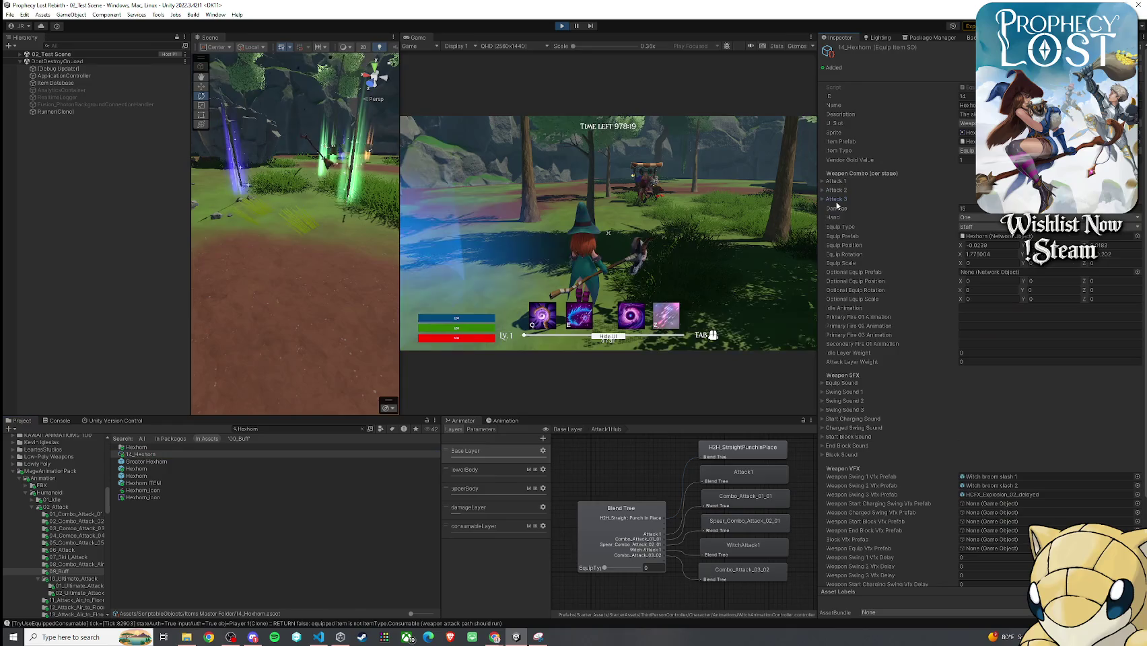
pyautogui.click(822, 182)
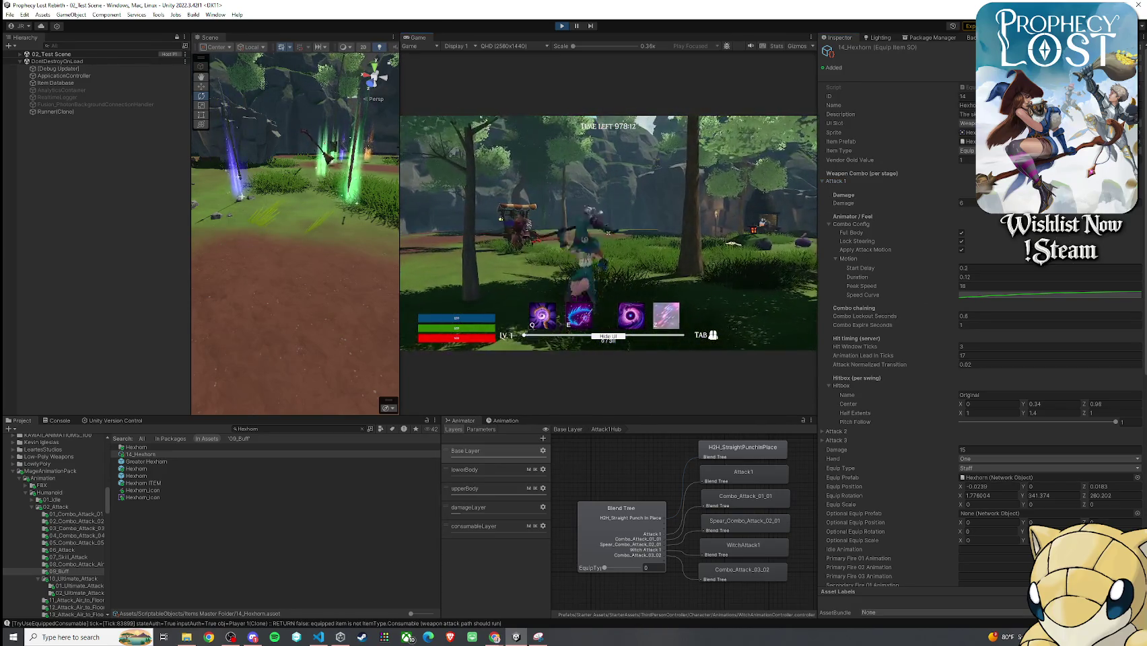
# - Set Hexhorn Attack 1's Combo Lockout Seconds to 0.7
pyautogui.press('super')
pyautogui.click(974, 317)
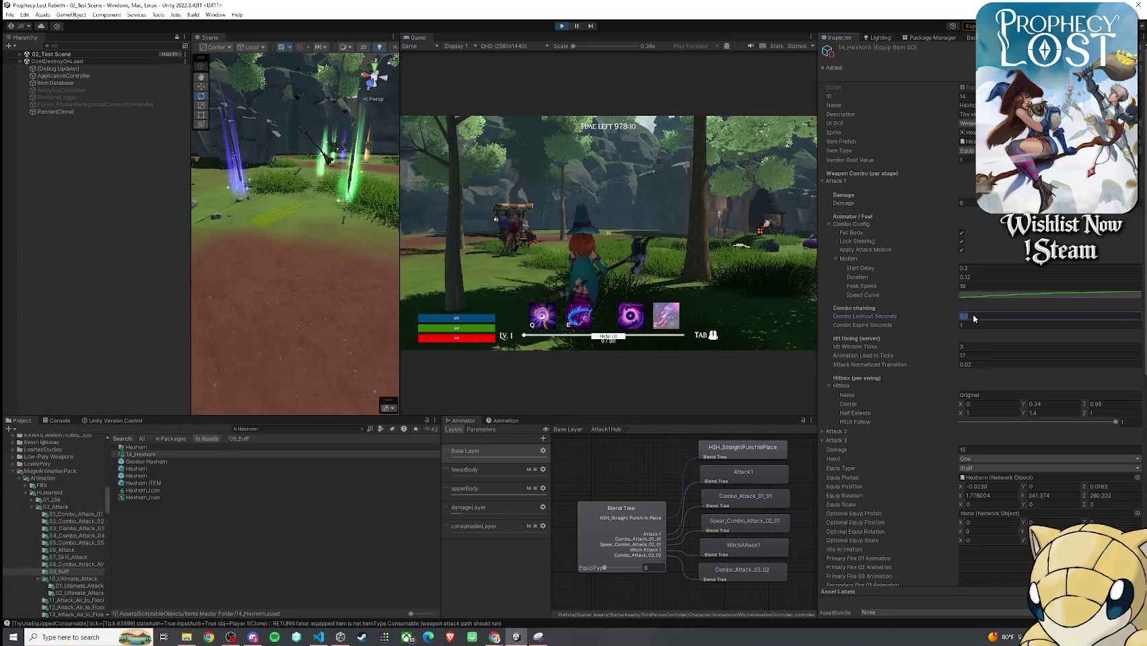
pyautogui.write('0.7')
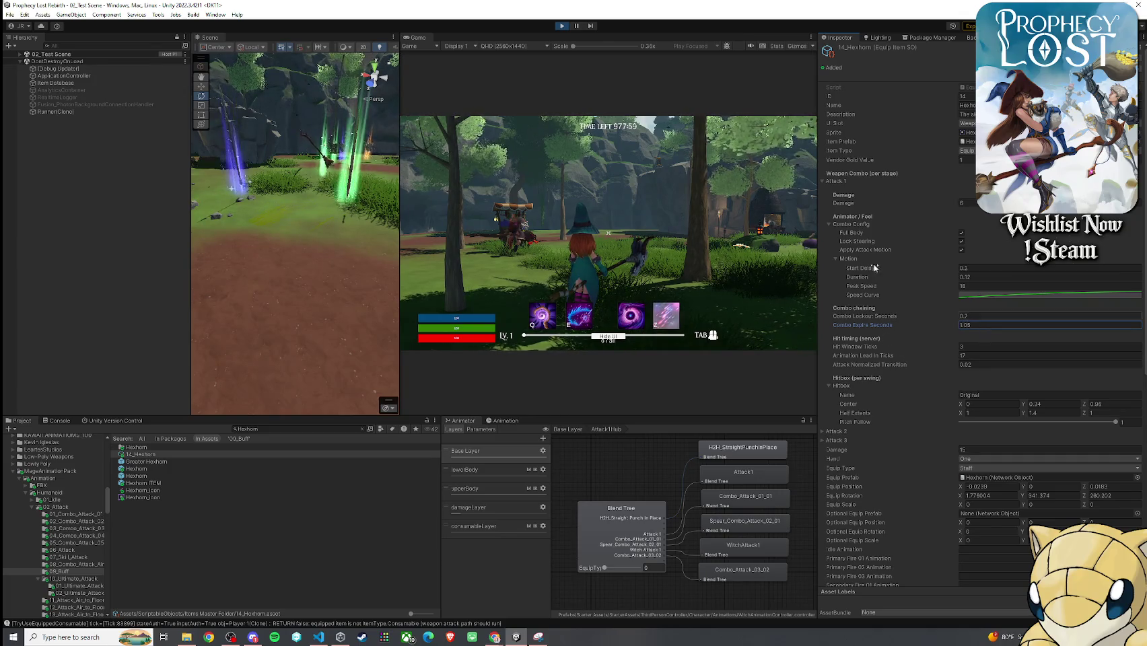
pyautogui.scroll(-3, 866, 283)
# - Expand Attack 2 and set its Combo Lockout Seconds to 0.7 and Combo Expire Seconds to 1.05
pyautogui.click(838, 359)
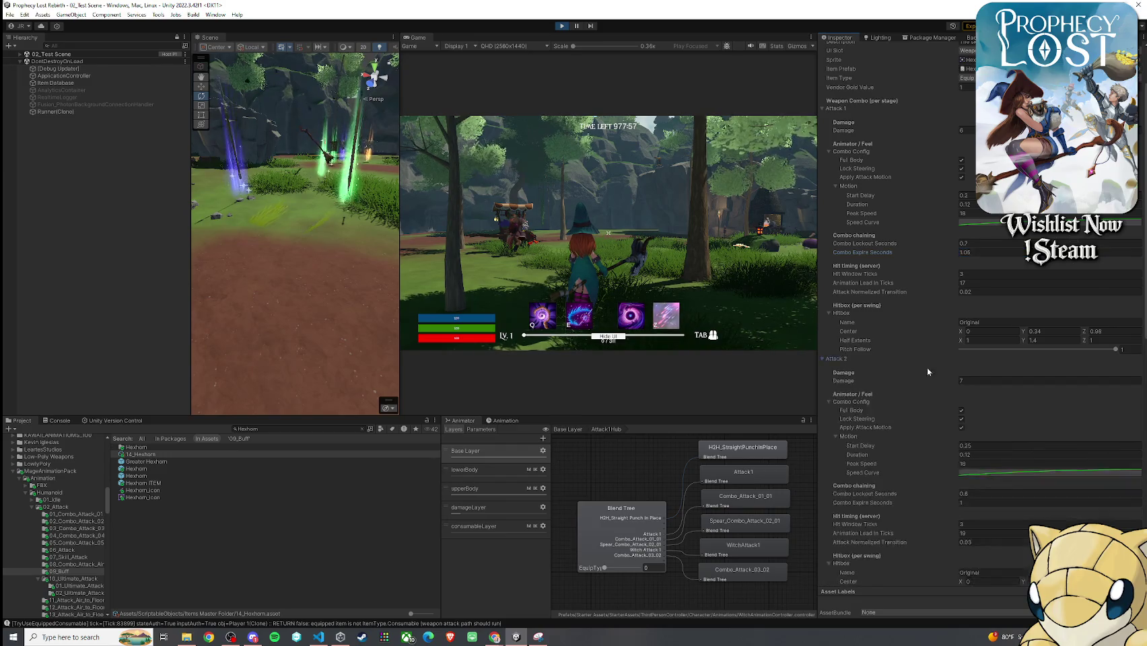
pyautogui.scroll(-3, 928, 366)
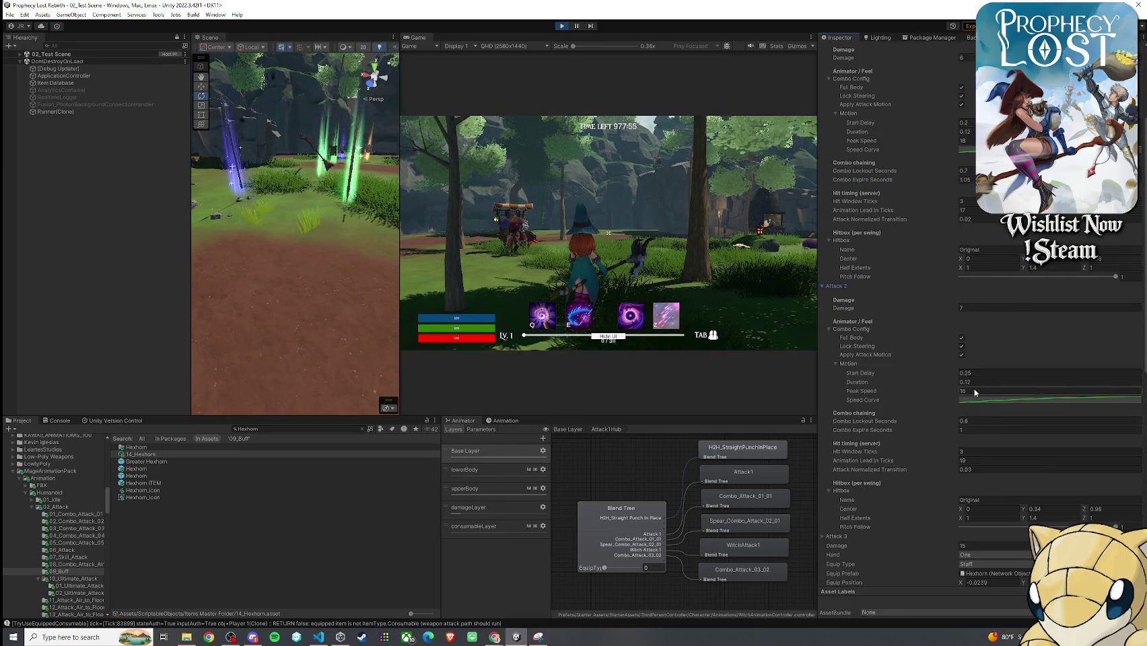
pyautogui.click(980, 420)
pyautogui.write('0.7')
pyautogui.click(975, 429)
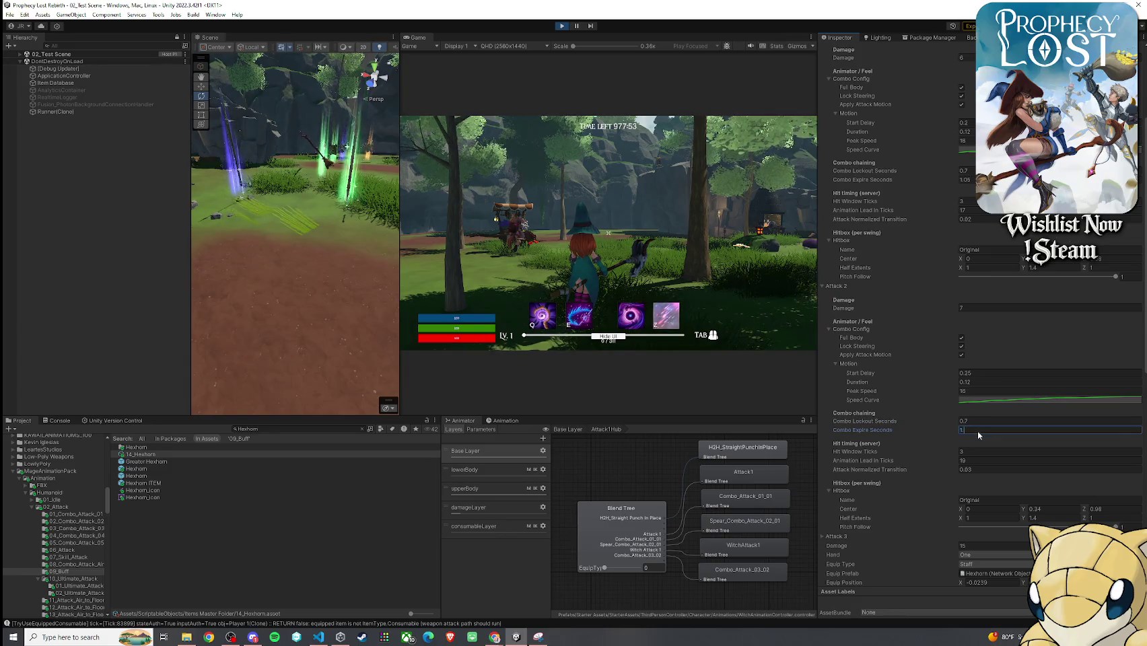
pyautogui.write('.05')
pyautogui.press('Return')
pyautogui.click(607, 233)
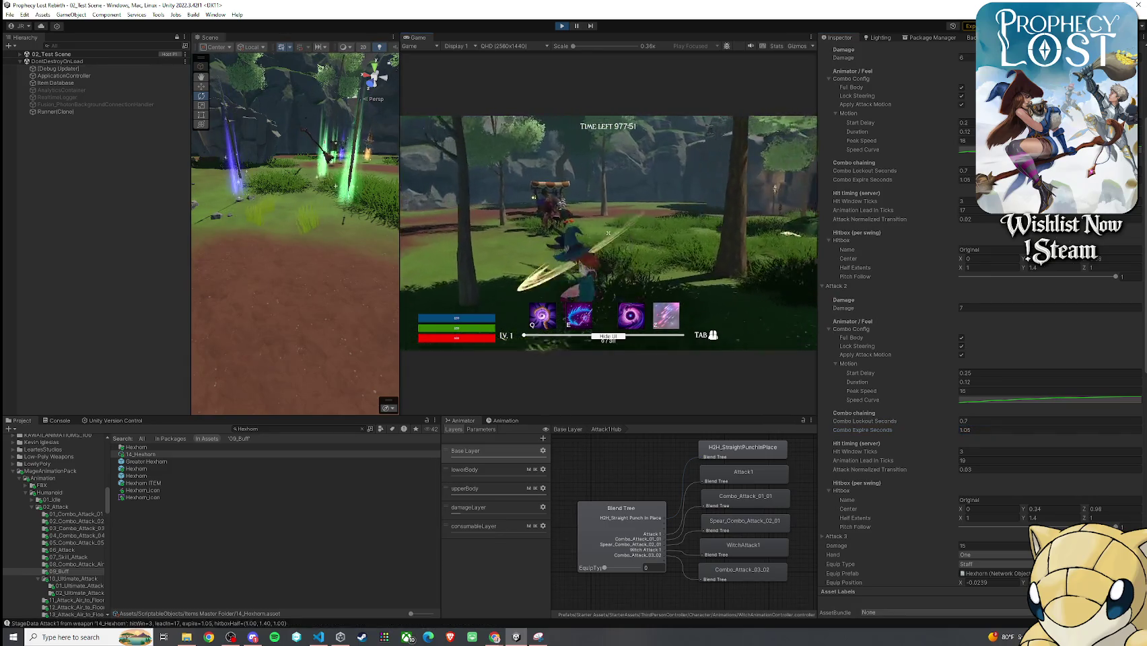
# - Chain seven Hexhorn swings in the running game to check the combo windows
pyautogui.click(608, 233)
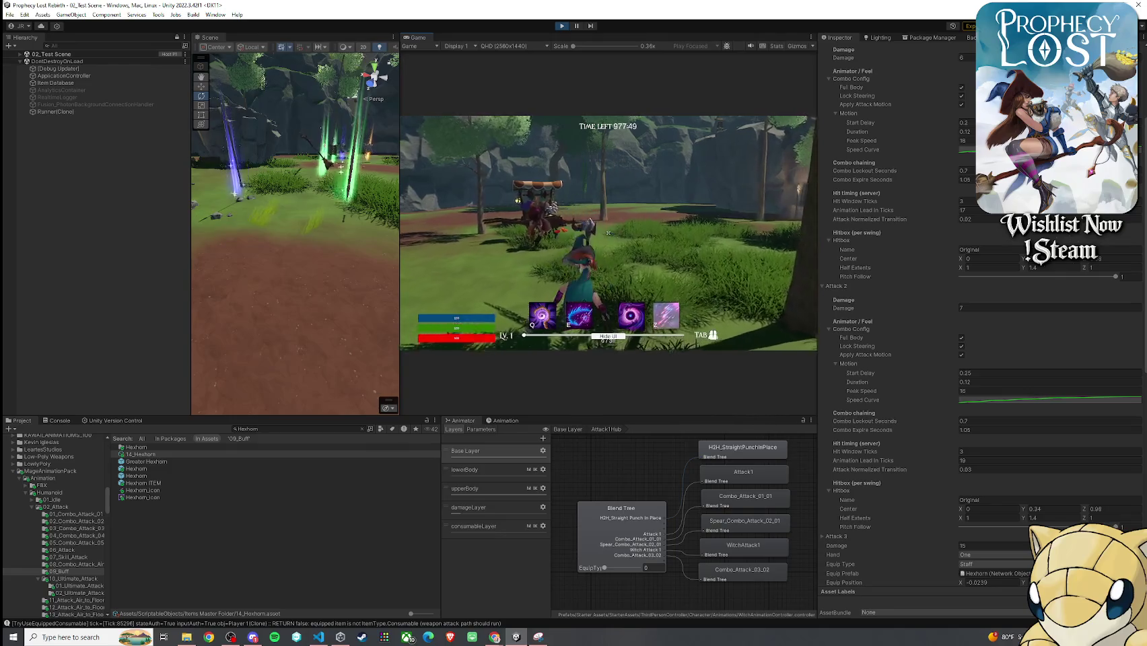
pyautogui.click(608, 233)
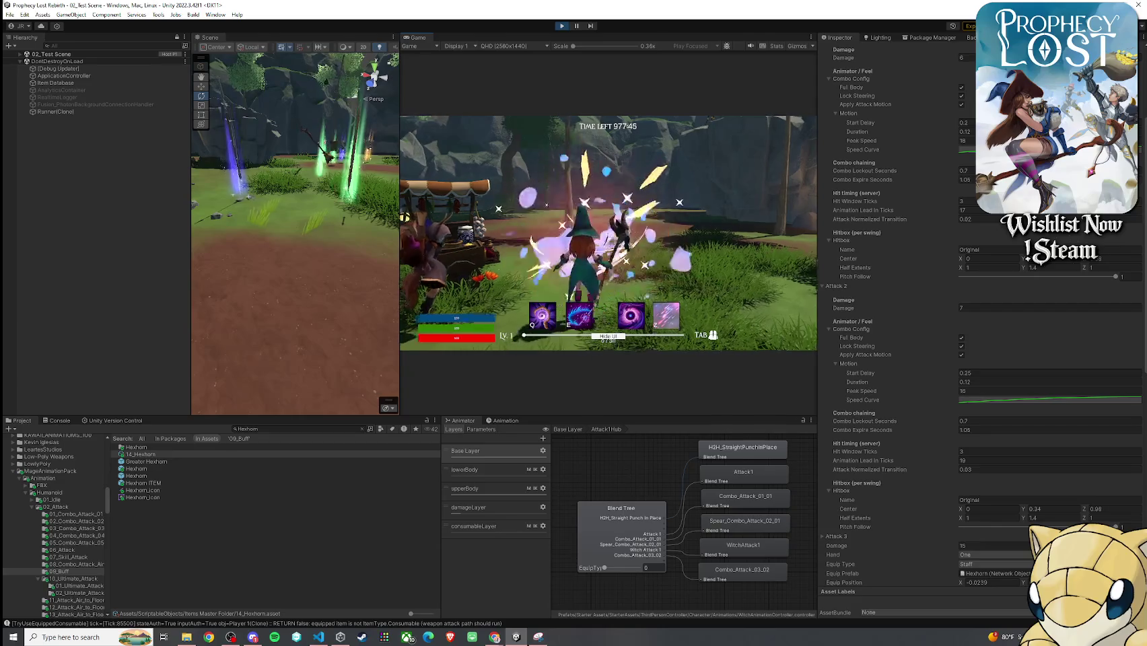
pyautogui.click(608, 233)
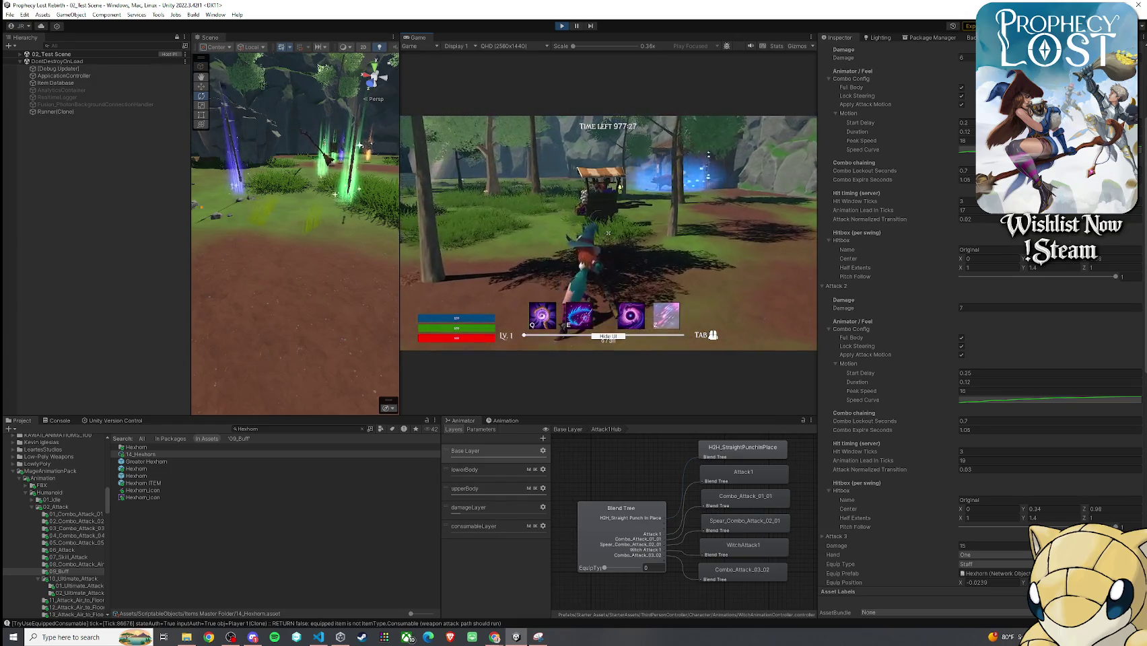
pyautogui.press('super')
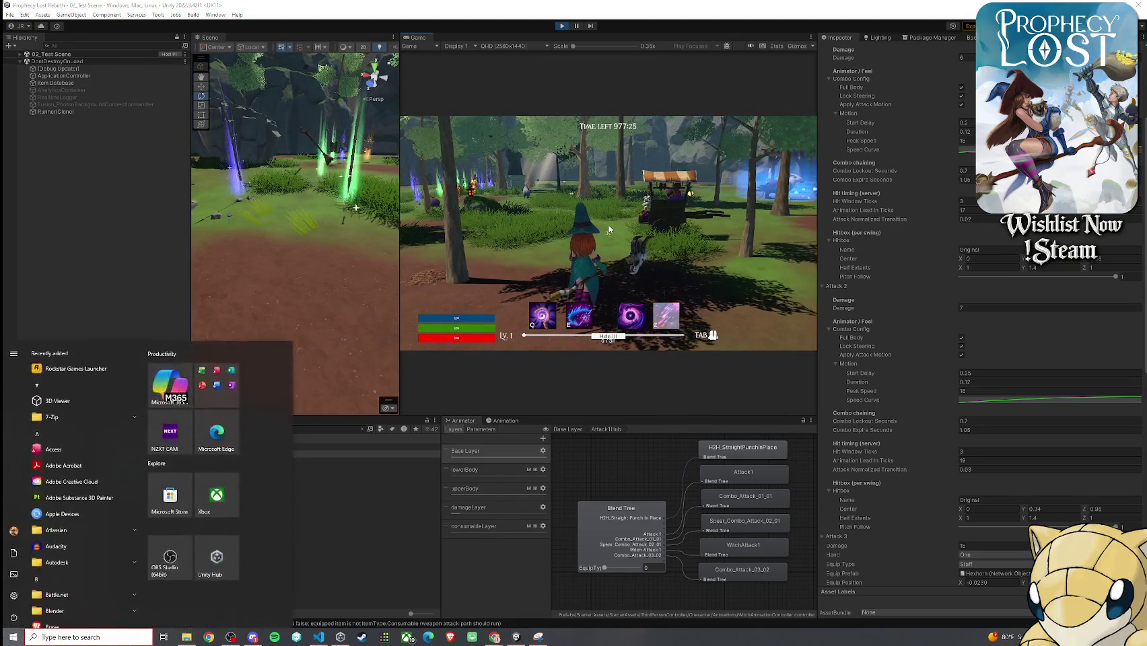
pyautogui.press('super')
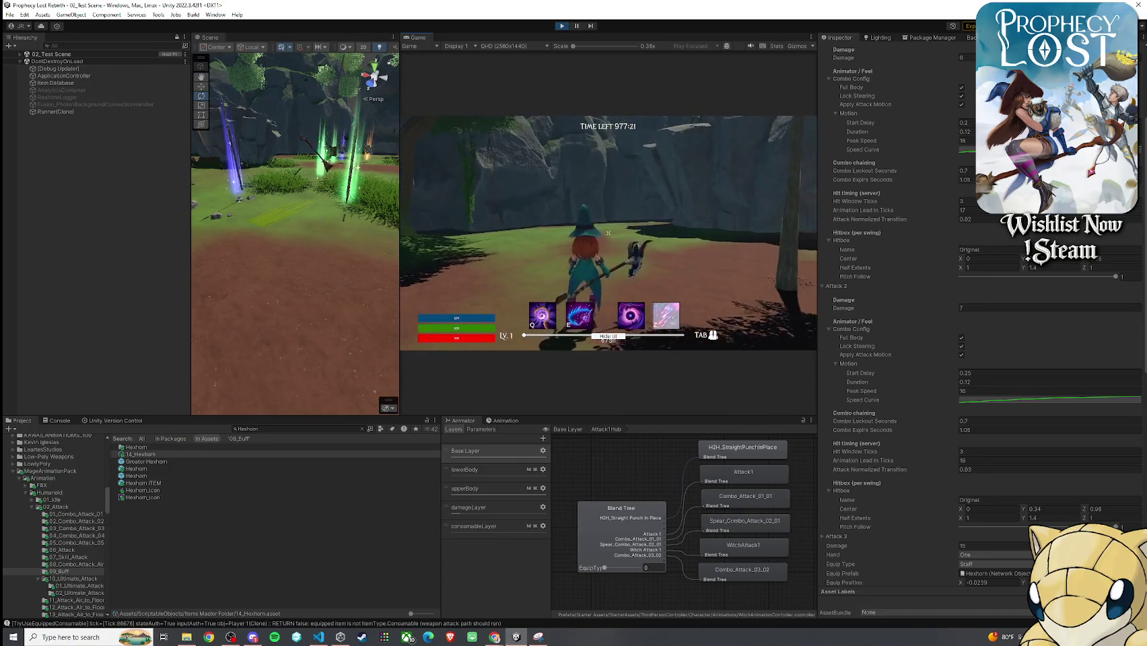
pyautogui.click(608, 233)
pyautogui.click(608, 233)
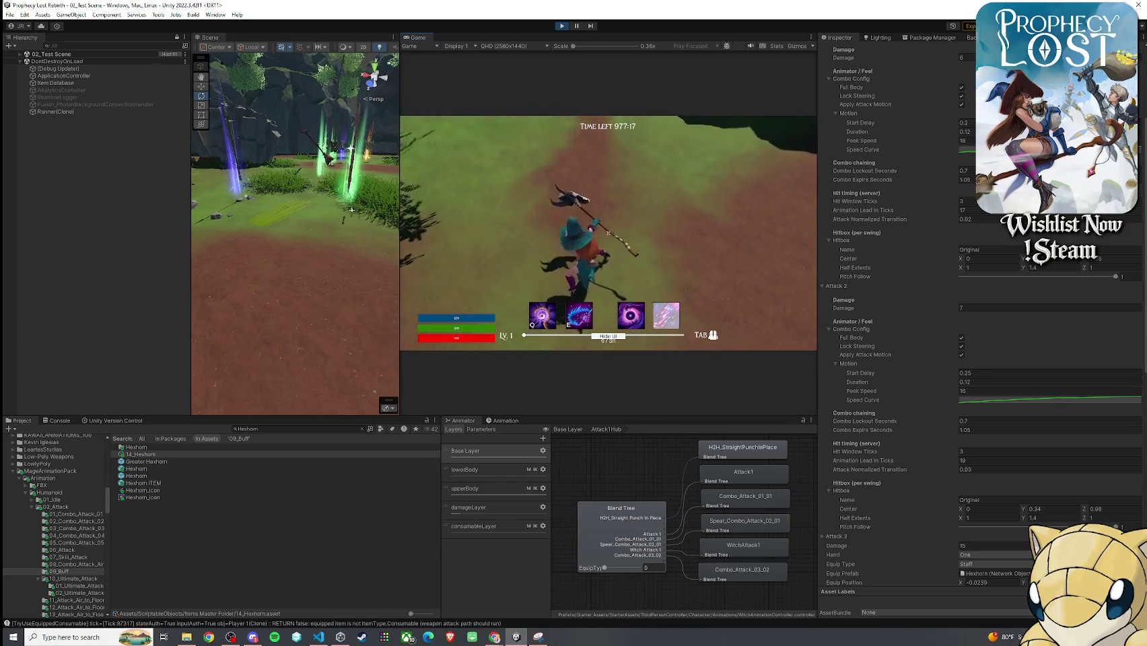
pyautogui.click(608, 233)
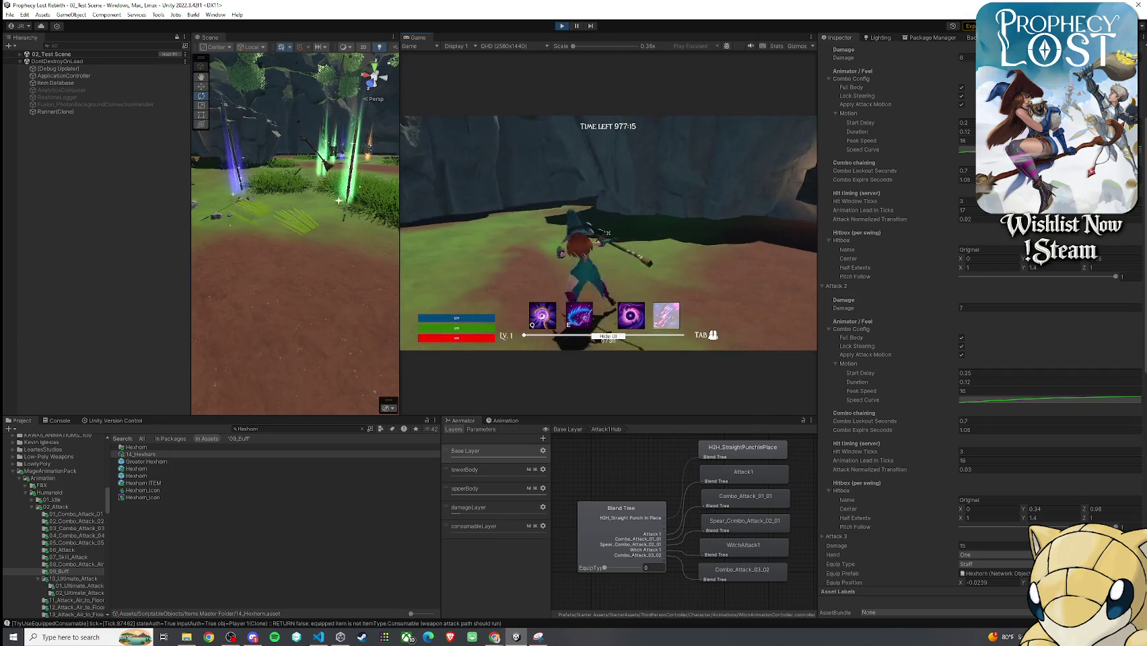
pyautogui.click(608, 233)
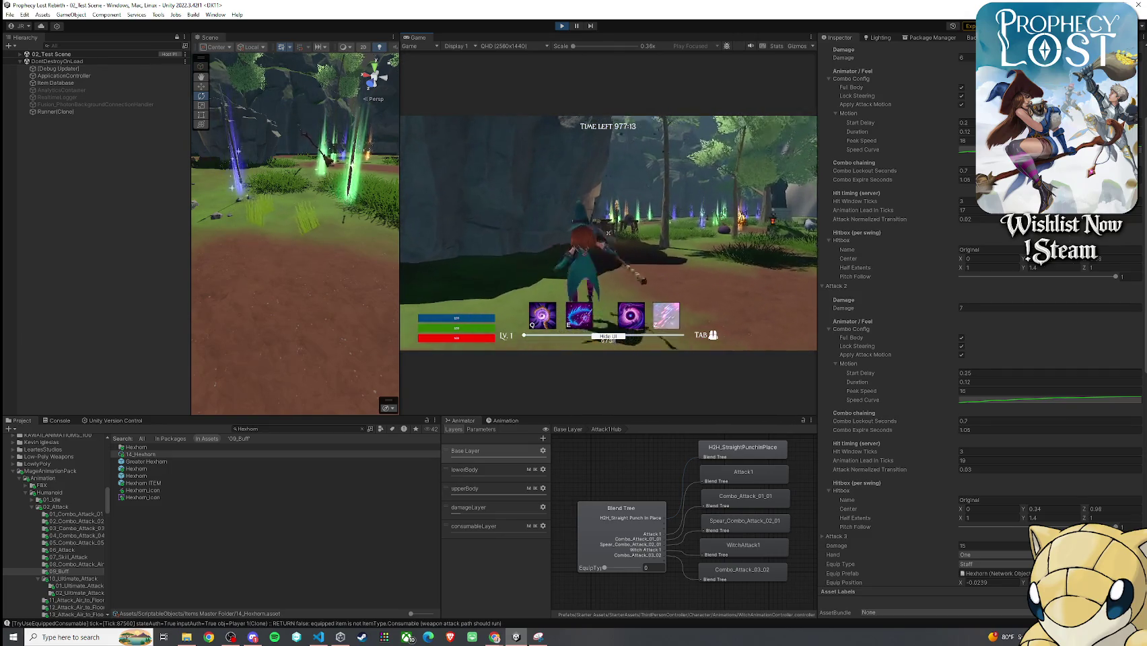
pyautogui.press('super')
pyautogui.scroll(-10, 868, 424)
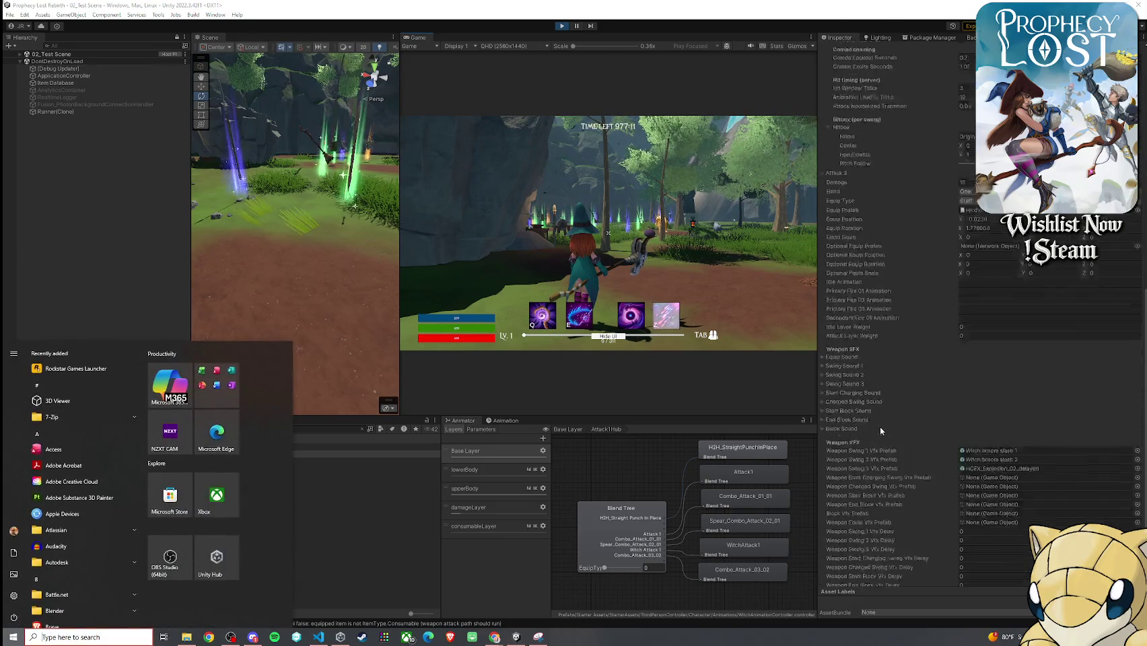
# - Set both the Weapon Swing 1 and Weapon Swing 2 Vfx Prefab slots to None
pyautogui.click(1137, 379)
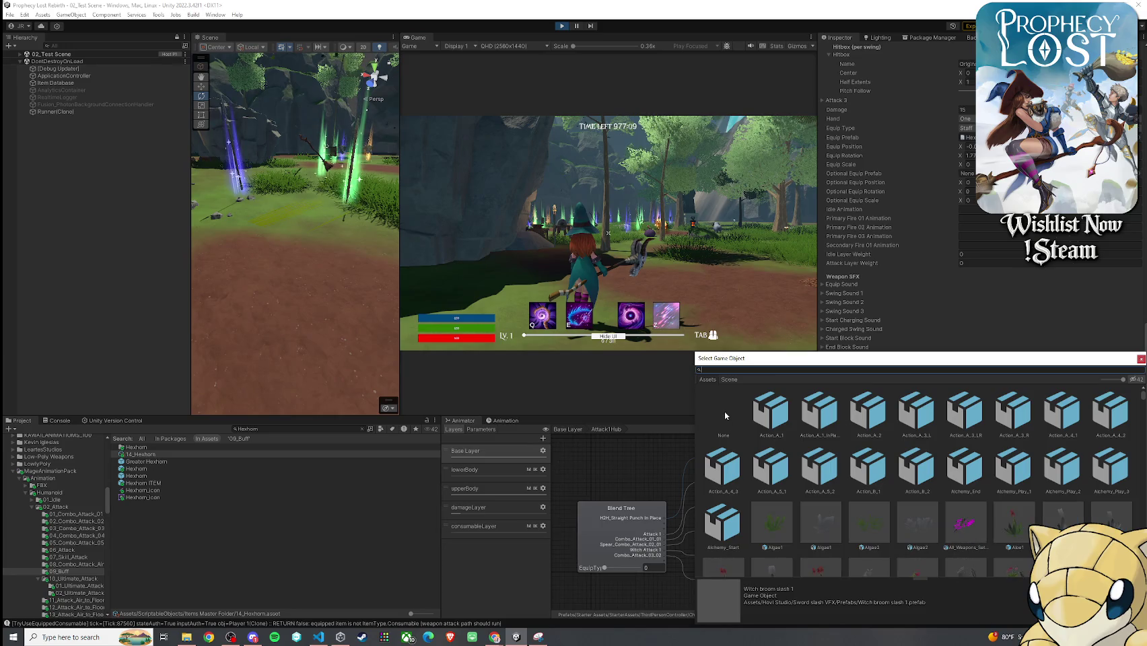
pyautogui.doubleClick(724, 411)
pyautogui.click(1137, 387)
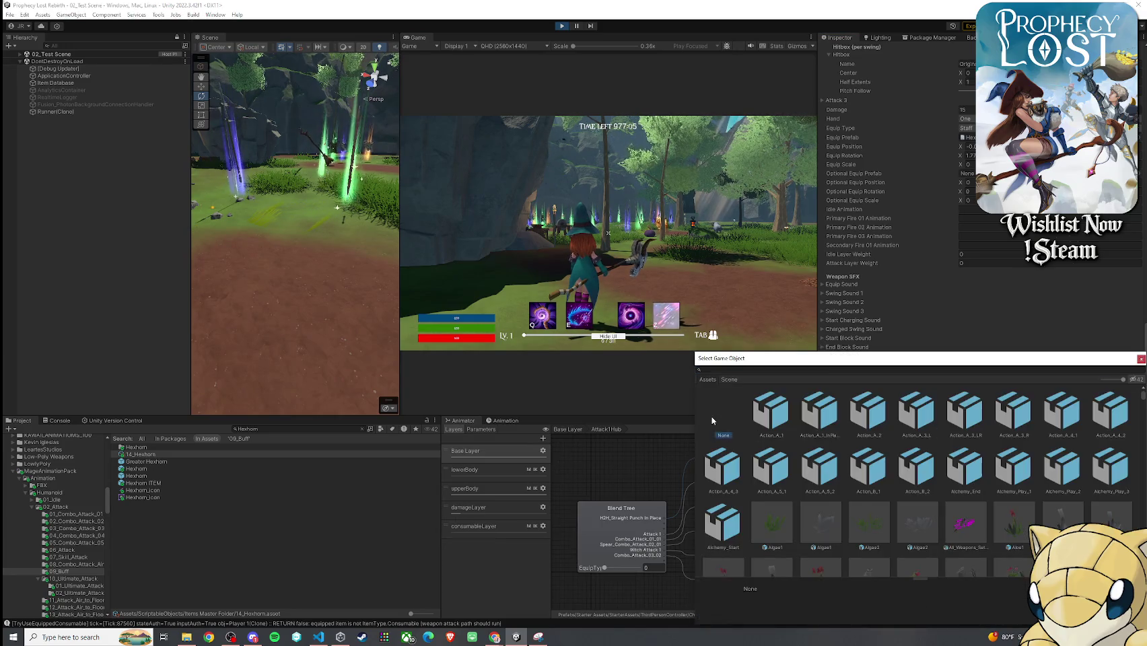
pyautogui.doubleClick(710, 412)
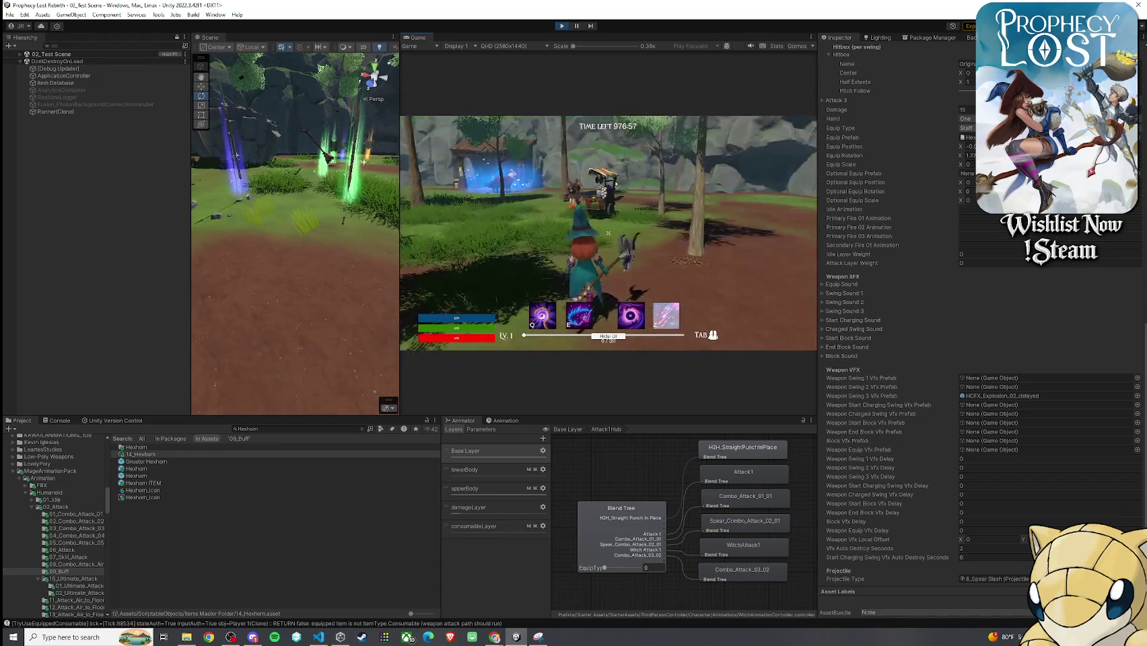
# - Change Hexhorn Attack 1's motion Duration to 0.88
pyautogui.press('super')
pyautogui.scroll(10, 914, 224)
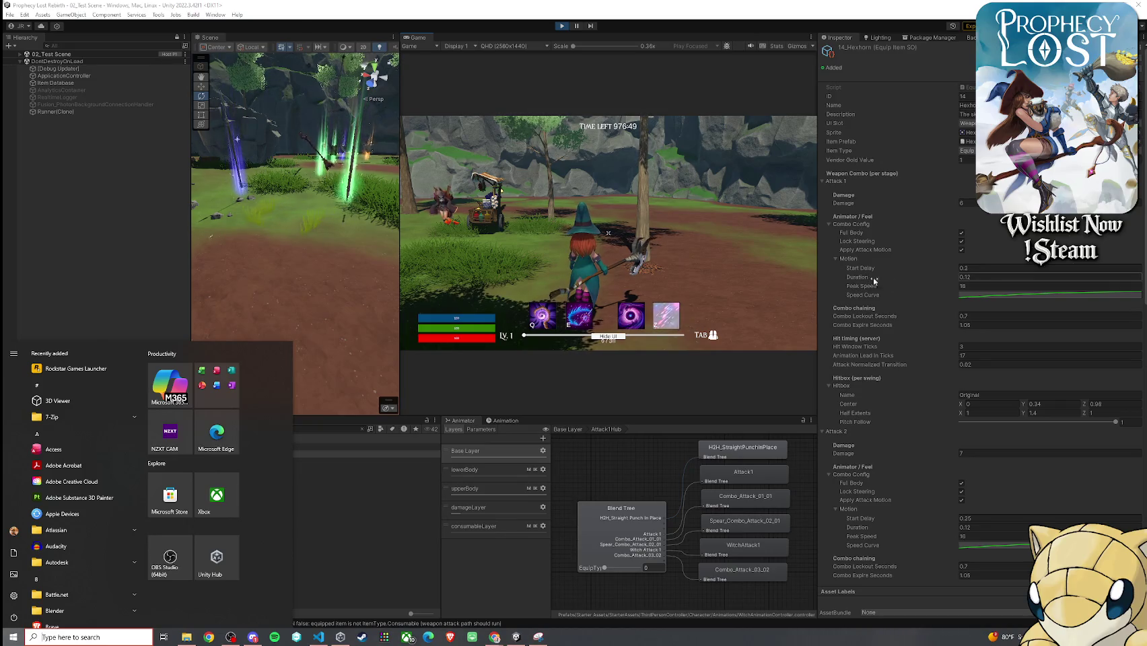
pyautogui.click(983, 277)
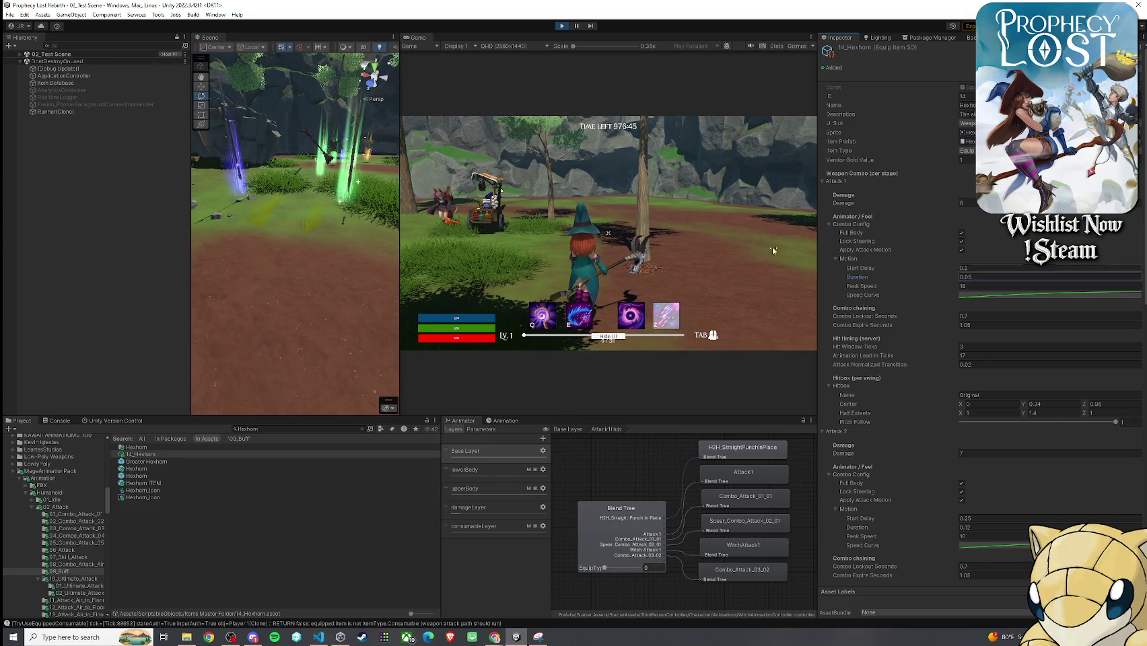
# - Walk the witch toward the tree and rock wall and into the forest
pyautogui.click(810, 260)
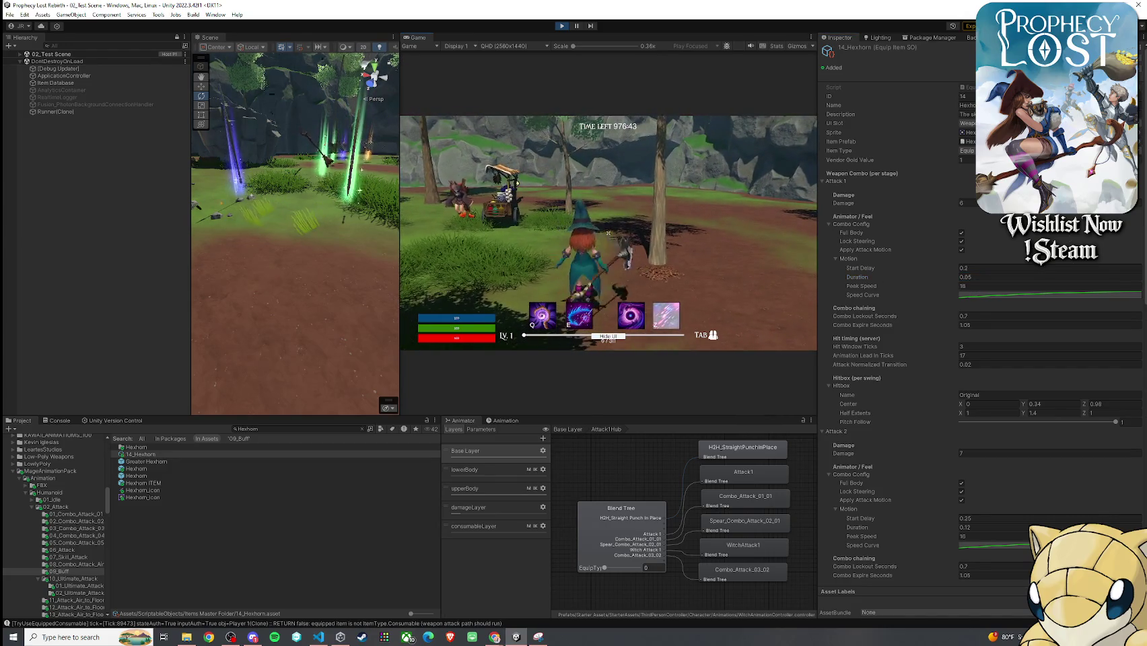
pyautogui.press('w')
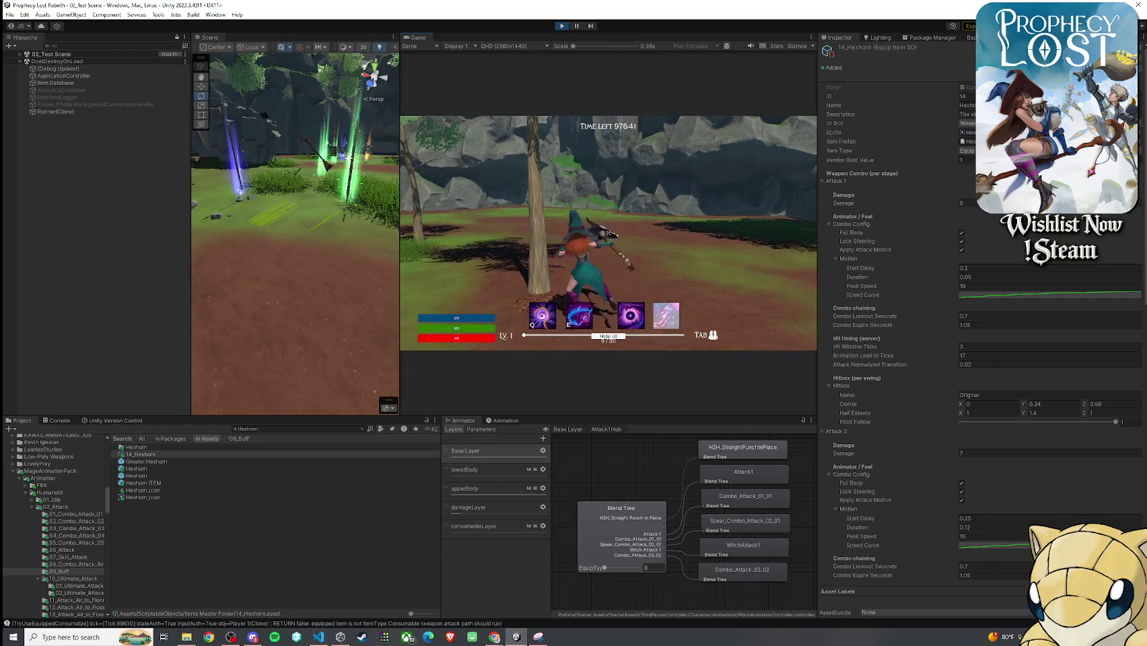
pyautogui.press('w')
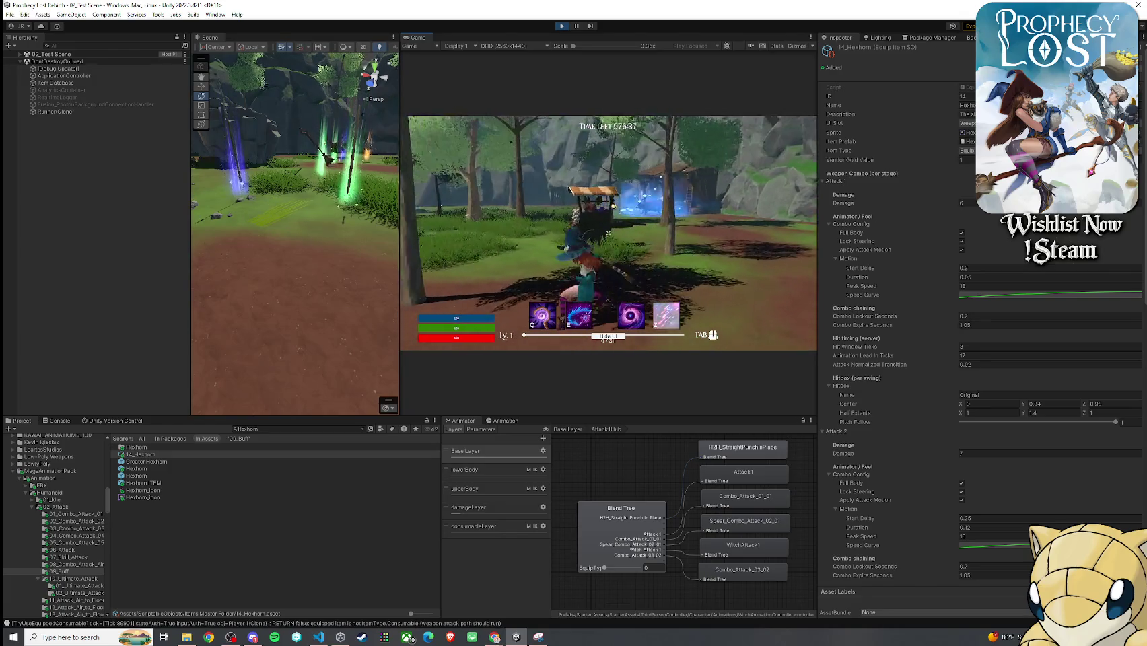
pyautogui.press('w')
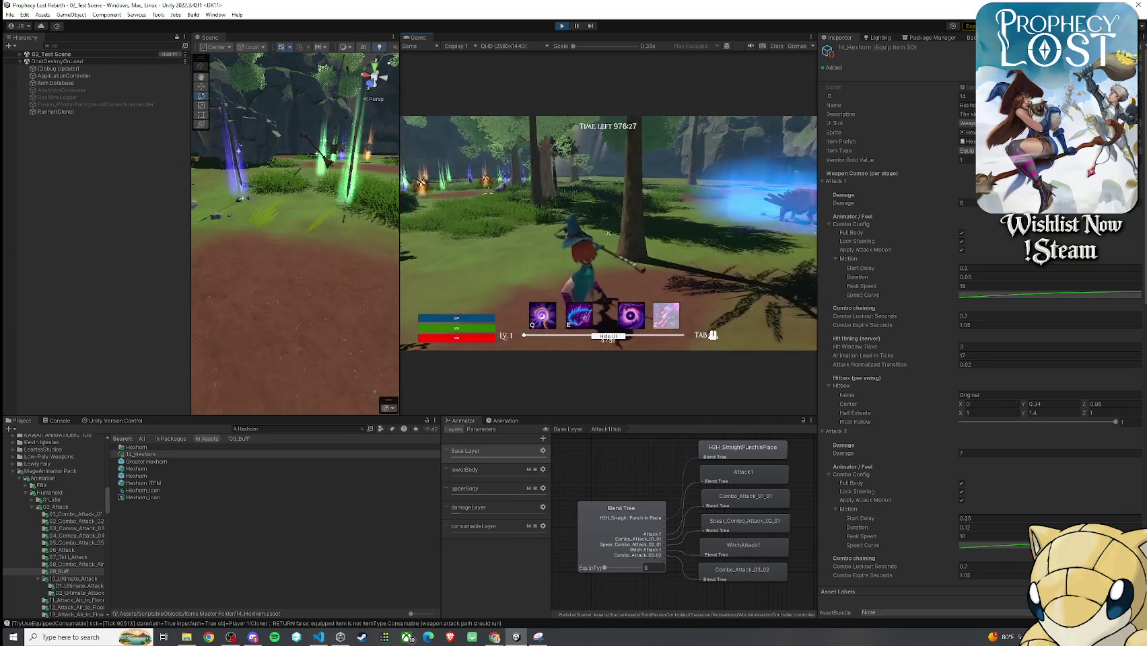
pyautogui.press('super')
# - Lower Attack 1's motion Peak Speed to 12 and chain three Hexhorn swings
pyautogui.click(997, 277)
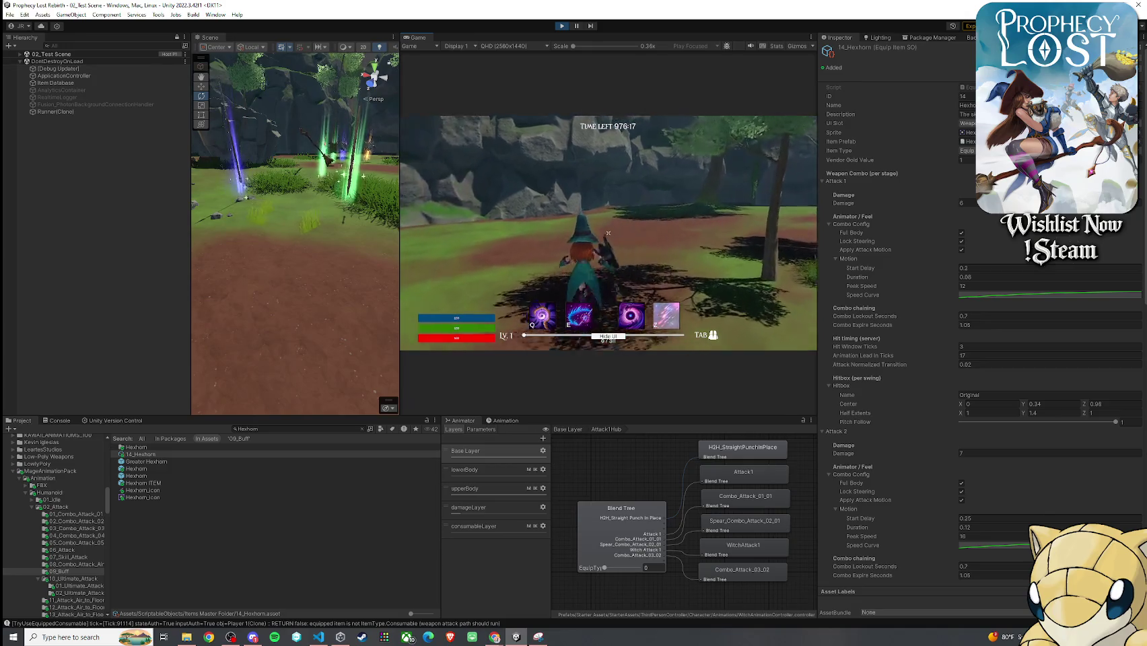
pyautogui.click(607, 233)
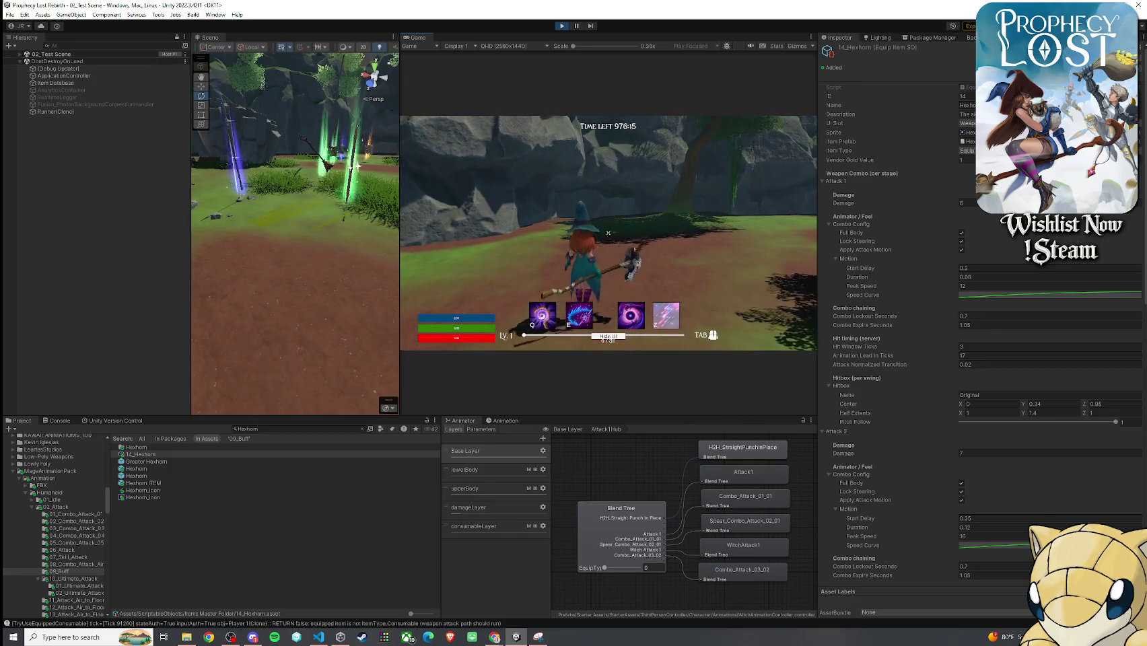
pyautogui.click(608, 233)
pyautogui.click(608, 233)
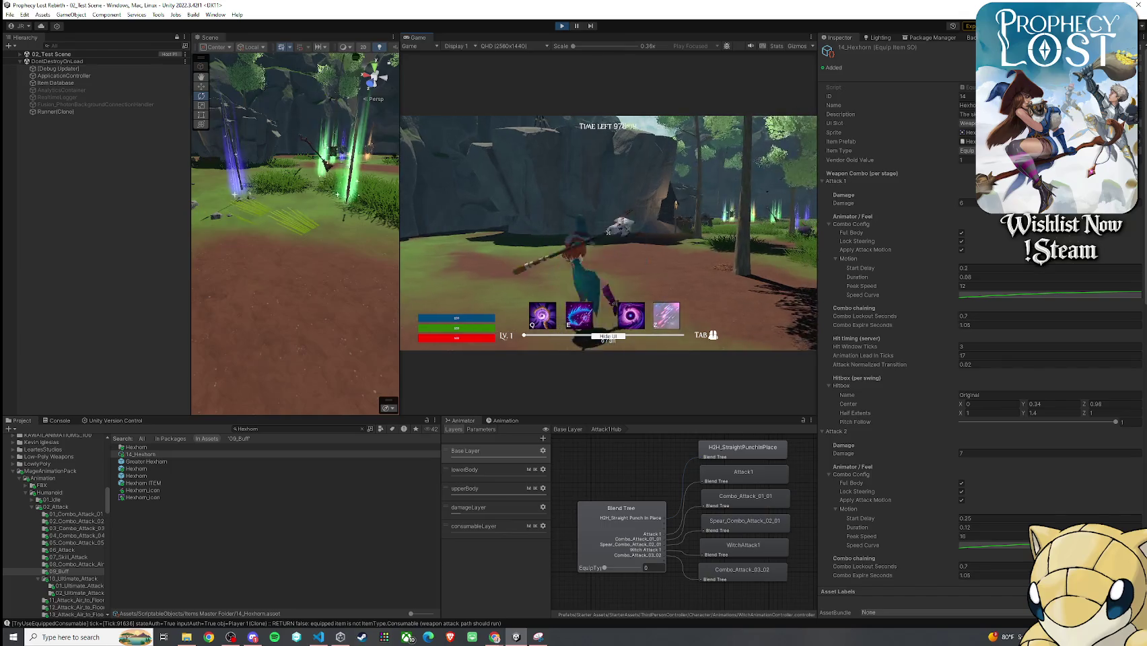
# - Walk the witch left, then begin editing Attack 1's Combo Expire Seconds
pyautogui.press('a')
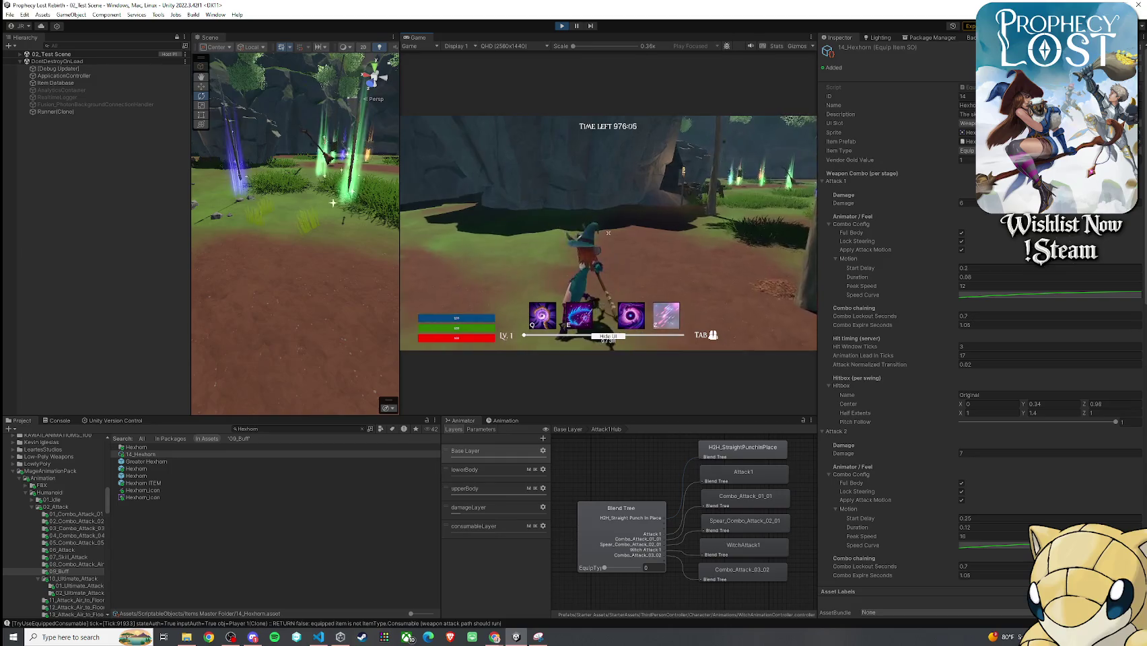
pyautogui.press('super')
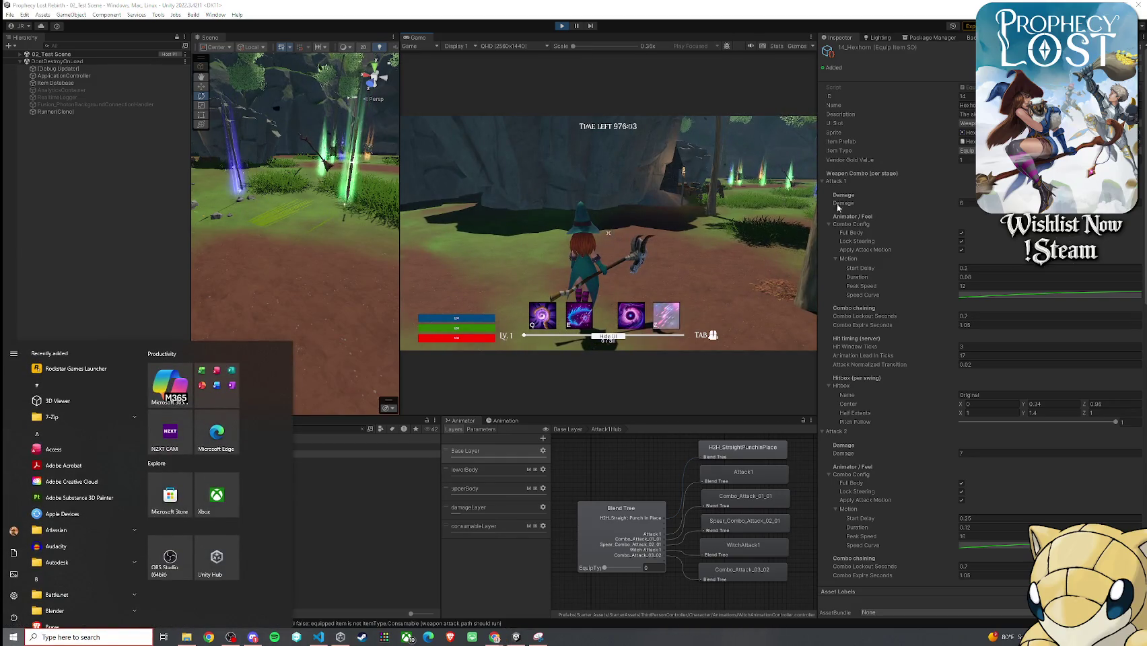
pyautogui.click(995, 326)
# - Set Combo Expire Seconds to 1.1 for both Attack 1 and Attack 2
pyautogui.write('1')
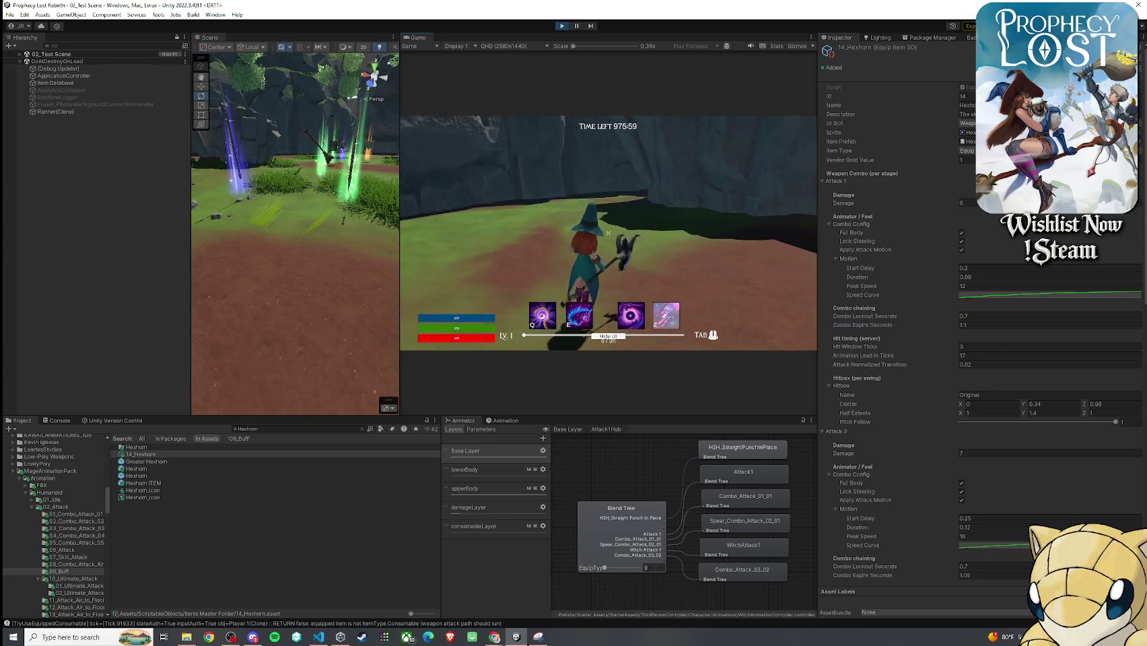
pyautogui.press('super')
pyautogui.scroll(-3, 982, 545)
pyautogui.click(971, 504)
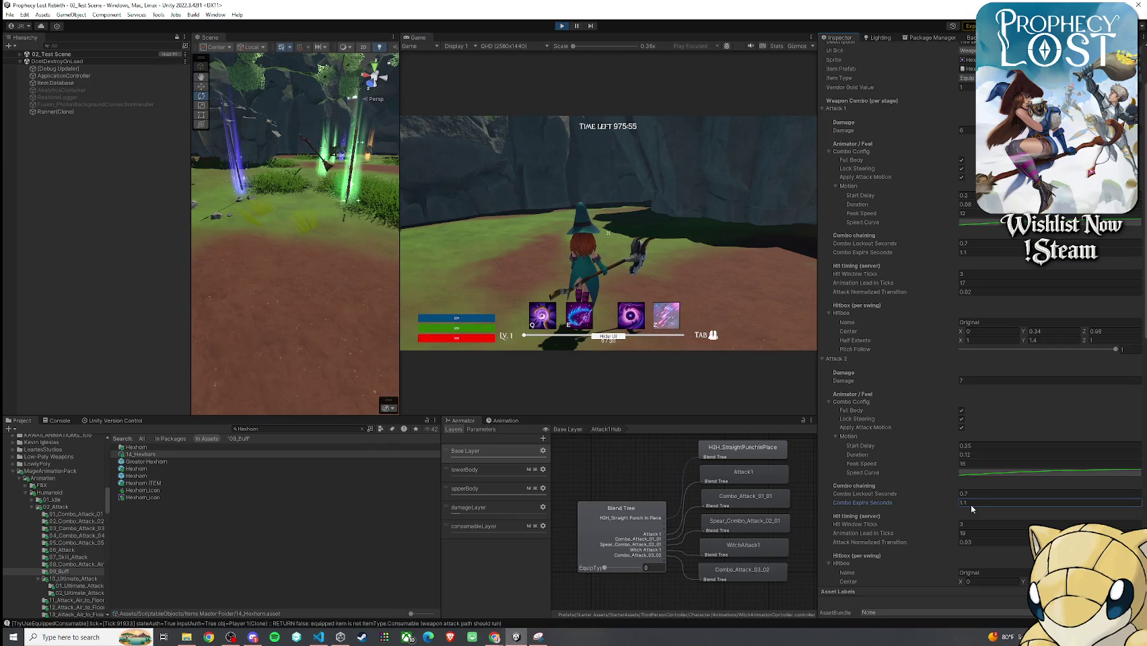
pyautogui.click(608, 232)
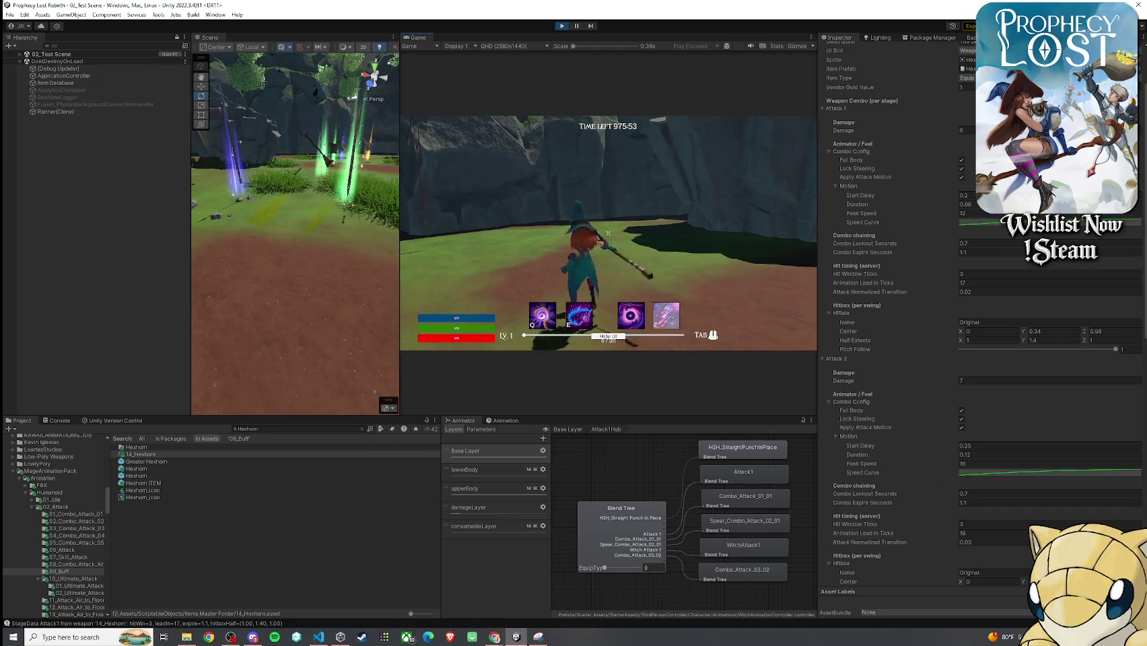
# - Chain several Hexhorn swings, walk past the crystals, and maximize the Game view
pyautogui.click(608, 233)
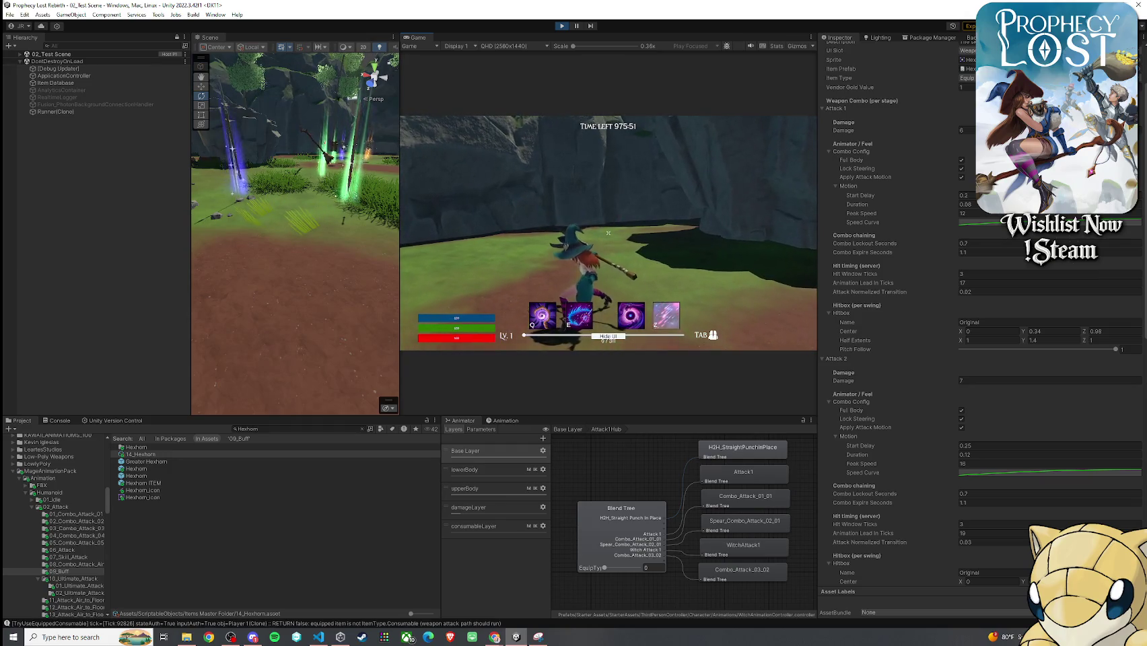
pyautogui.click(608, 233)
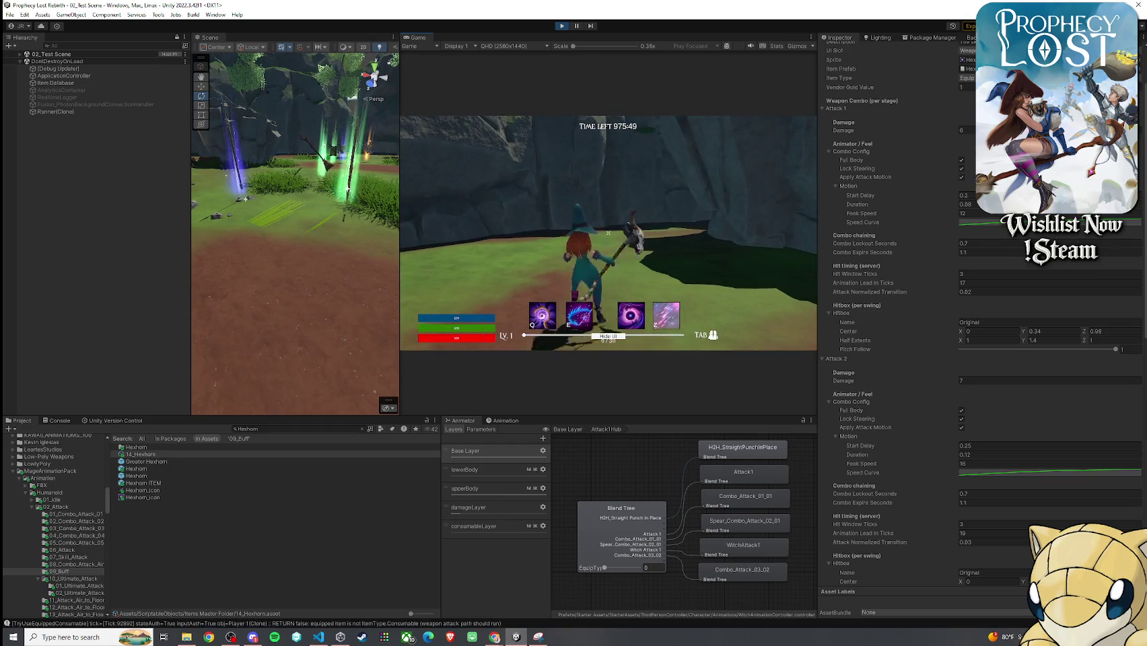
pyautogui.click(608, 233)
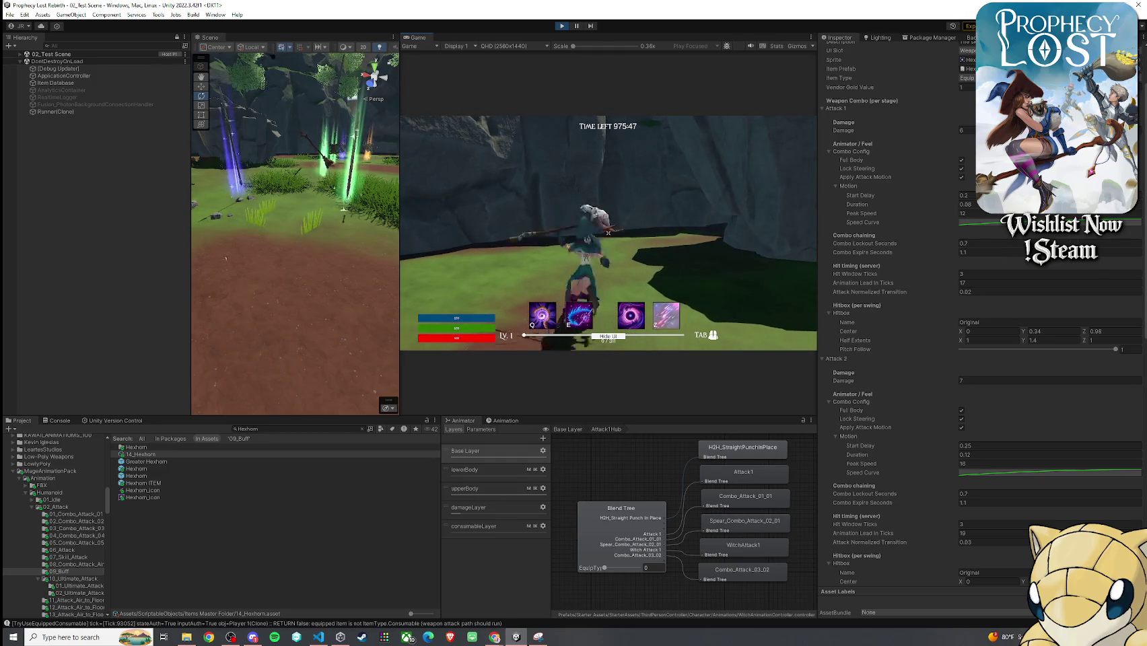
pyautogui.click(608, 233)
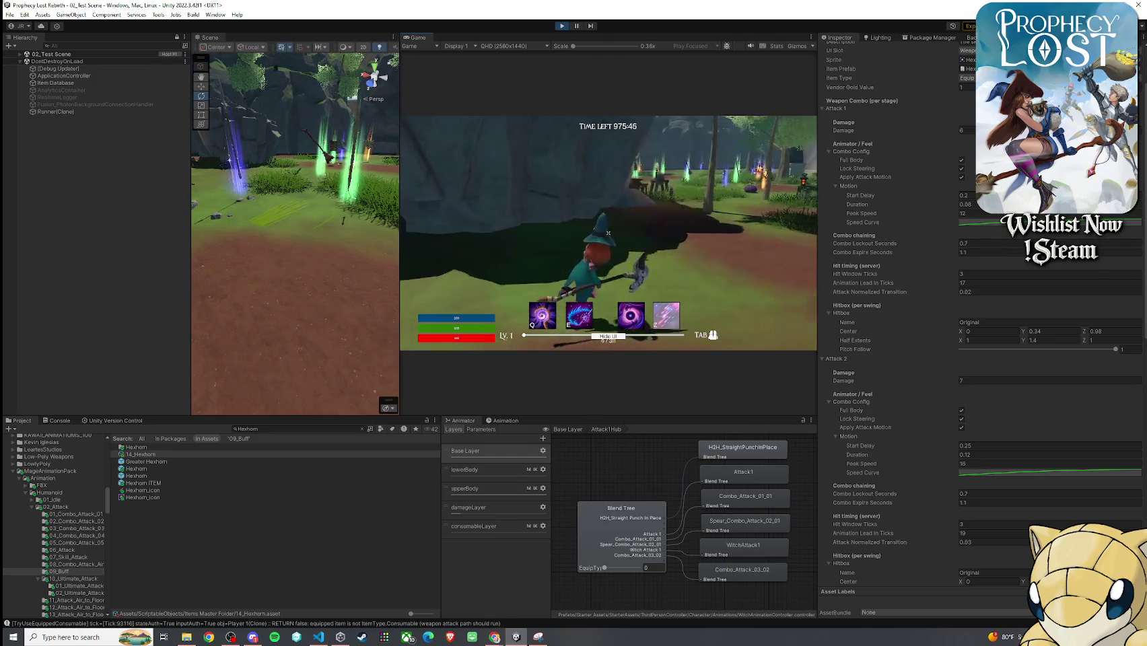
pyautogui.press('w')
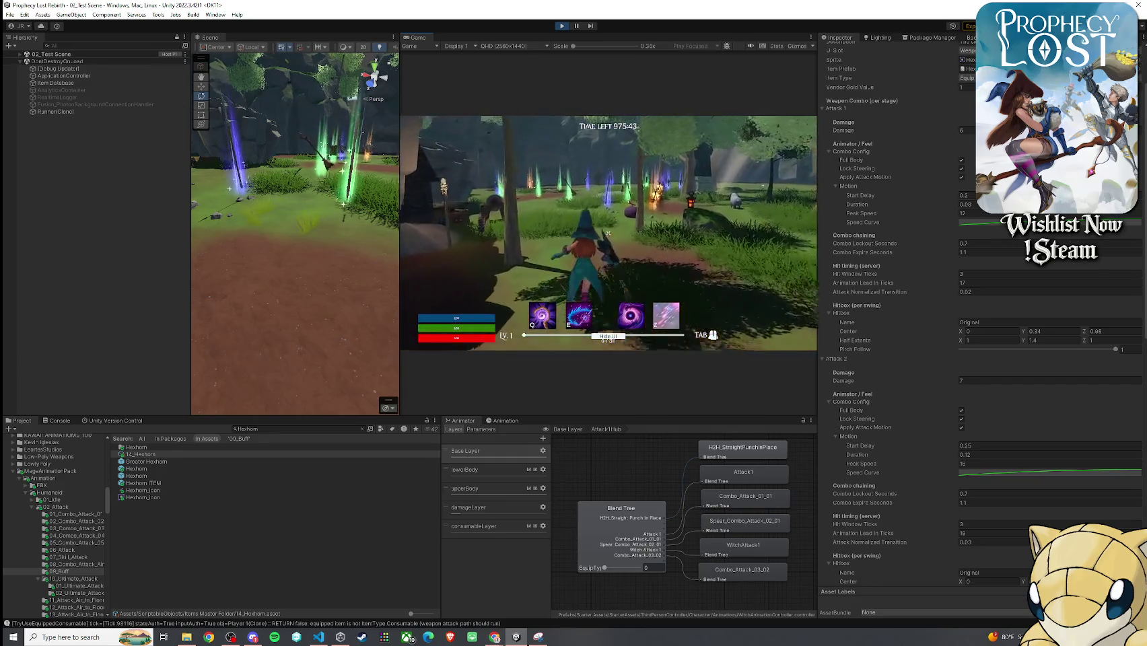
pyautogui.press('w')
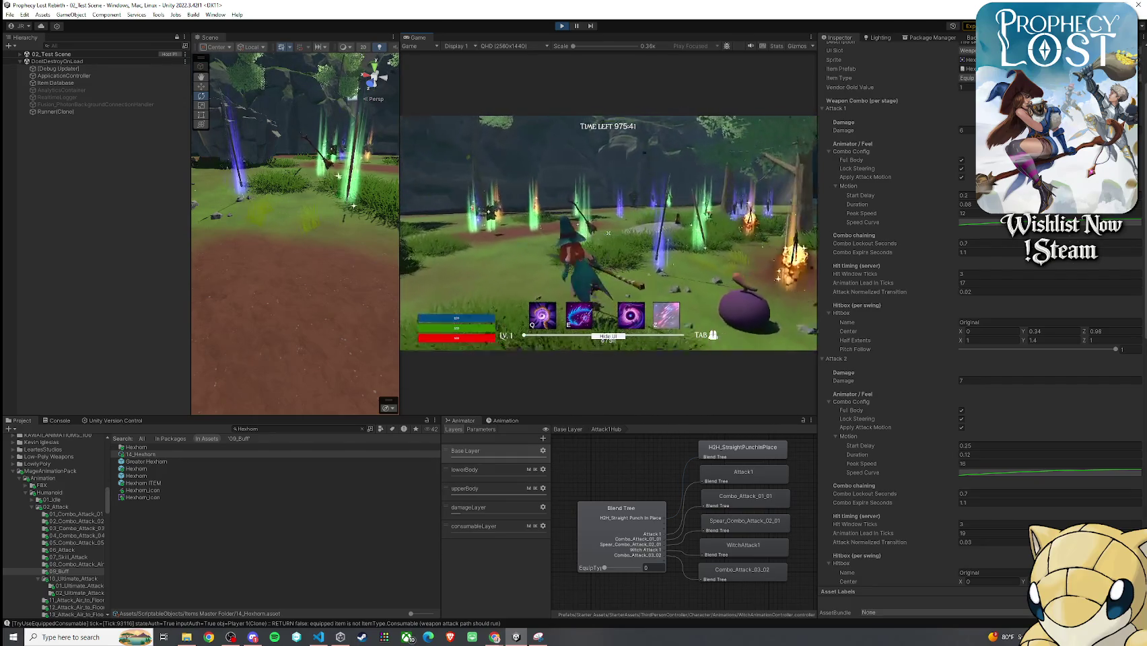
pyautogui.press('super')
pyautogui.press('super')
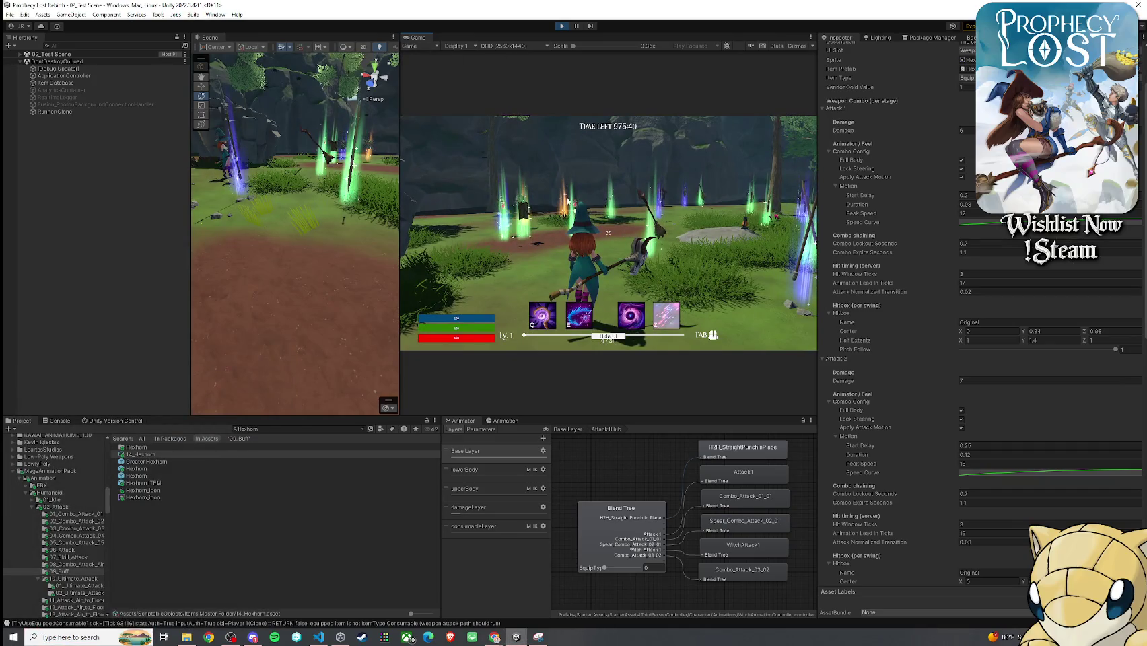
pyautogui.hotkey('shift', 'space')
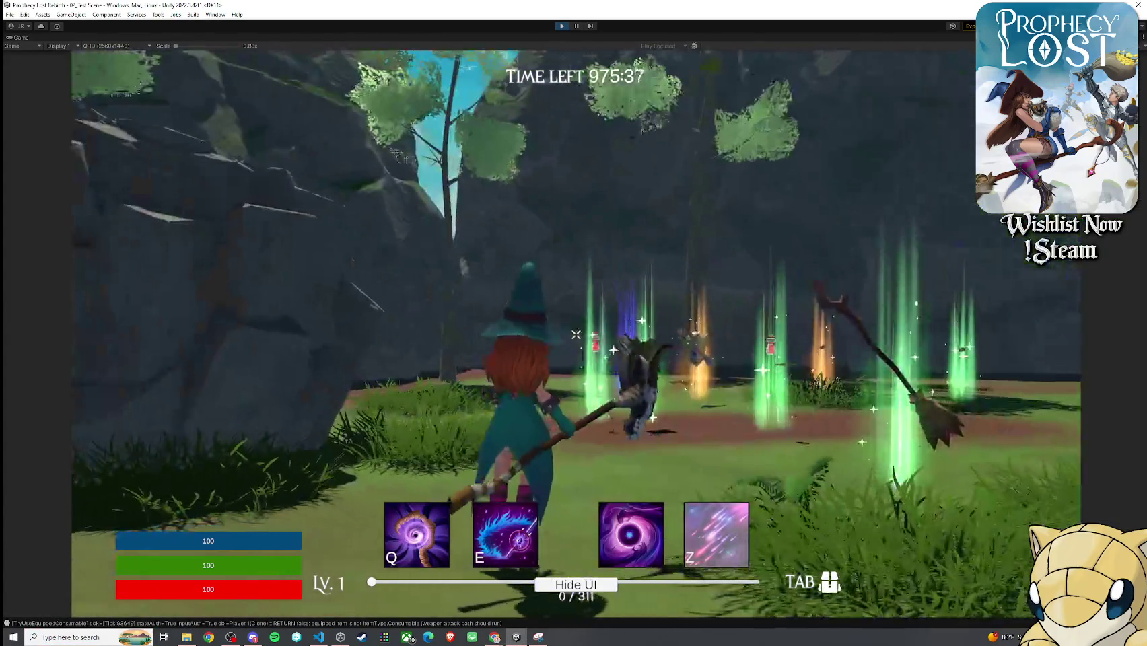
# - Cross the field and land a full Hexhorn combo with its magic burst finisher
pyautogui.press('w')
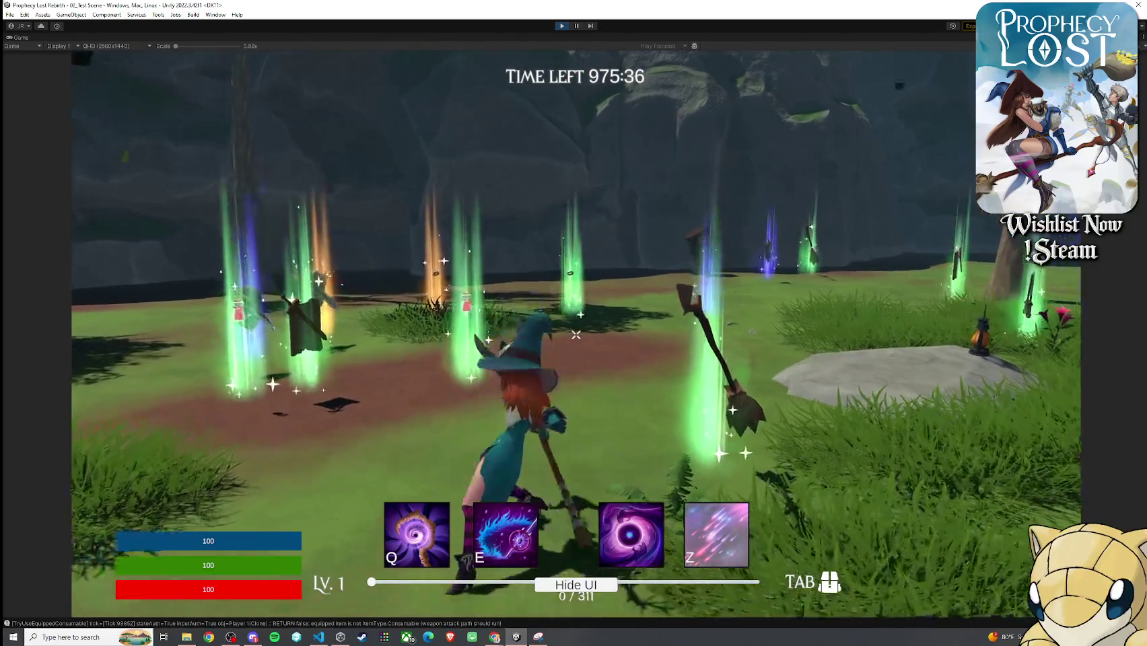
pyautogui.click(575, 335)
pyautogui.click(576, 335)
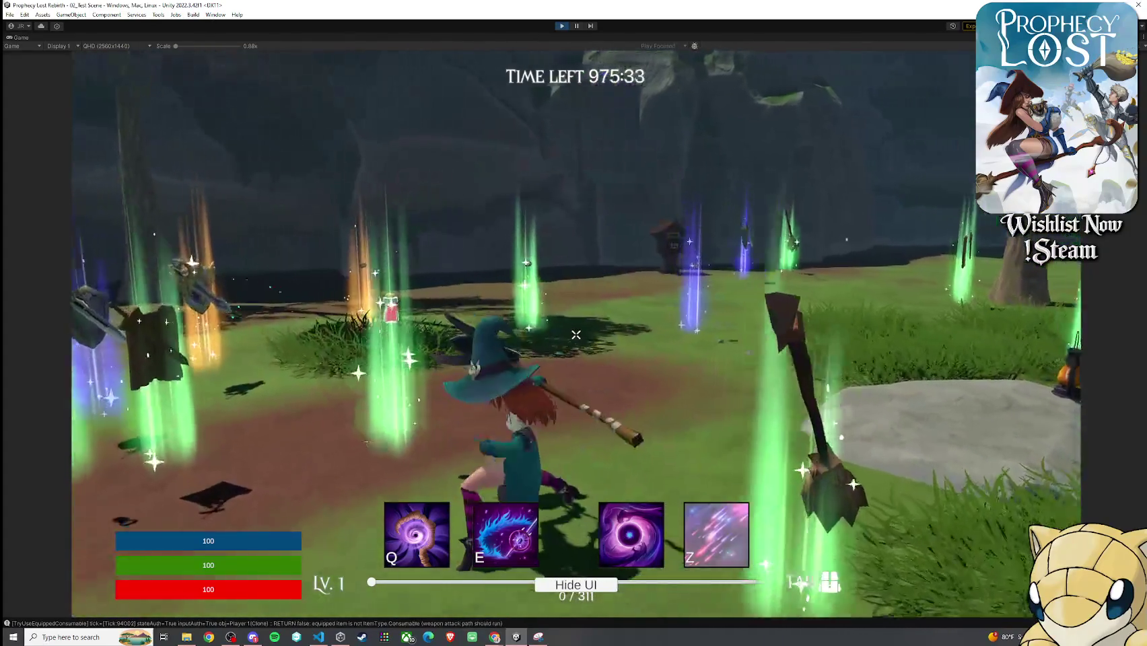
pyautogui.press('w')
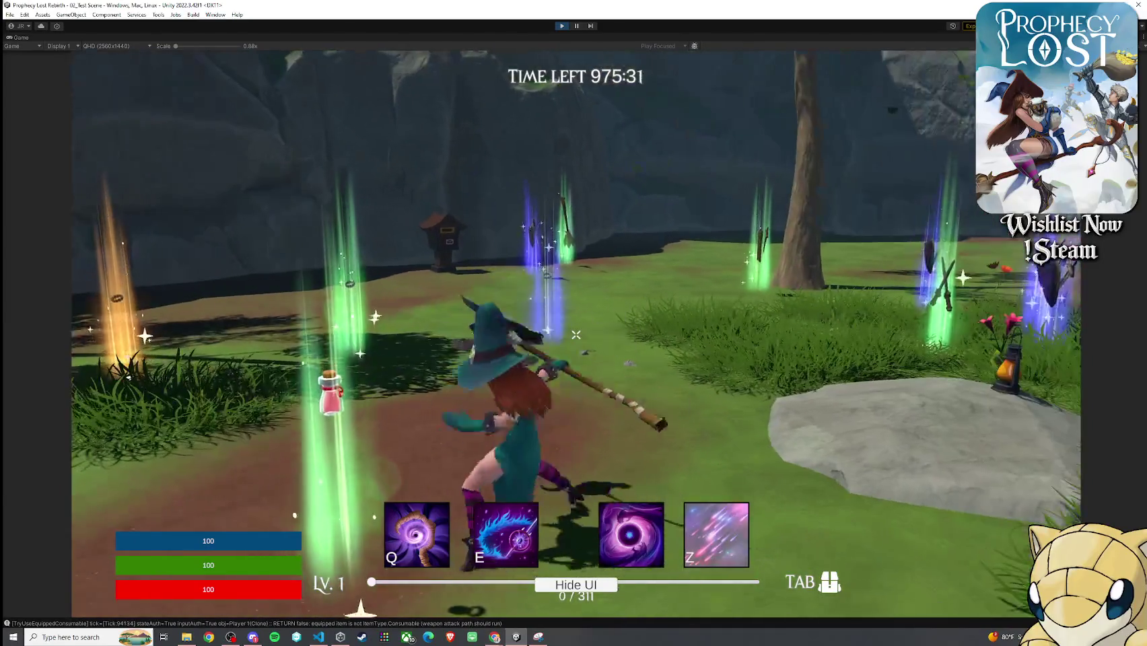
pyautogui.press('w')
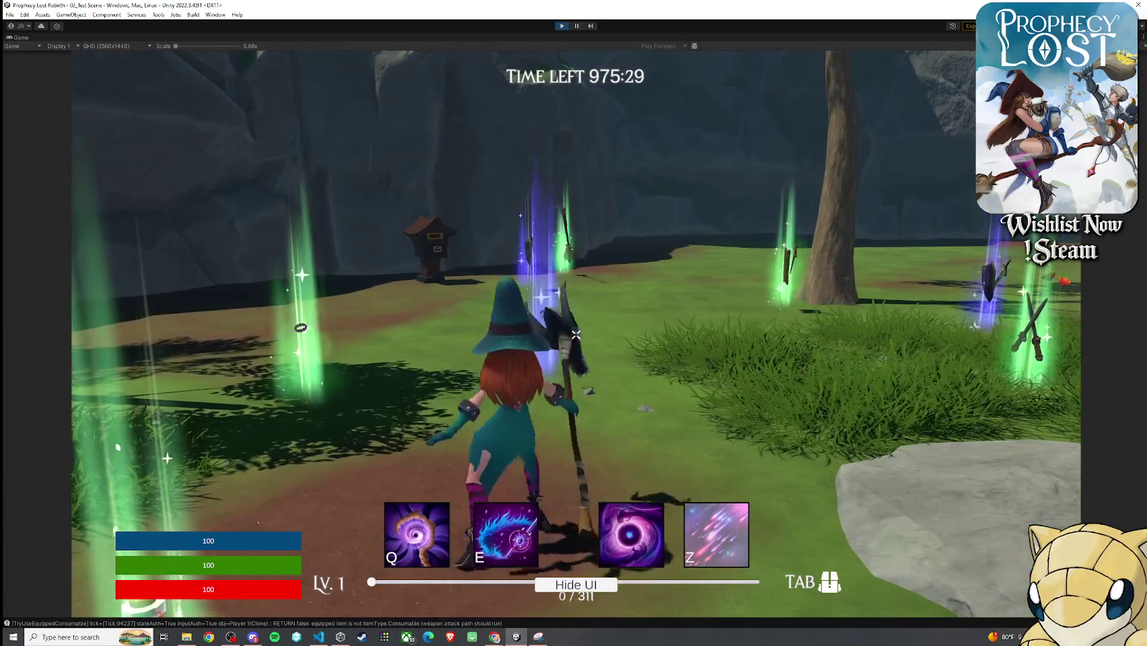
pyautogui.click(576, 334)
pyautogui.click(576, 334)
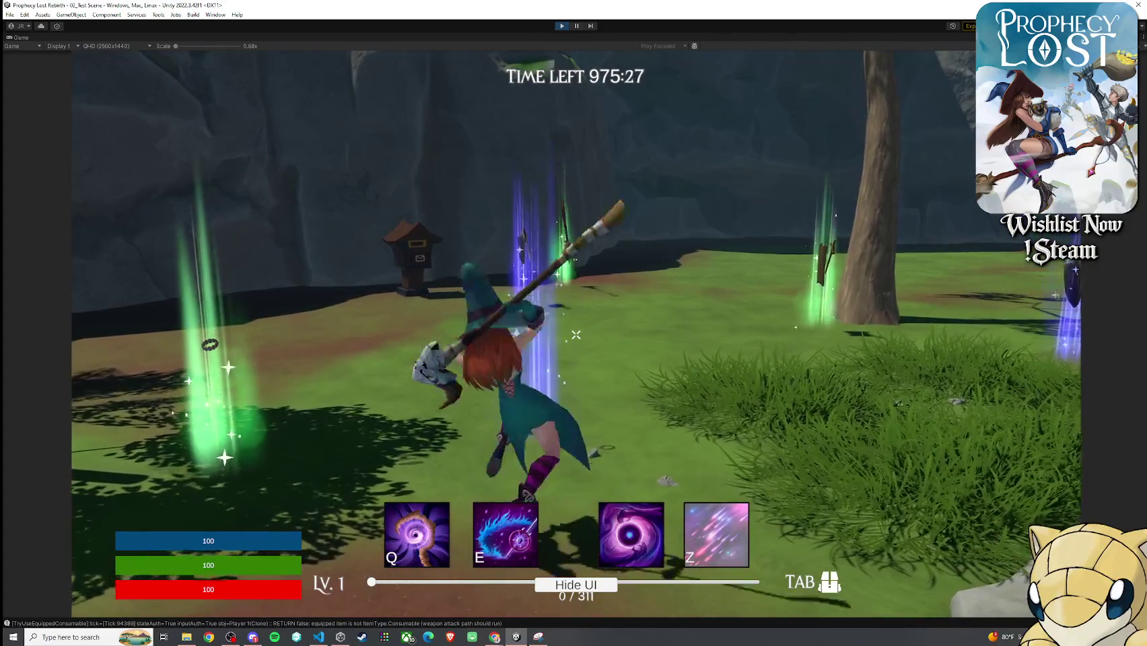
pyautogui.click(576, 334)
pyautogui.press('super')
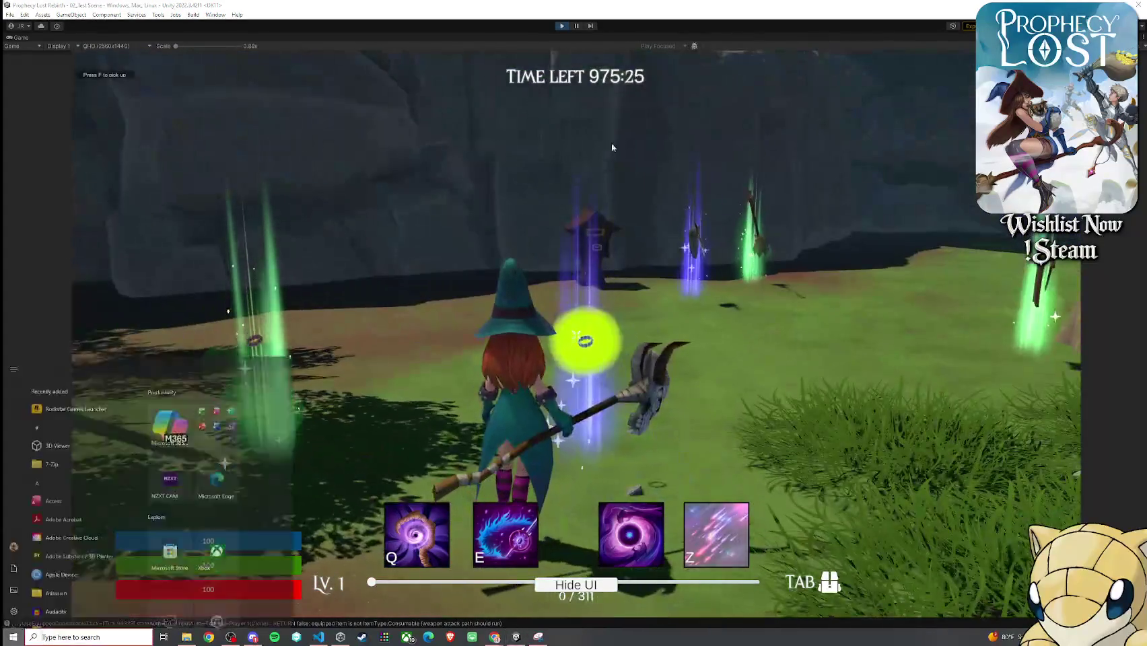
# - Chain five more Hexhorn swings toward the tree, then release the game to the editor
pyautogui.click(618, 178)
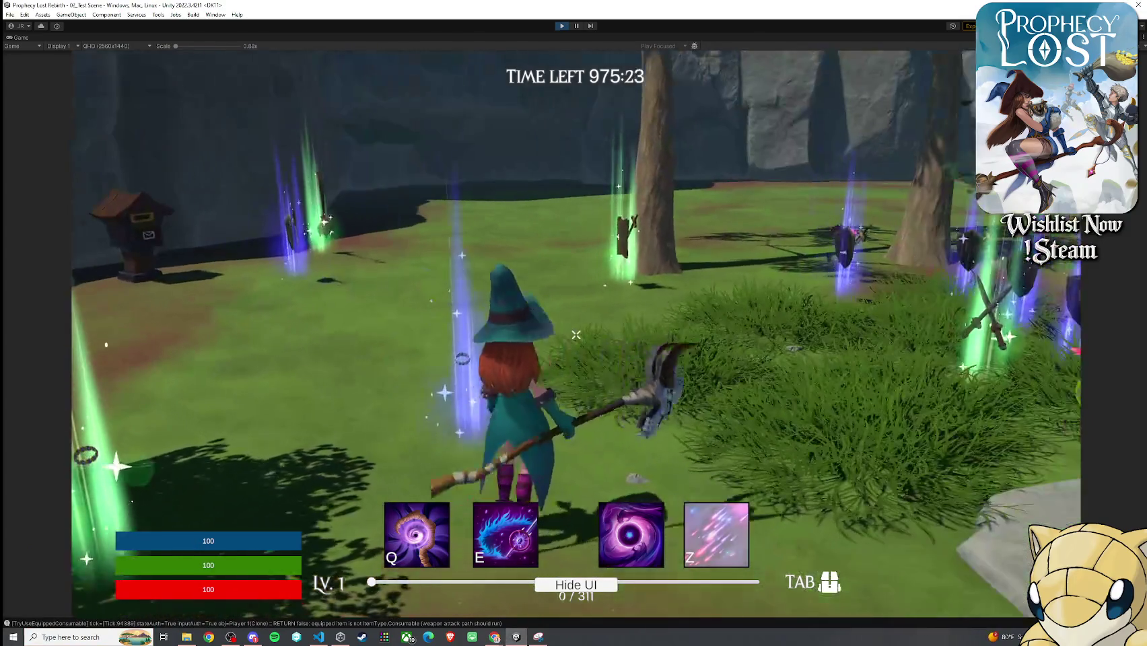
pyautogui.click(575, 334)
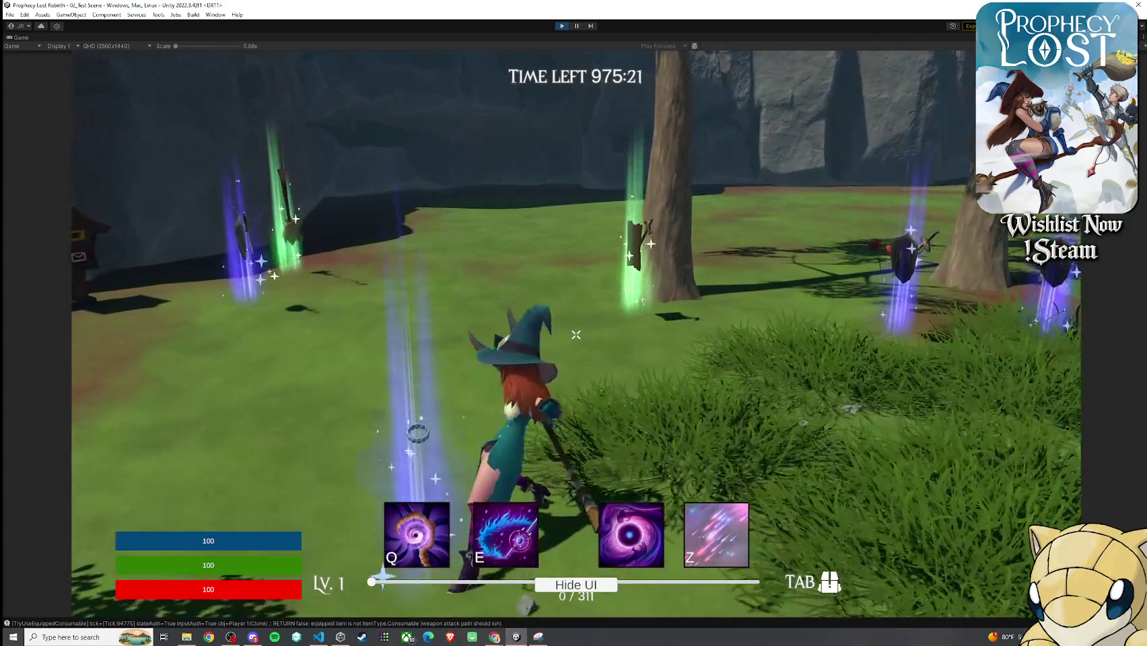
pyautogui.click(575, 335)
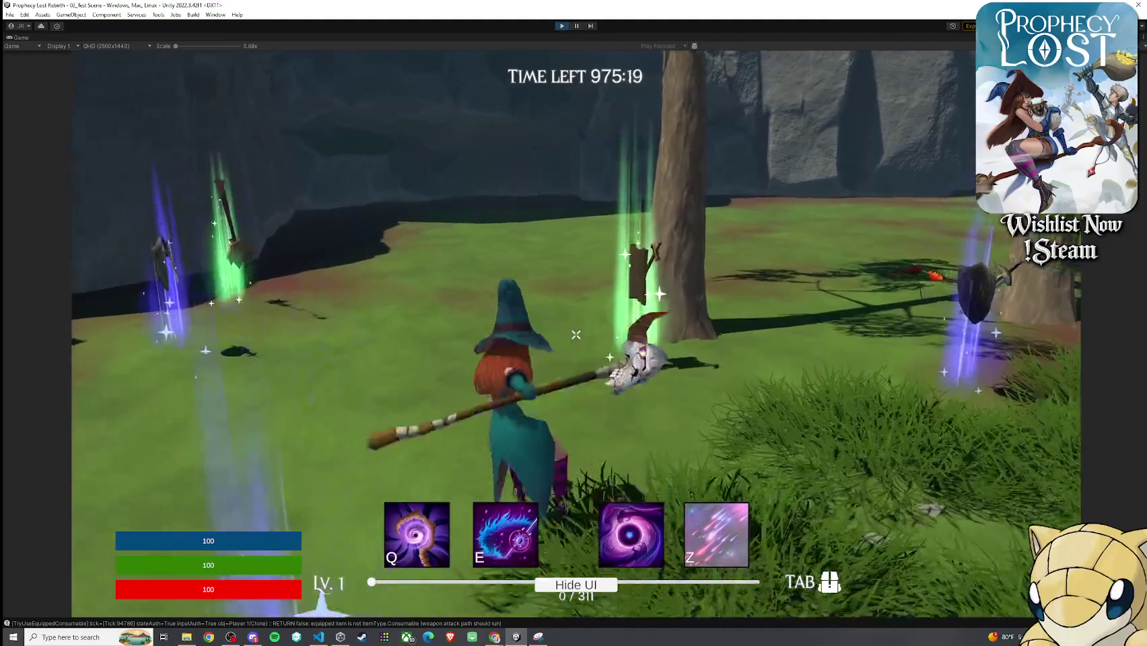
pyautogui.click(575, 334)
pyautogui.click(576, 335)
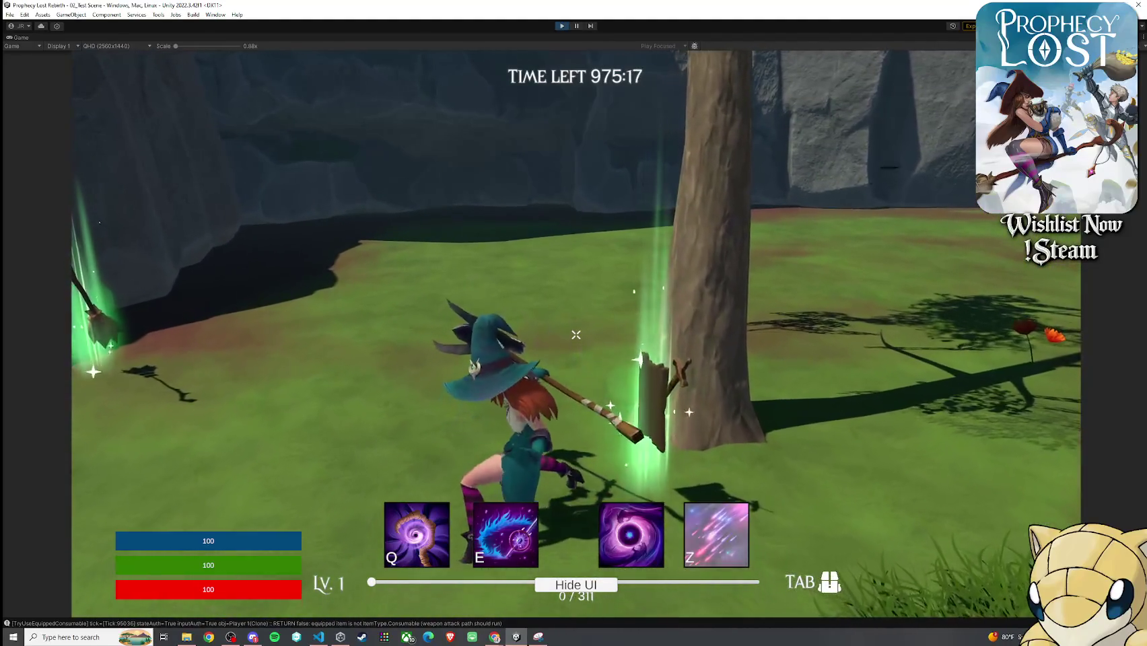
pyautogui.click(575, 335)
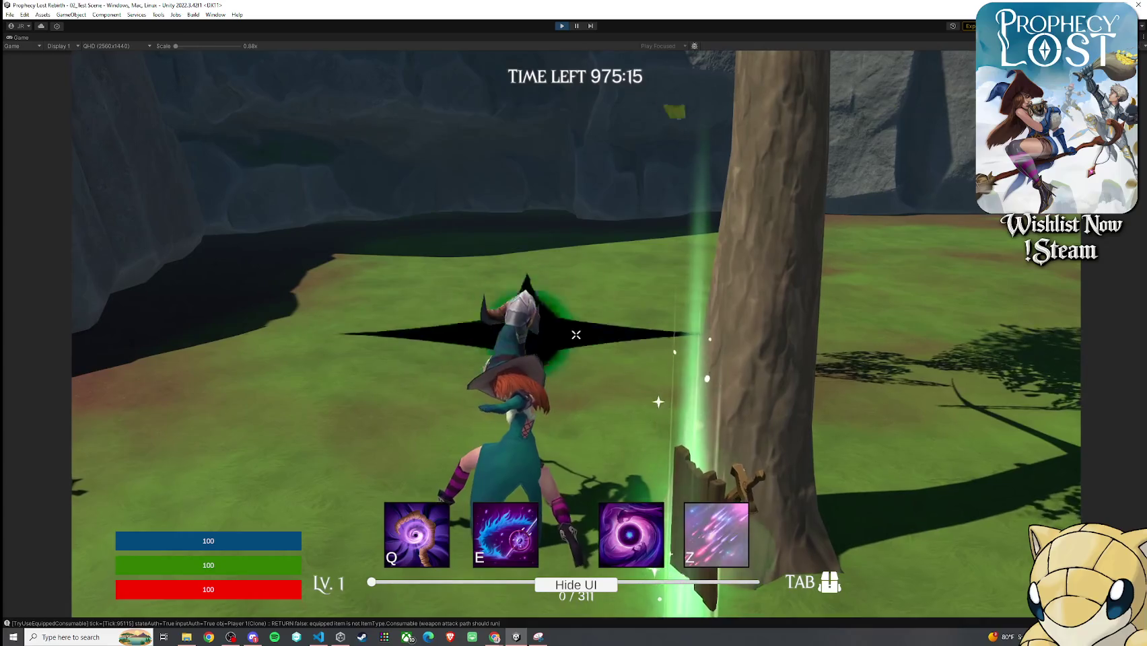
pyautogui.press('super')
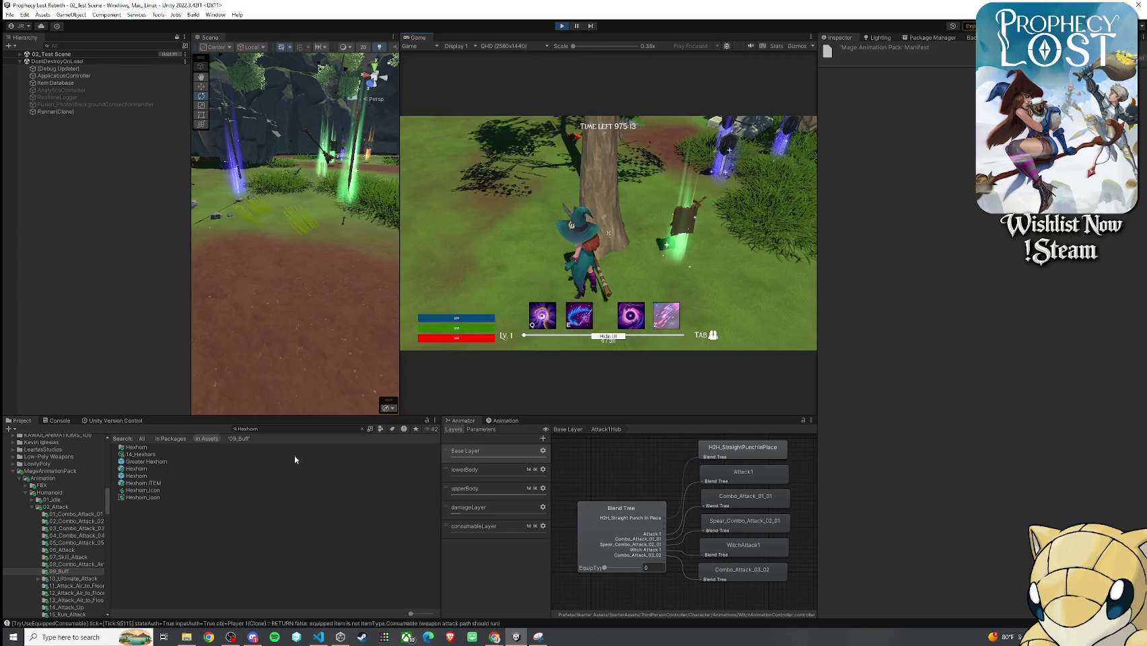
# - Select 14_Hexhorn and expand its Attack 2 stage in the Inspector
pyautogui.click(186, 455)
pyautogui.click(835, 191)
pyautogui.click(835, 191)
pyautogui.click(835, 199)
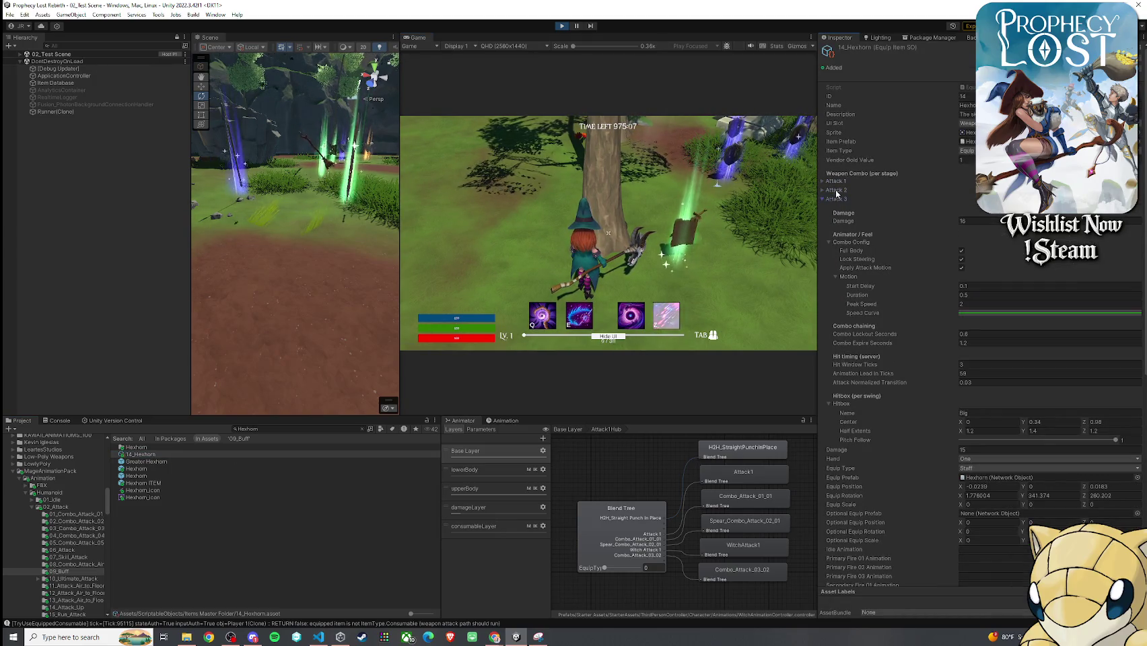
pyautogui.click(835, 191)
pyautogui.scroll(-2, 942, 412)
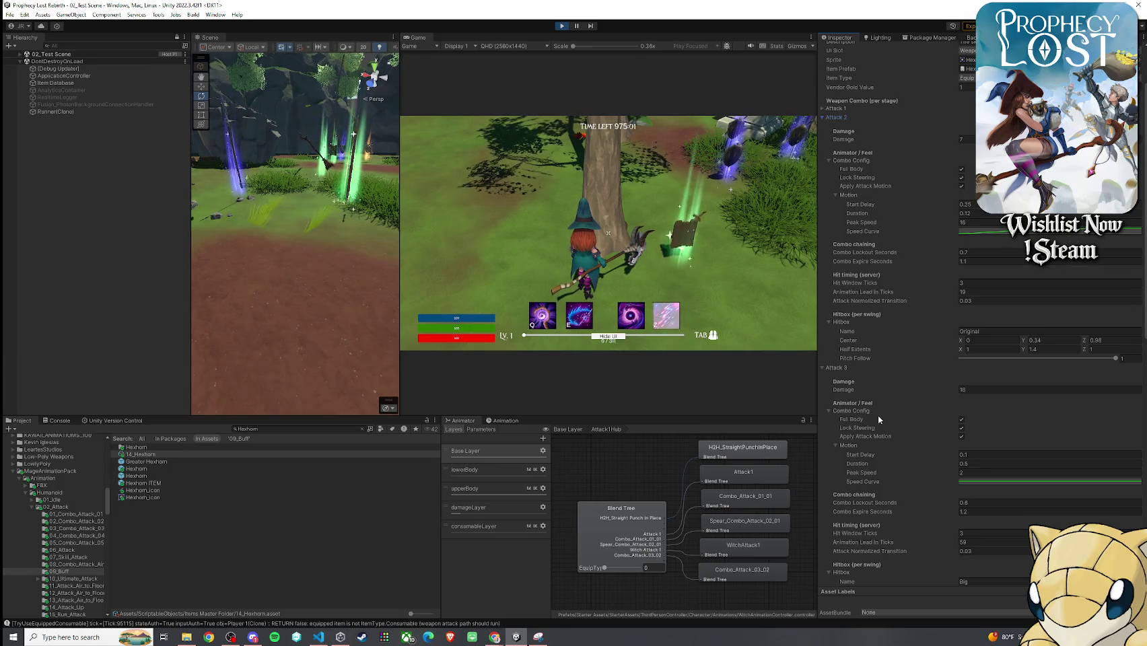
# - Set Attack 2's Combo Lockout Seconds to 0.75 and Combo Expire Seconds to 1.15, then swing in-game
pyautogui.click(976, 253)
pyautogui.press('BackSpace')
pyautogui.write('75')
pyautogui.click(991, 261)
pyautogui.write('5')
pyautogui.click(775, 256)
pyautogui.press('w')
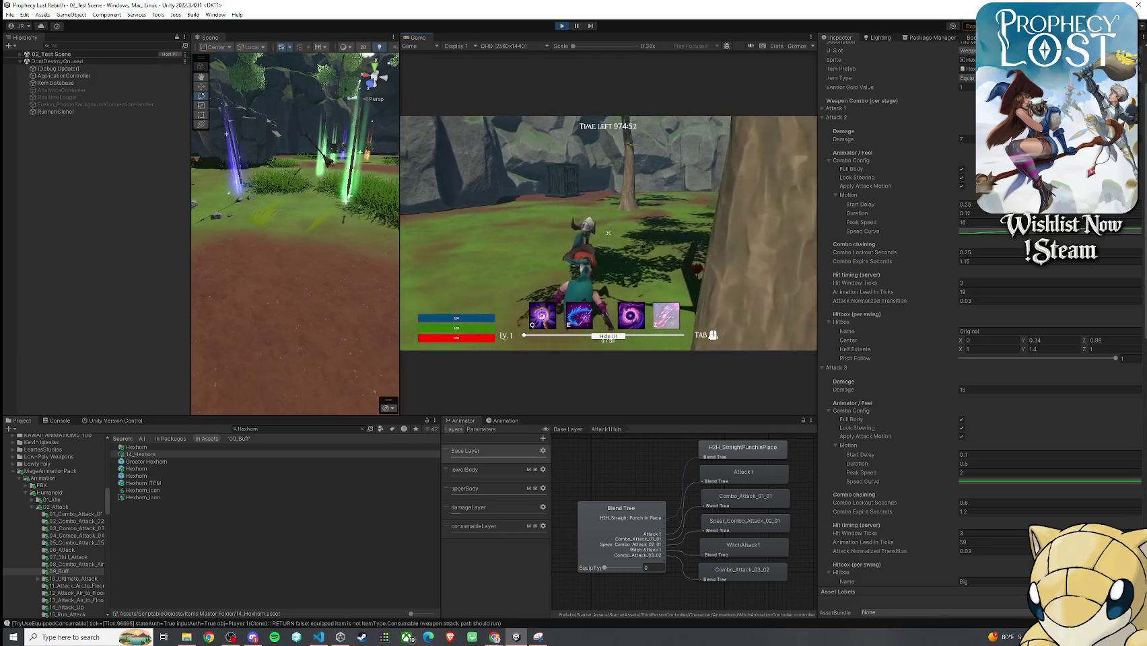
pyautogui.click(608, 233)
# - Run toward the ruins and chain five Hexhorn staff swings to test the combo timing
pyautogui.press('w')
pyautogui.press('w')
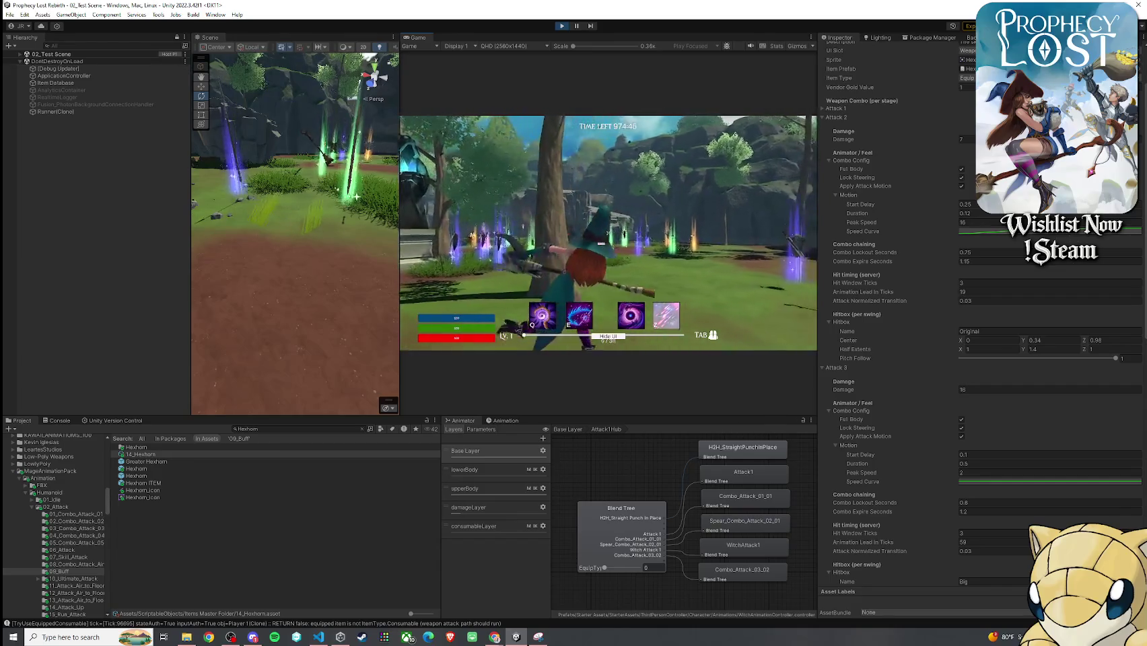
pyautogui.click(608, 233)
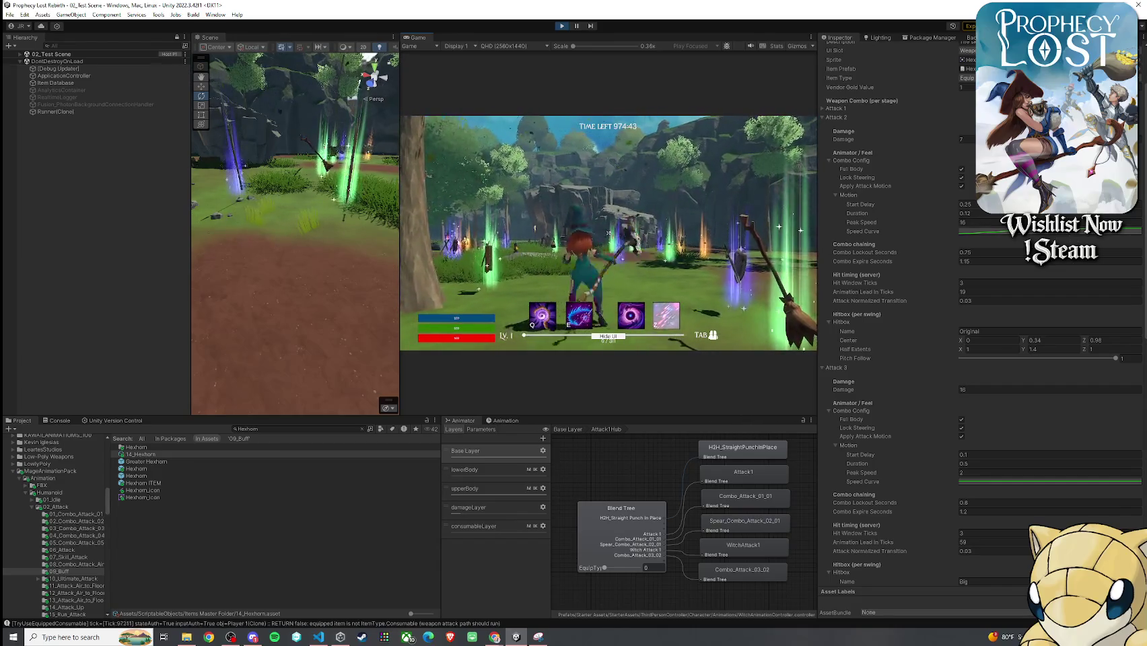
pyautogui.click(608, 233)
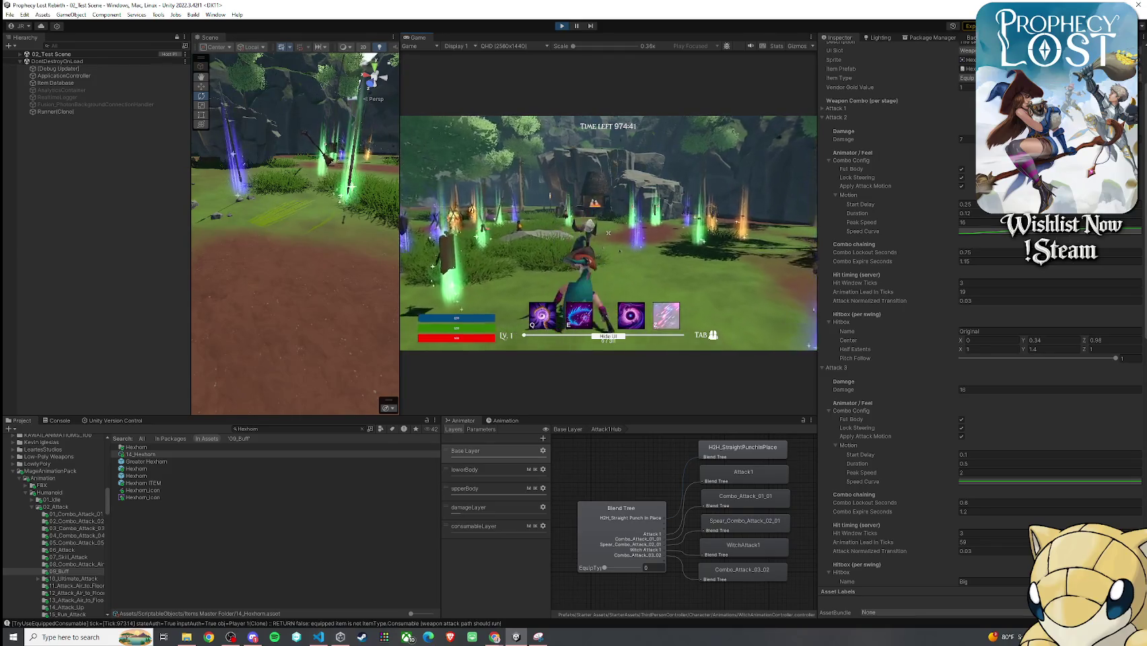
pyautogui.click(607, 233)
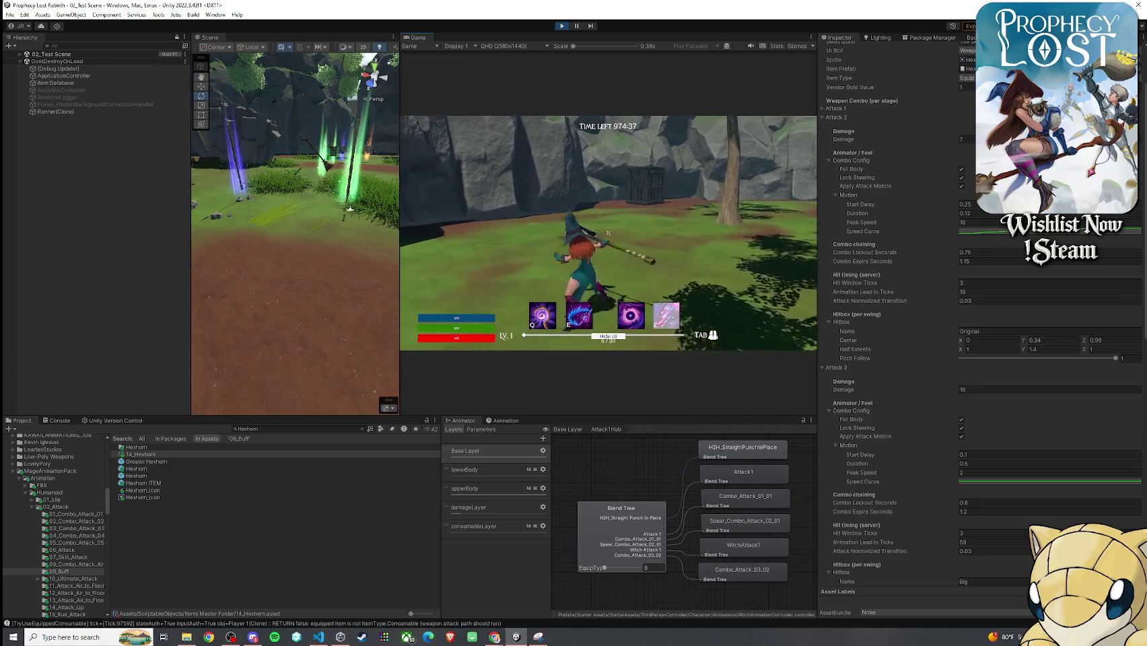
pyautogui.click(608, 233)
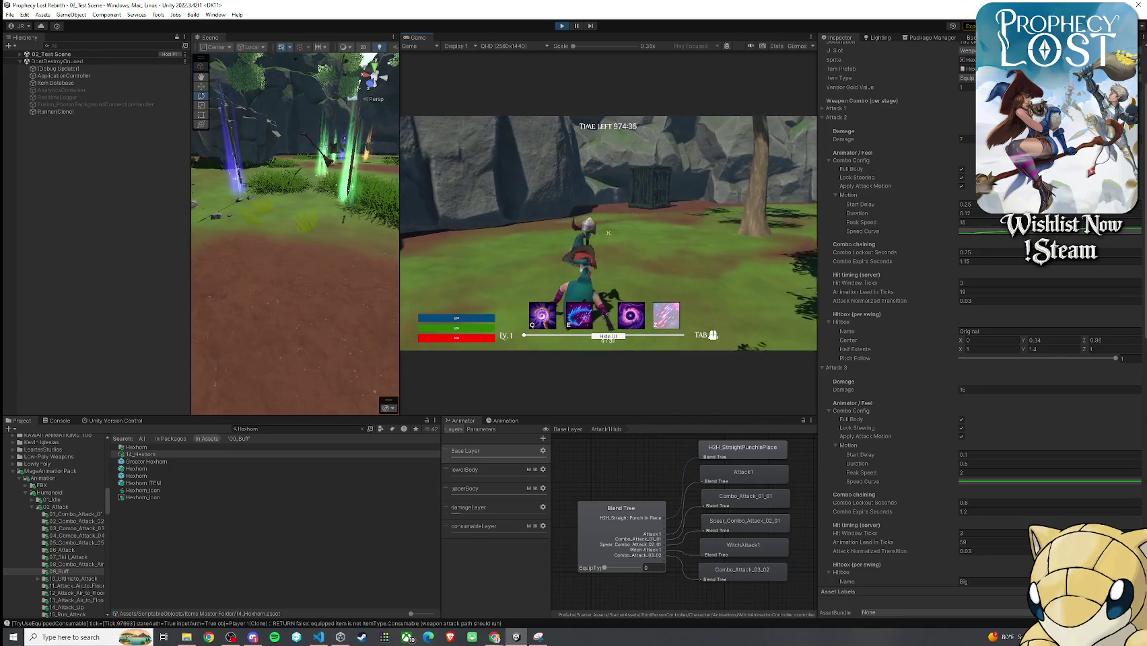
pyautogui.click(608, 233)
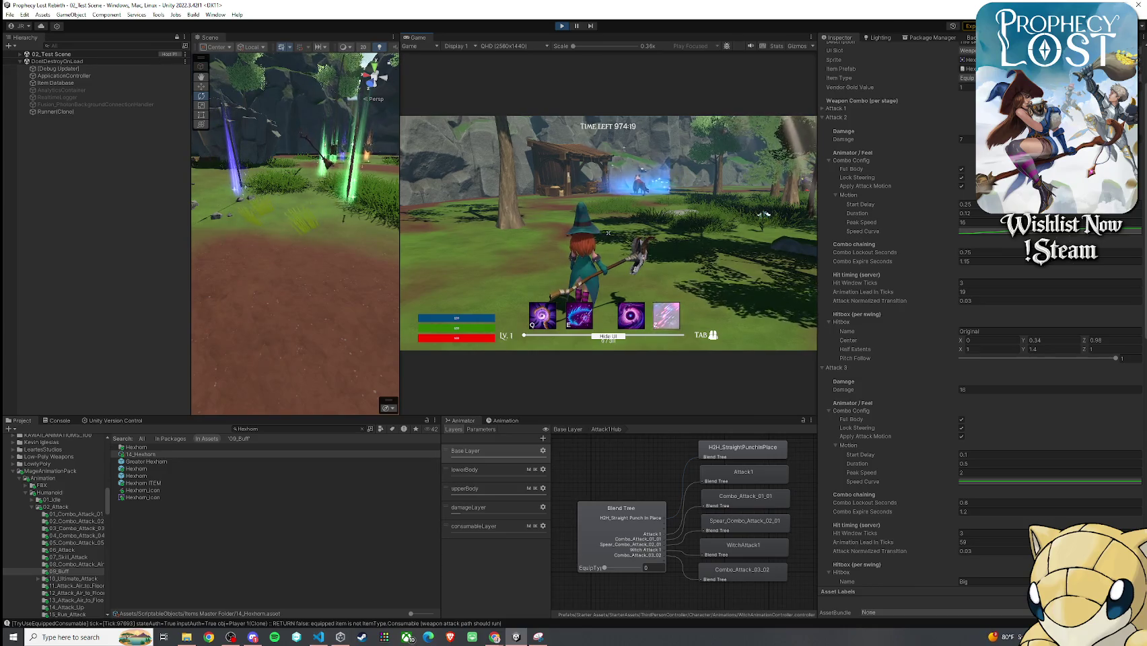
pyautogui.press('super')
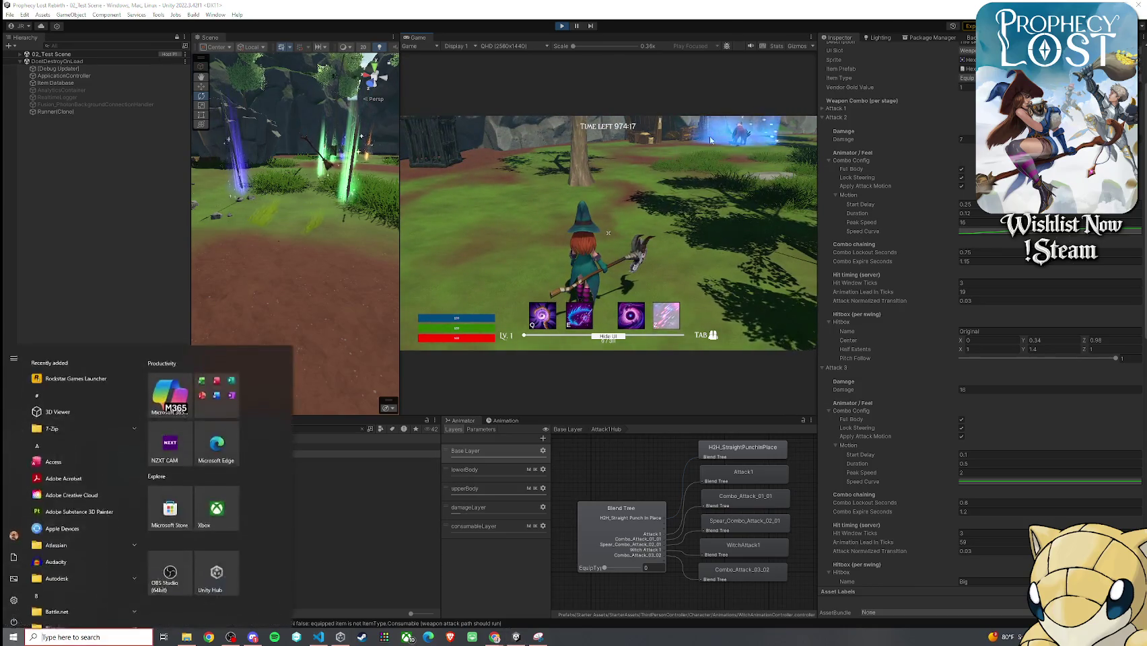
# - Exit Play mode and bring up the content.png character sheet in Photos
pyautogui.click(526, 202)
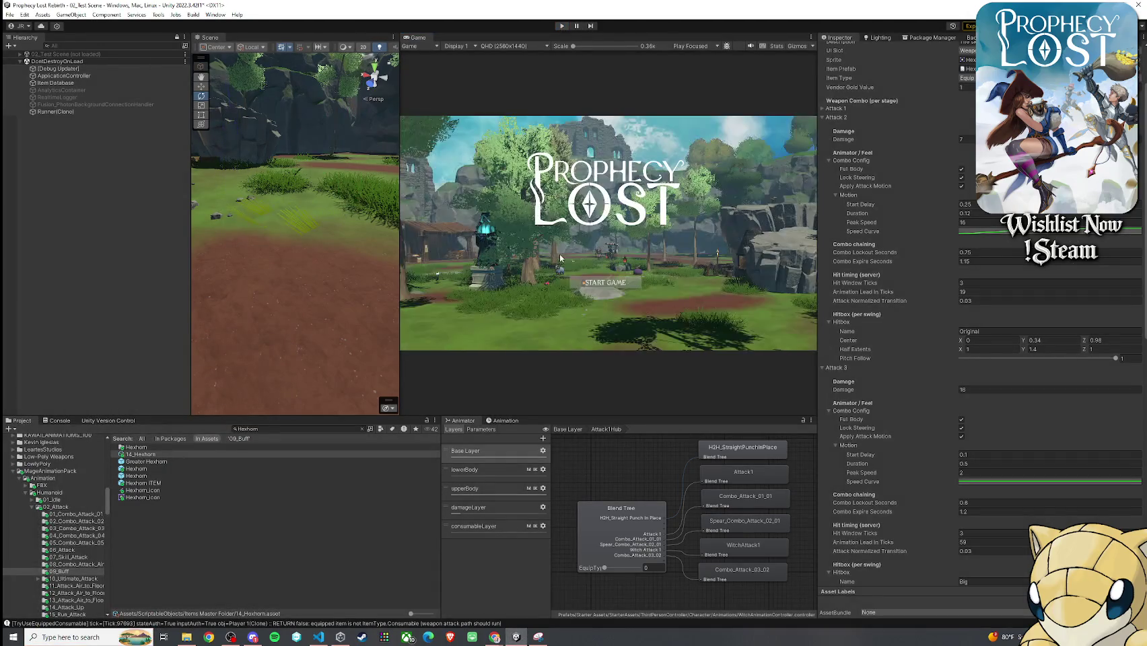
pyautogui.click(252, 637)
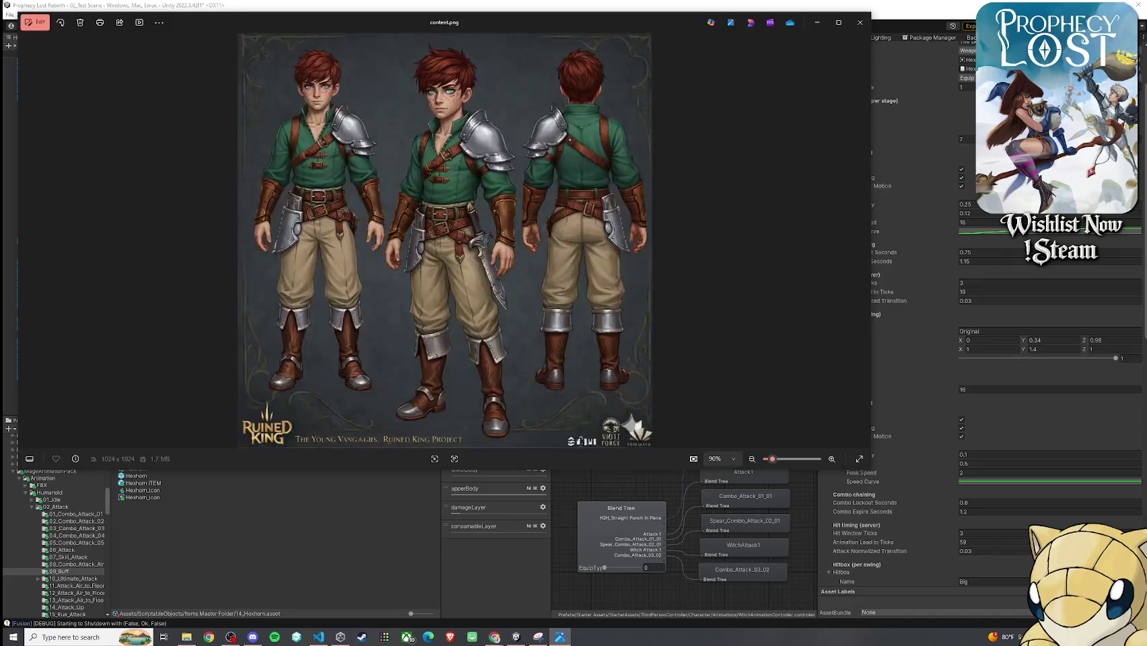
# - Drag the content.png Photos window off the left edge of the screen
pyautogui.moveTo(586, 38); pyautogui.dragTo(2, 41)
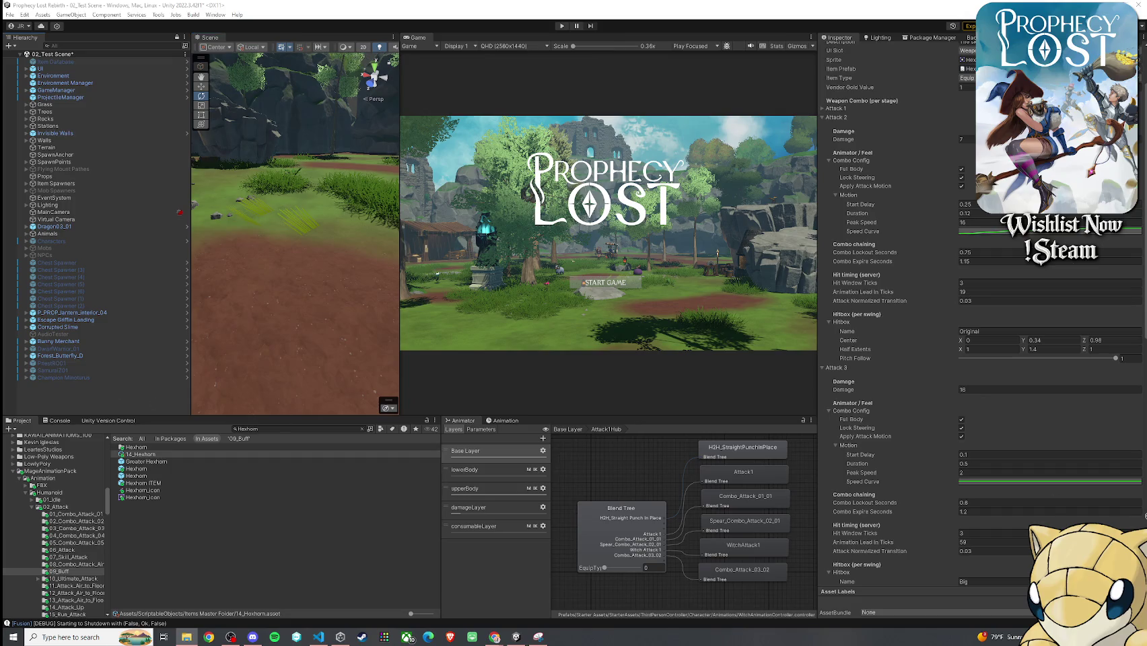
# - Return to Unity and dock the Game tab into the Scene view's wider panel
pyautogui.hotkey('alt', 'Tab')
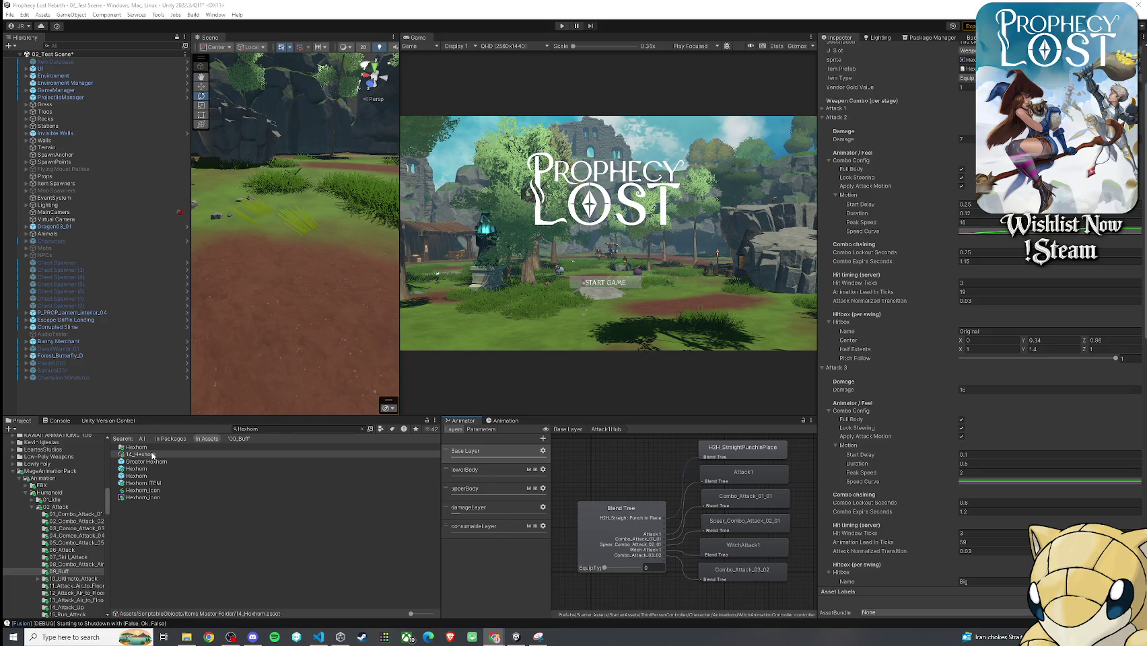
pyautogui.moveTo(418, 37); pyautogui.dragTo(240, 42)
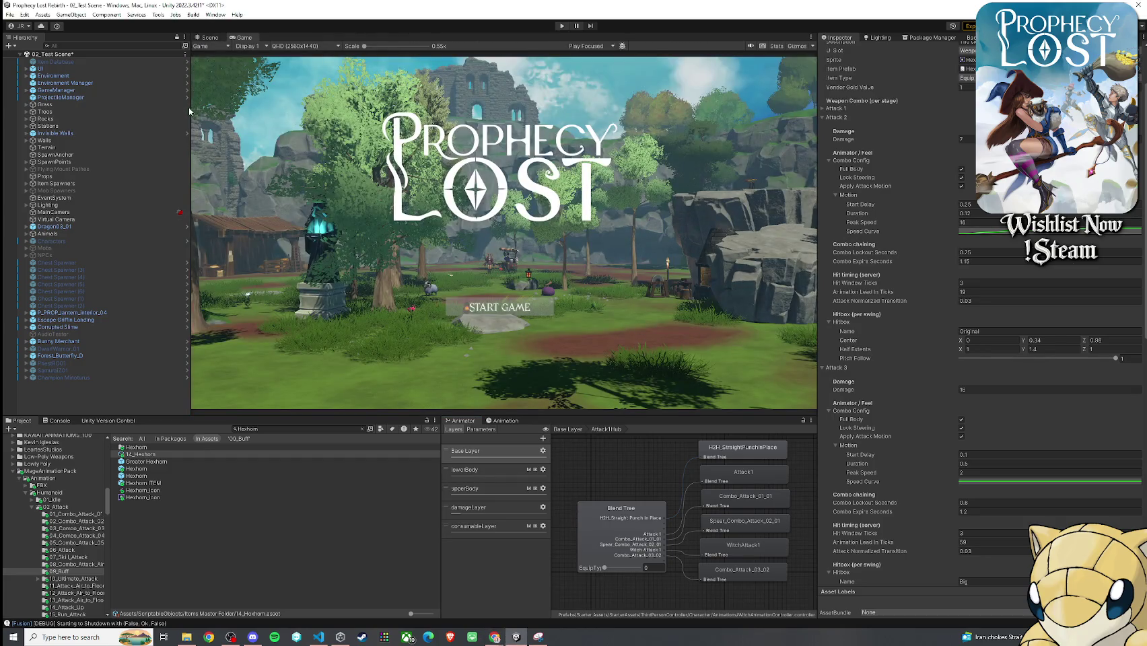
# - Narrow the Hierarchy and Inspector and heighten the panel to enlarge the Game view
pyautogui.moveTo(190, 109); pyautogui.dragTo(143, 109)
pyautogui.moveTo(818, 201); pyautogui.dragTo(893, 202)
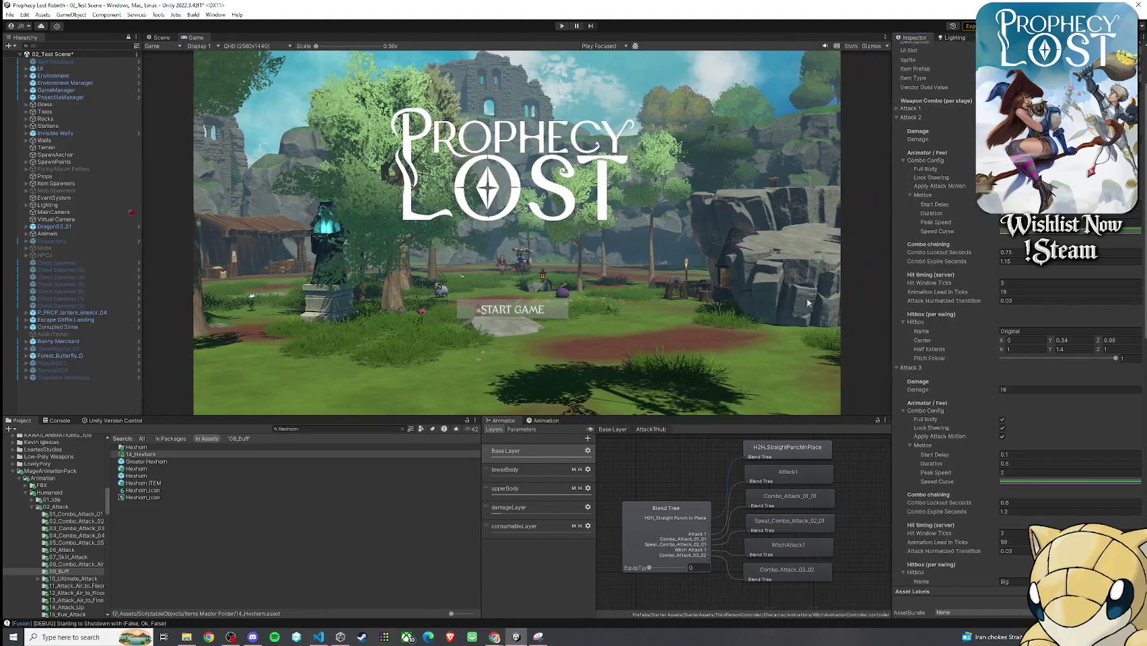
pyautogui.moveTo(727, 415); pyautogui.dragTo(727, 473)
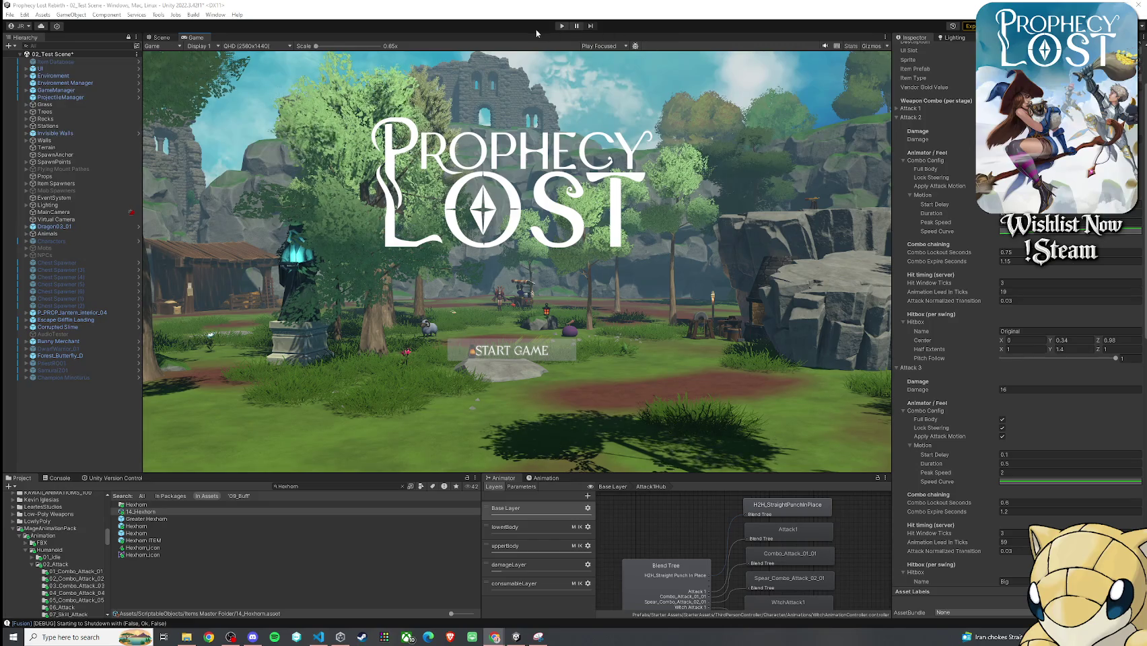
# - Enter Play mode, dismiss the pop-up, and open the choose-your-destination map
pyautogui.click(561, 25)
pyautogui.click(572, 335)
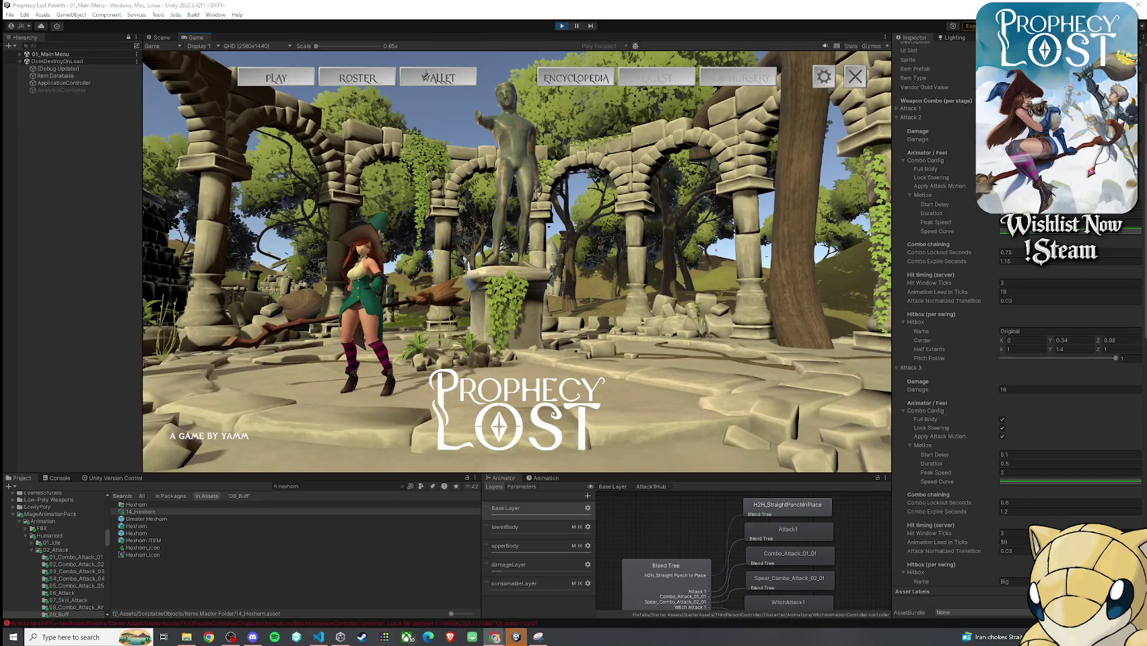
pyautogui.click(276, 78)
pyautogui.press('super')
pyautogui.press('super')
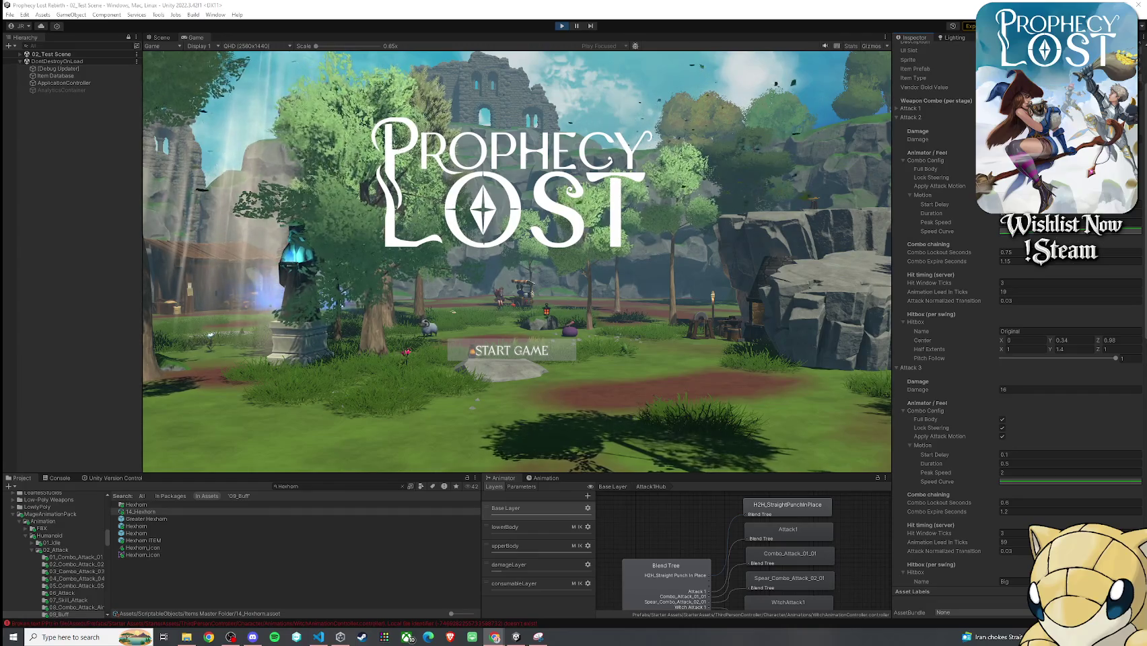
# - Start the game session, then switch to the Squire Background Google Doc
pyautogui.click(511, 350)
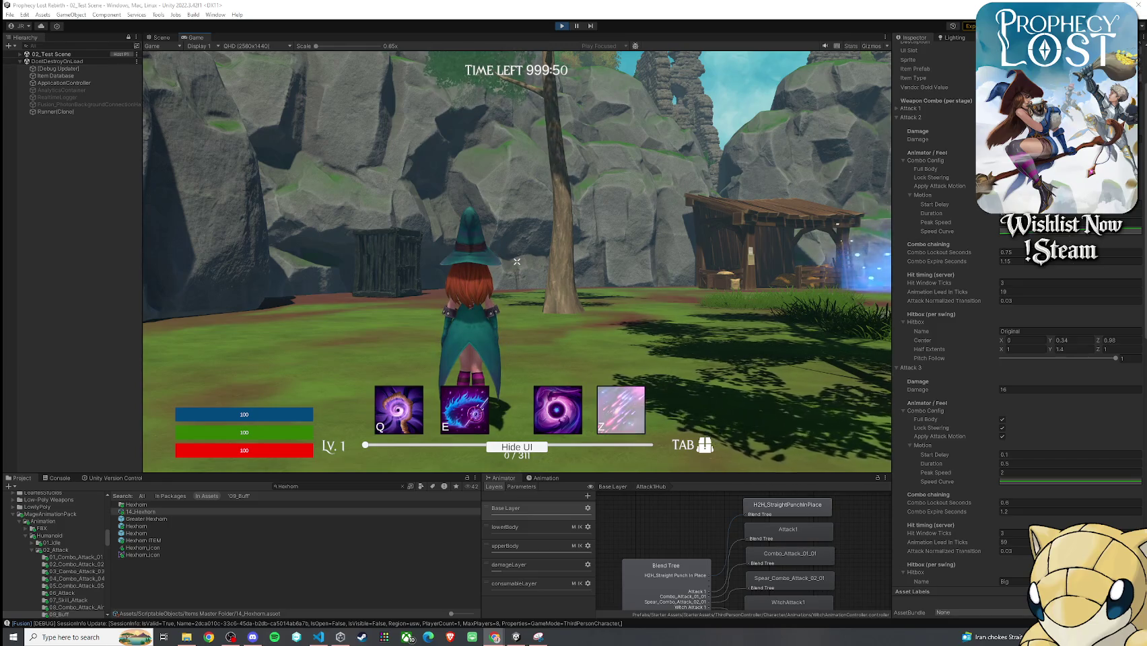
pyautogui.hotkey('alt', 'Tab')
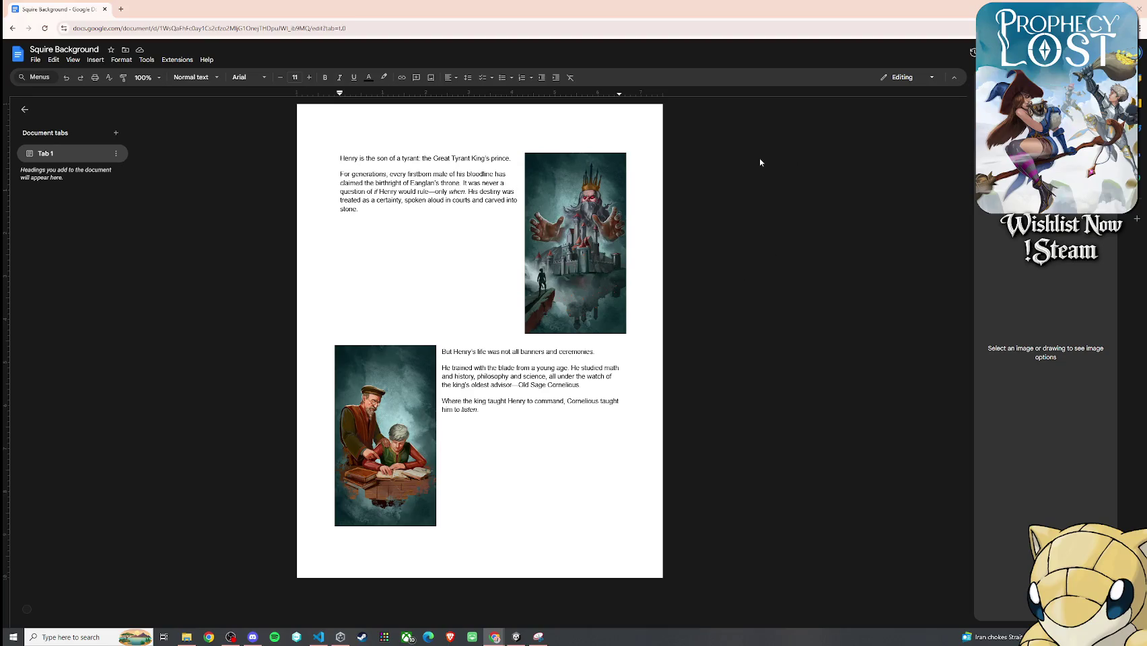
# - Switch from the Squire Background document back to the running game in Unity
pyautogui.hotkey('alt', 'Tab')
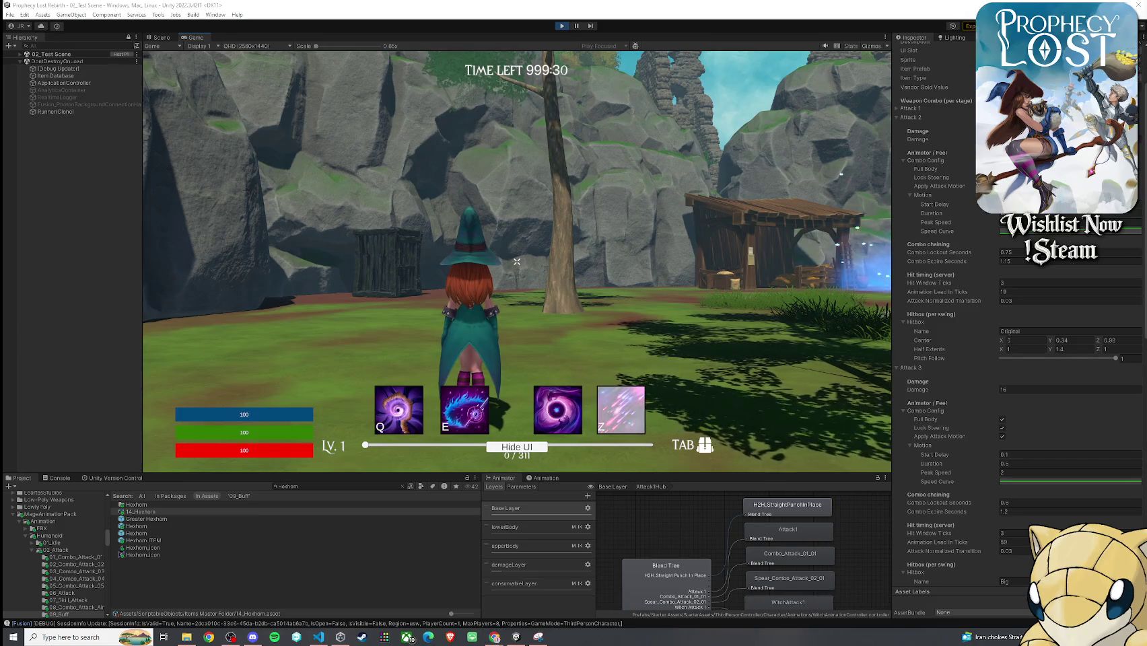
# - Focus the Game view, run toward the glowing pillars, and toggle the inventory open and closed
pyautogui.click(842, 229)
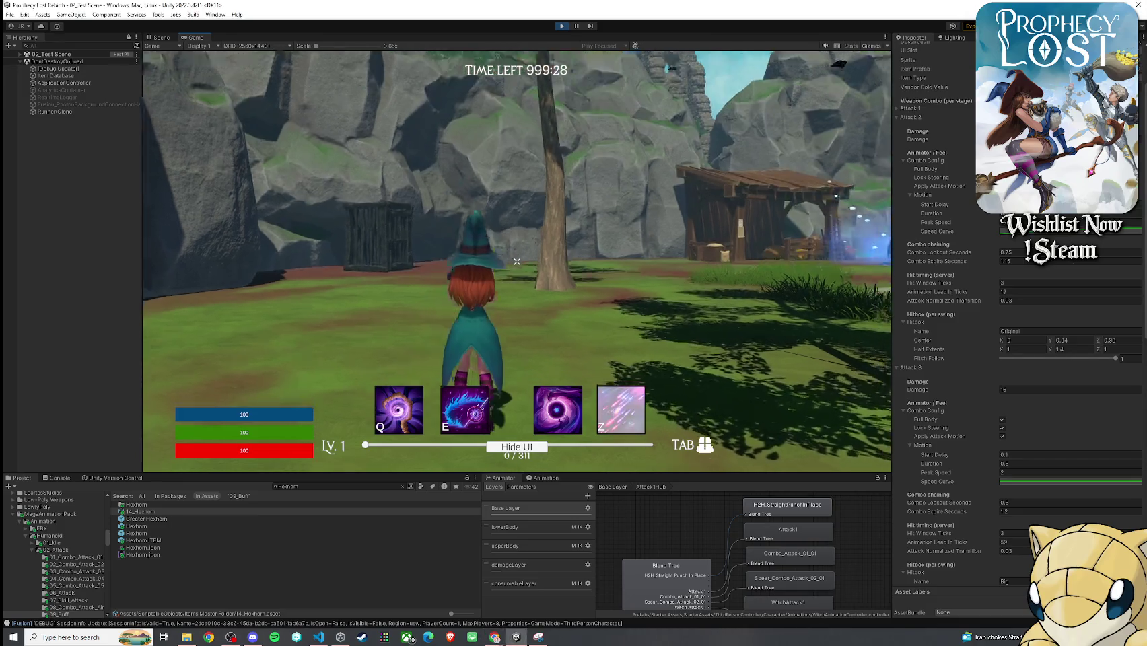
pyautogui.press('w')
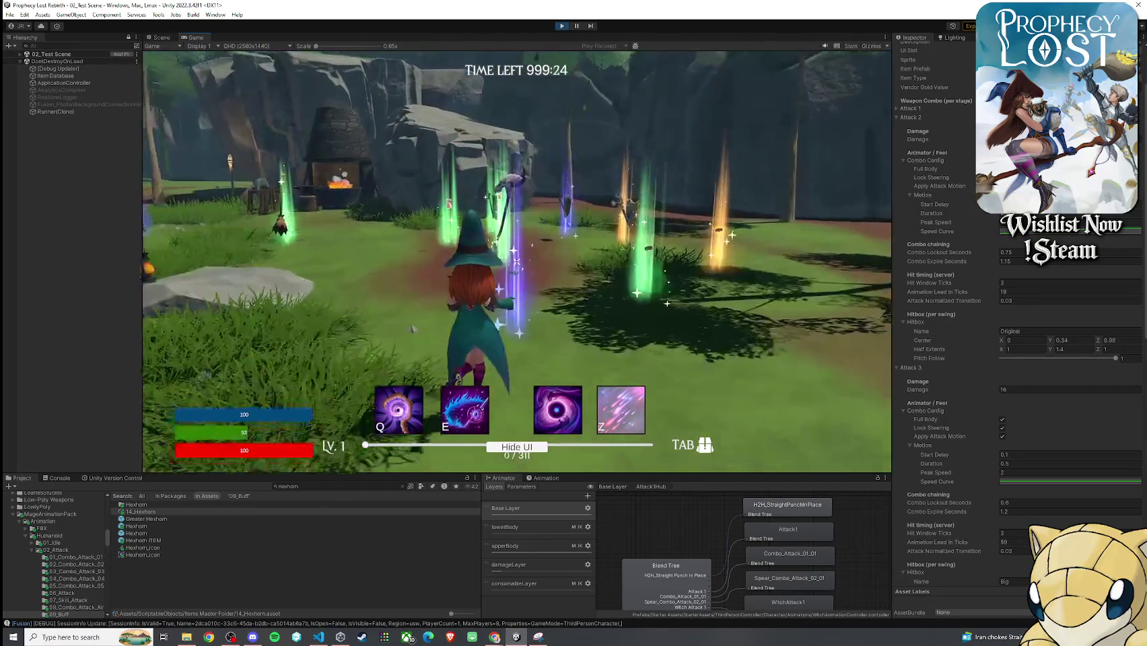
pyautogui.press('Tab')
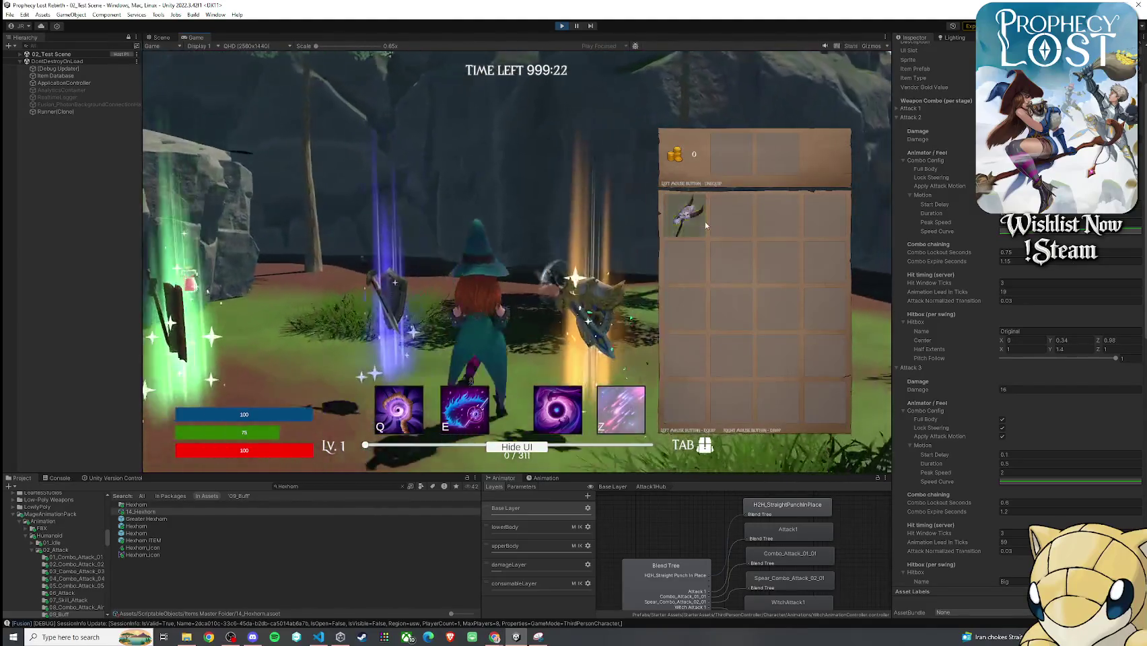
pyautogui.press('Tab')
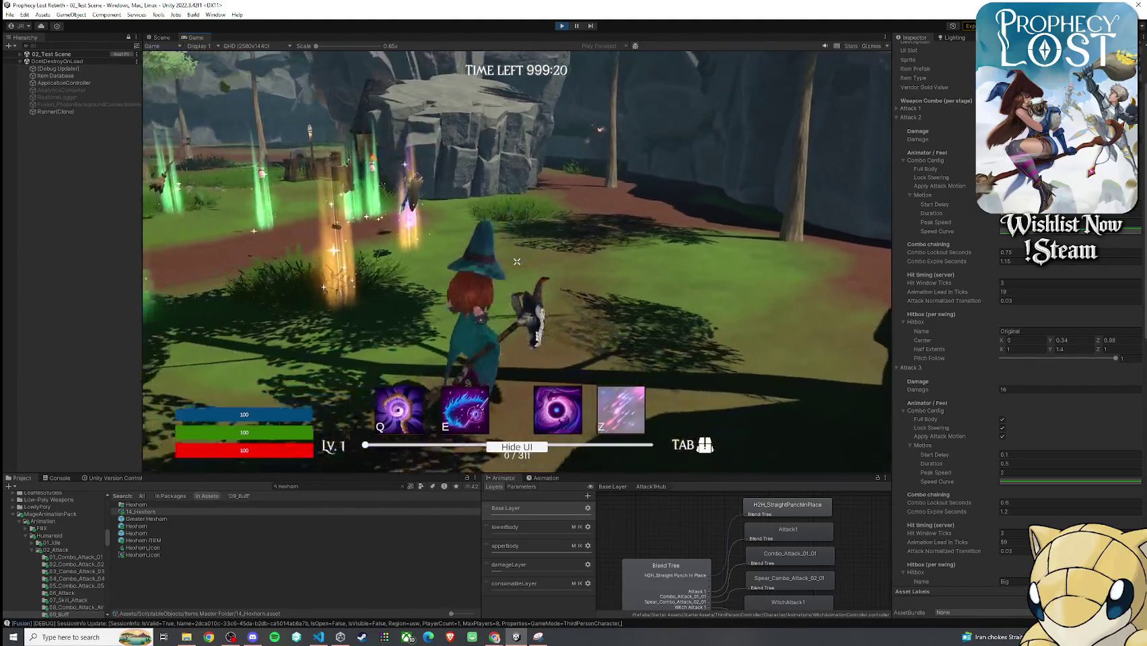
pyautogui.press('super')
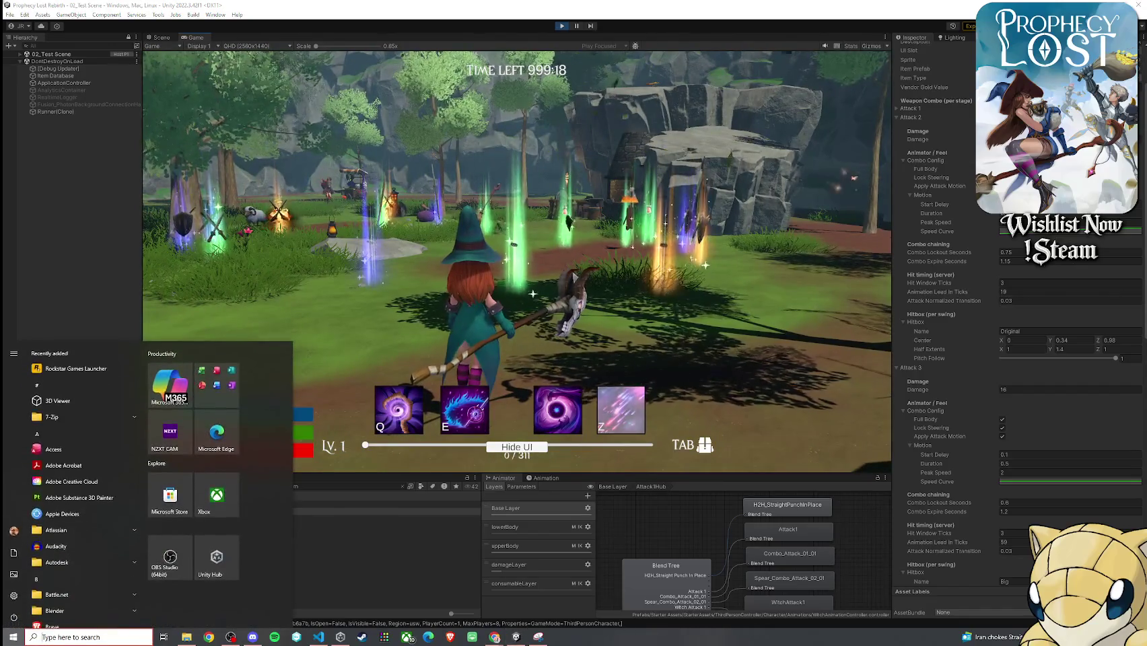
pyautogui.press('Escape')
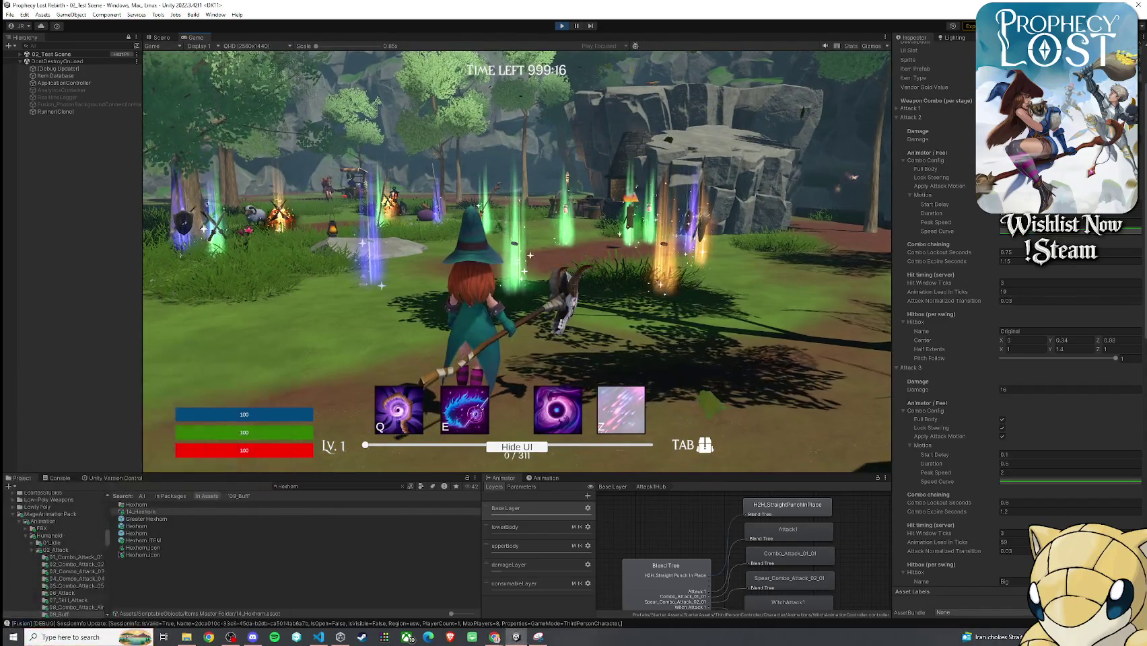
# - Run the witch over the stone slab to the training dummy and cast a purple magic burst
pyautogui.press('w')
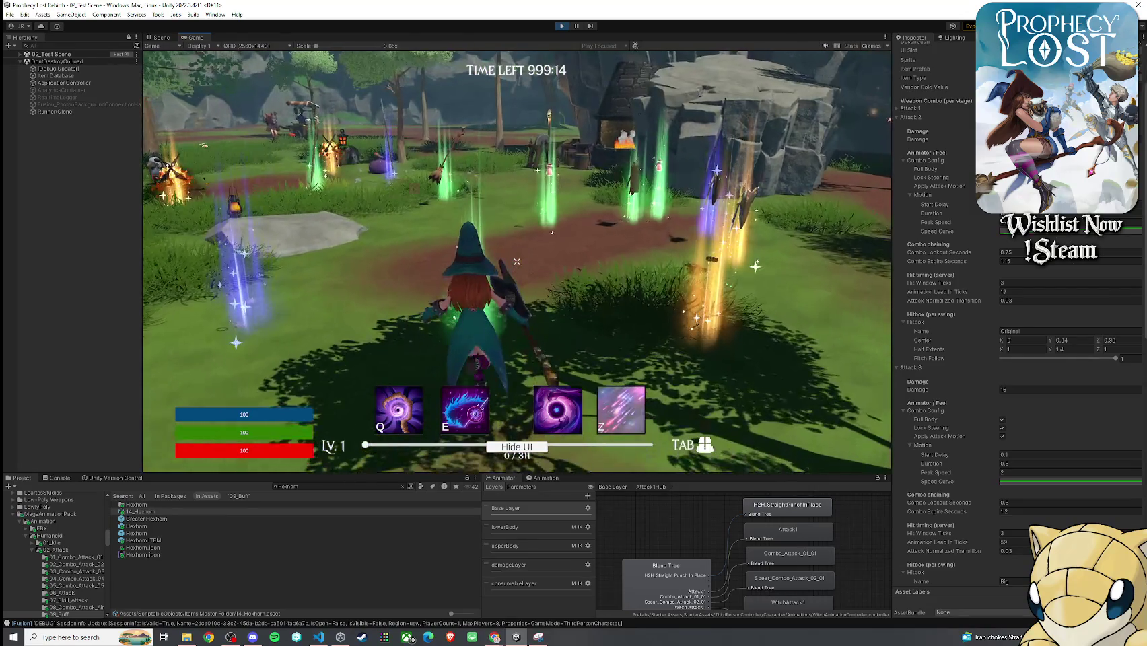
pyautogui.press('w')
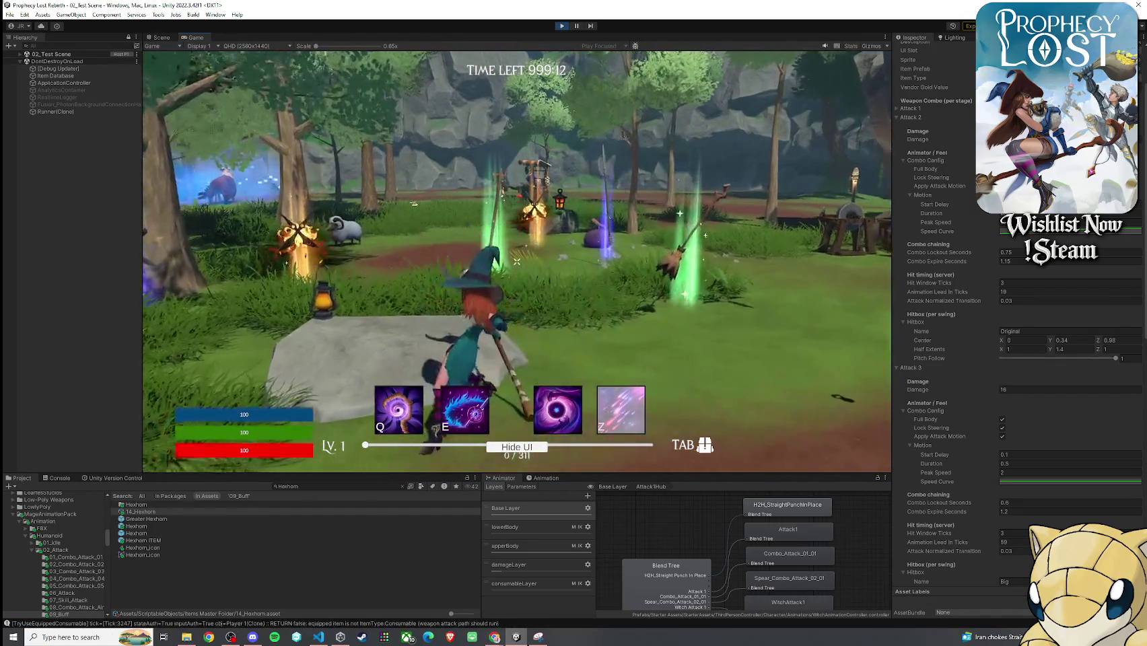
pyautogui.click(517, 261)
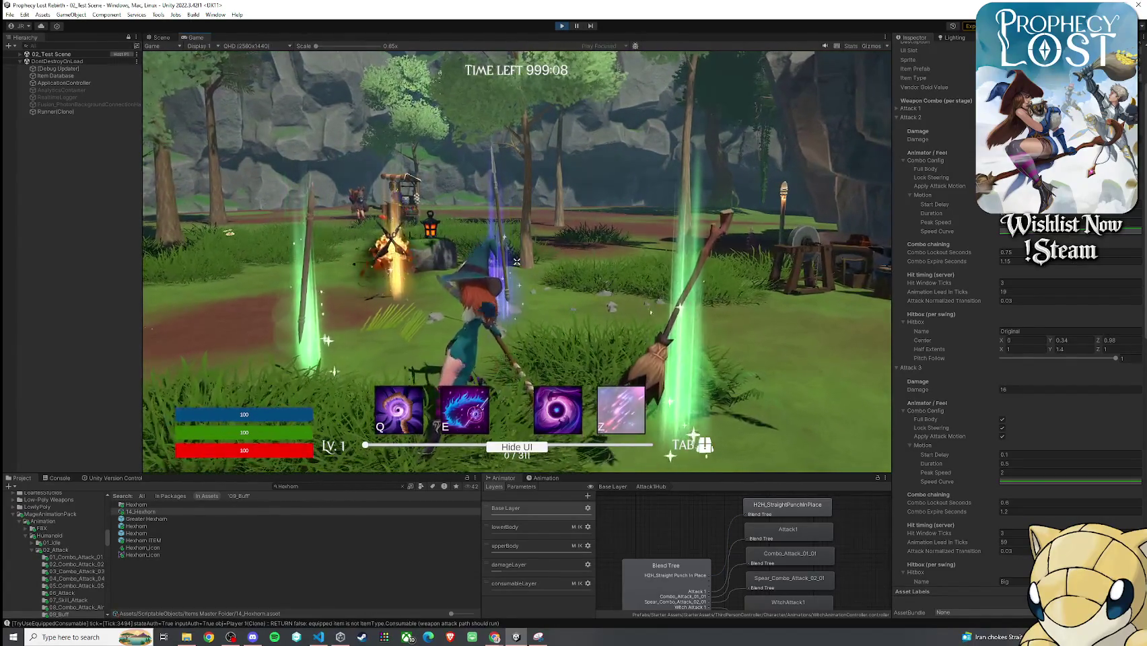
pyautogui.press('super')
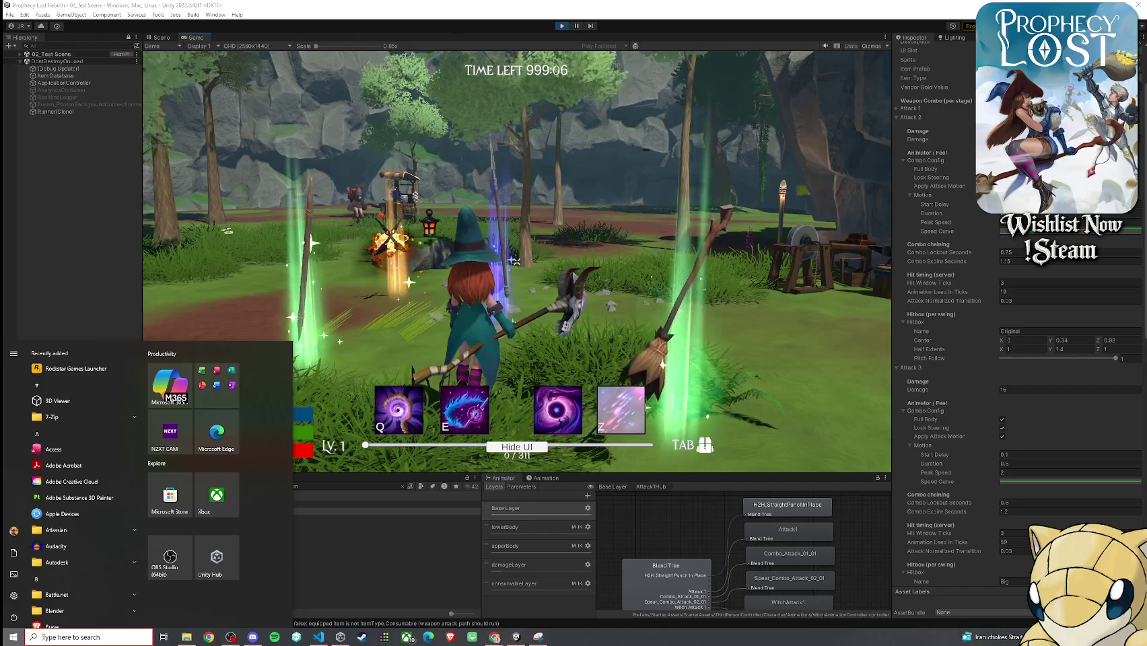
# - Change the Attack 2 Motion Peak Speed and resume playing
pyautogui.scroll(2, 946, 182)
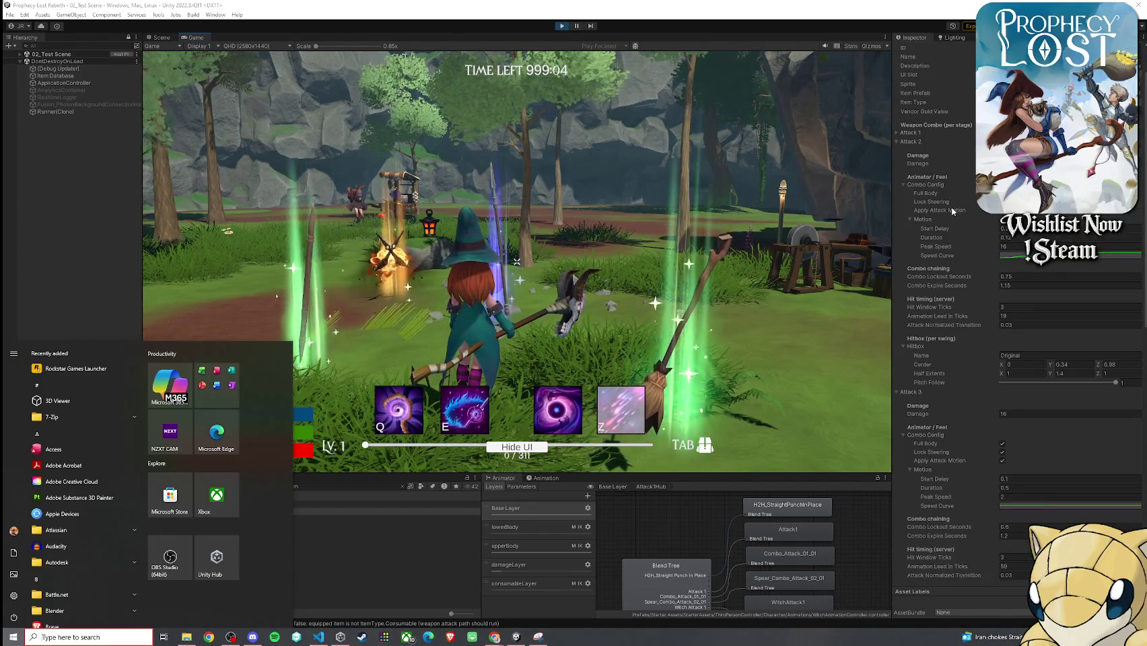
pyautogui.click(1015, 246)
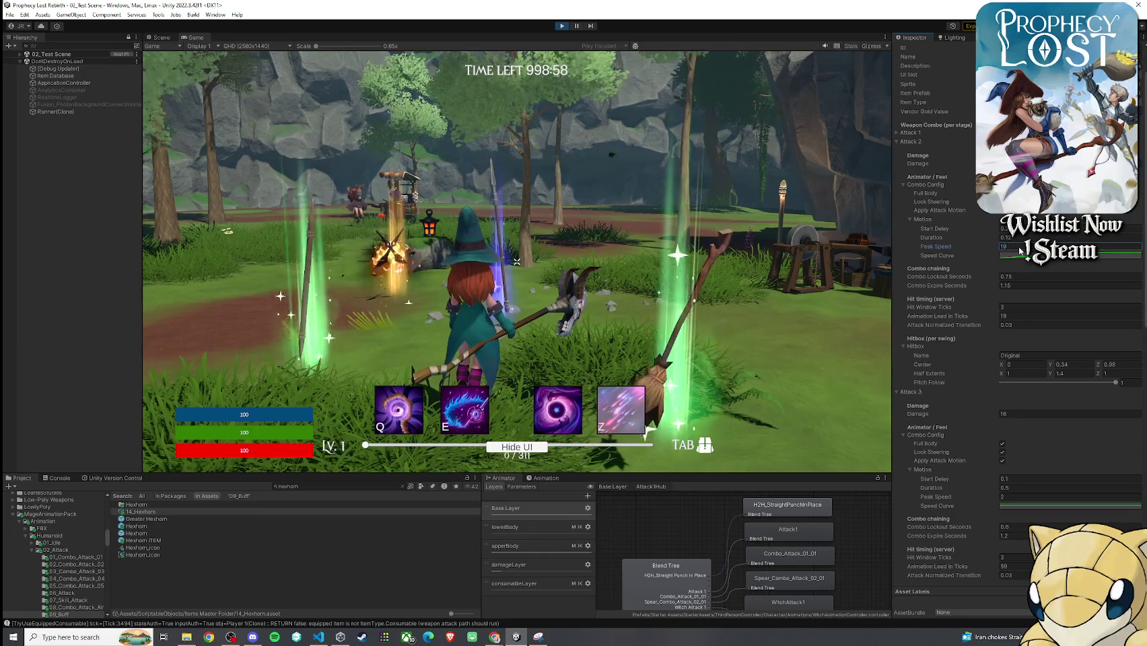
pyautogui.click(839, 229)
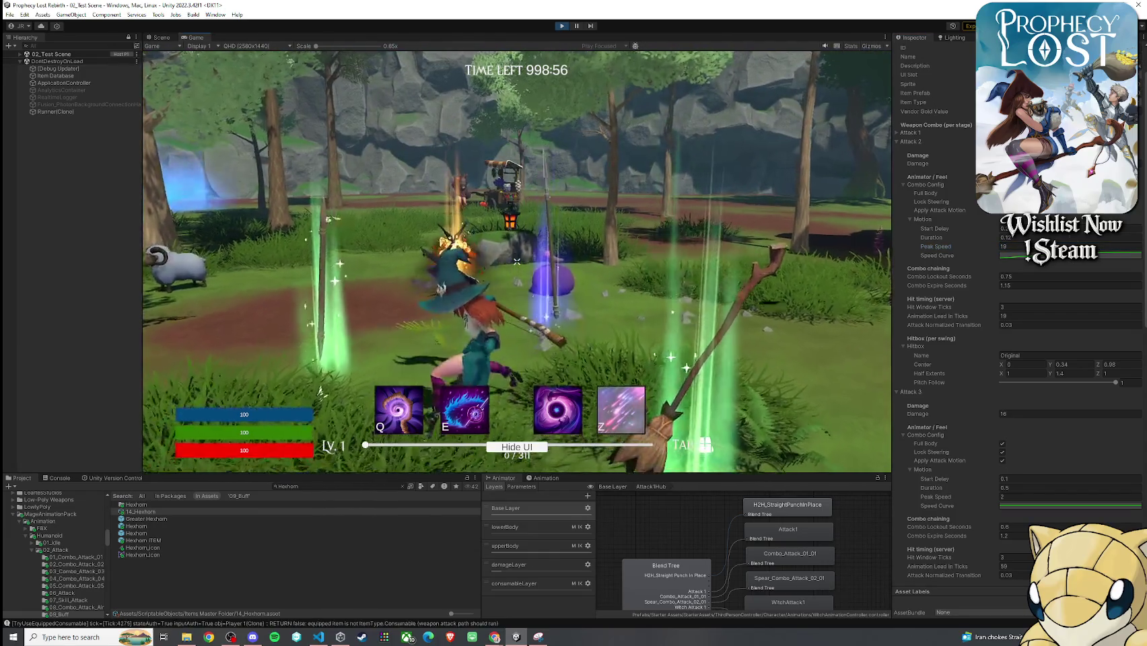
pyautogui.press('super')
pyautogui.click(871, 134)
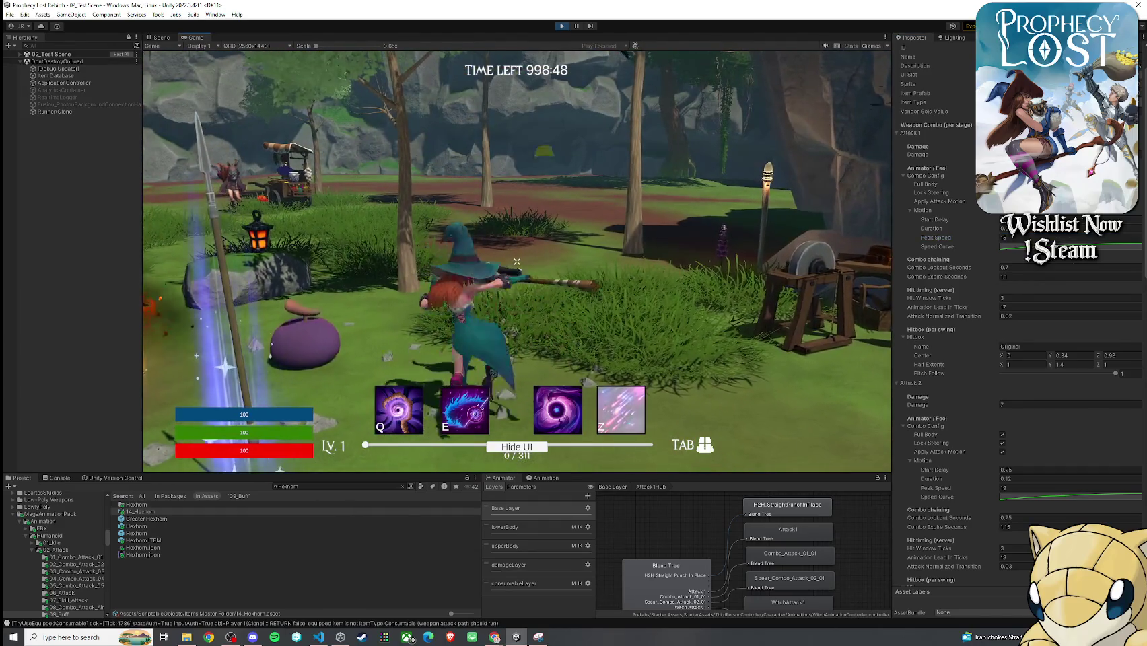
# - Set the Attack 3 Motion Peak Speed to 2 and run the witch toward the rocks
pyautogui.press('super')
pyautogui.scroll(-5, 915, 404)
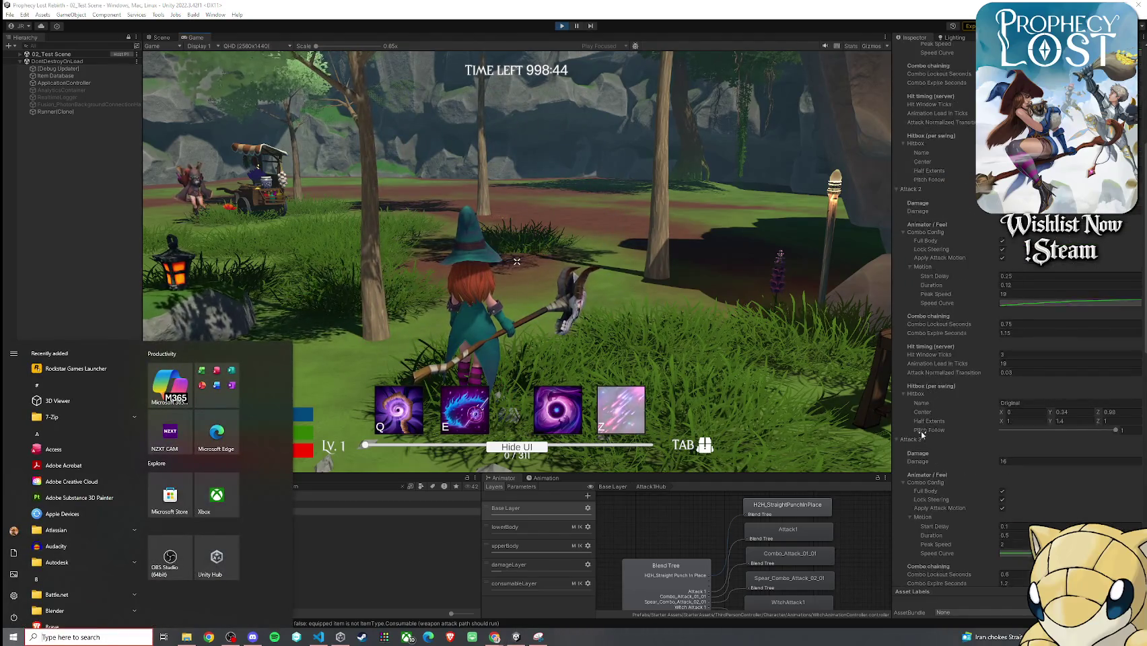
pyautogui.click(1010, 399)
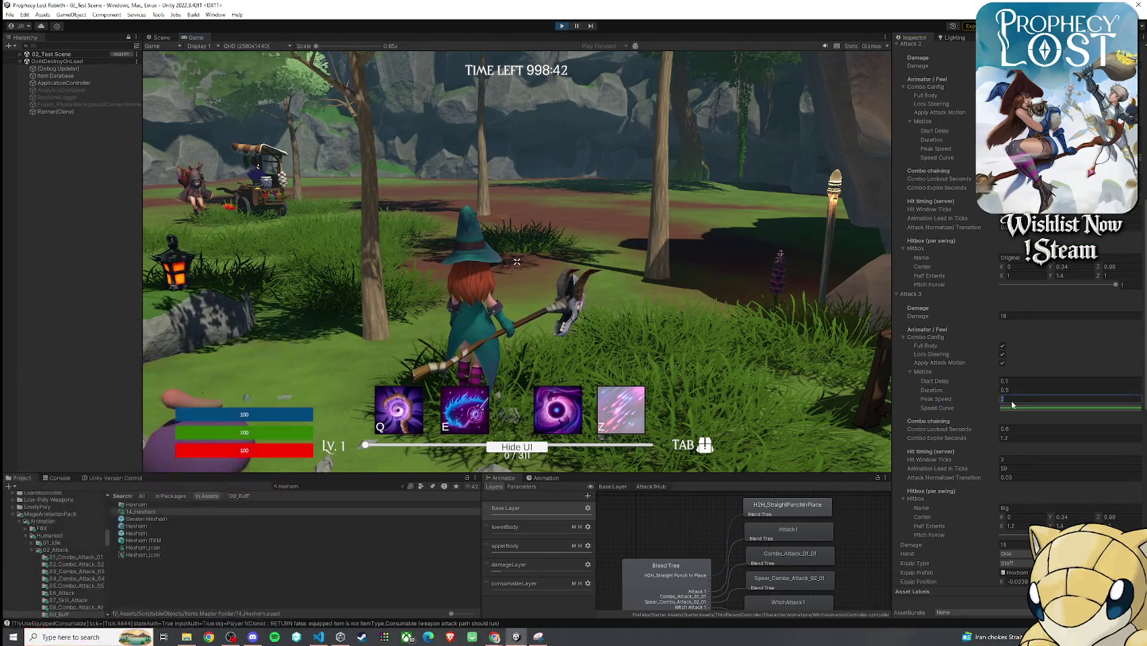
pyautogui.press('Return')
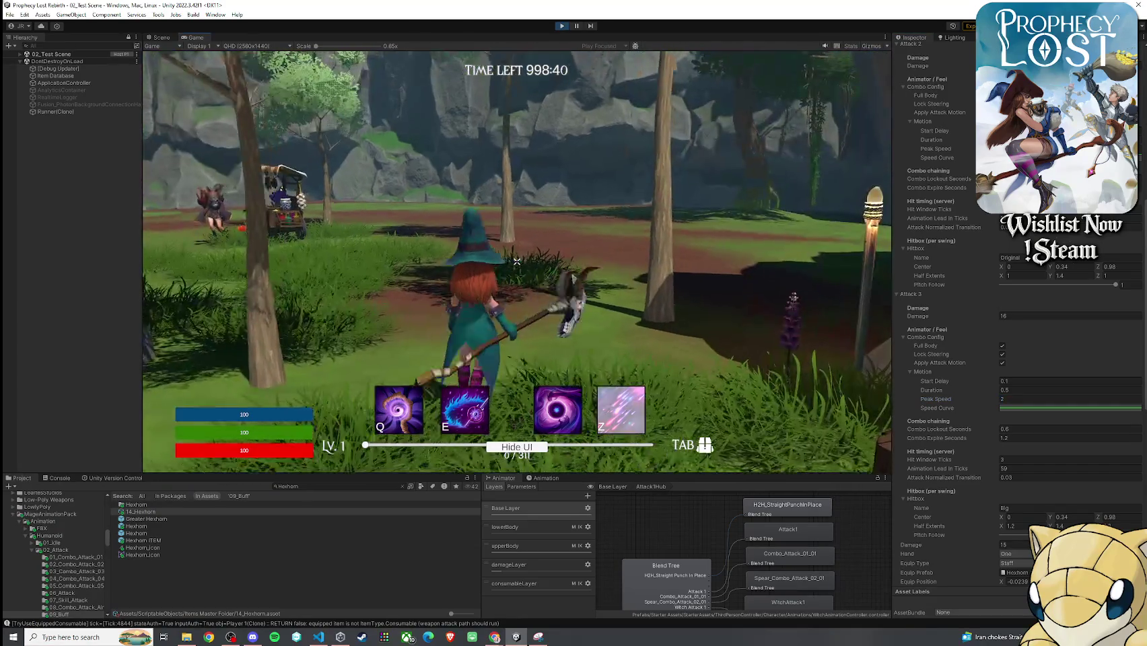
pyautogui.press('w')
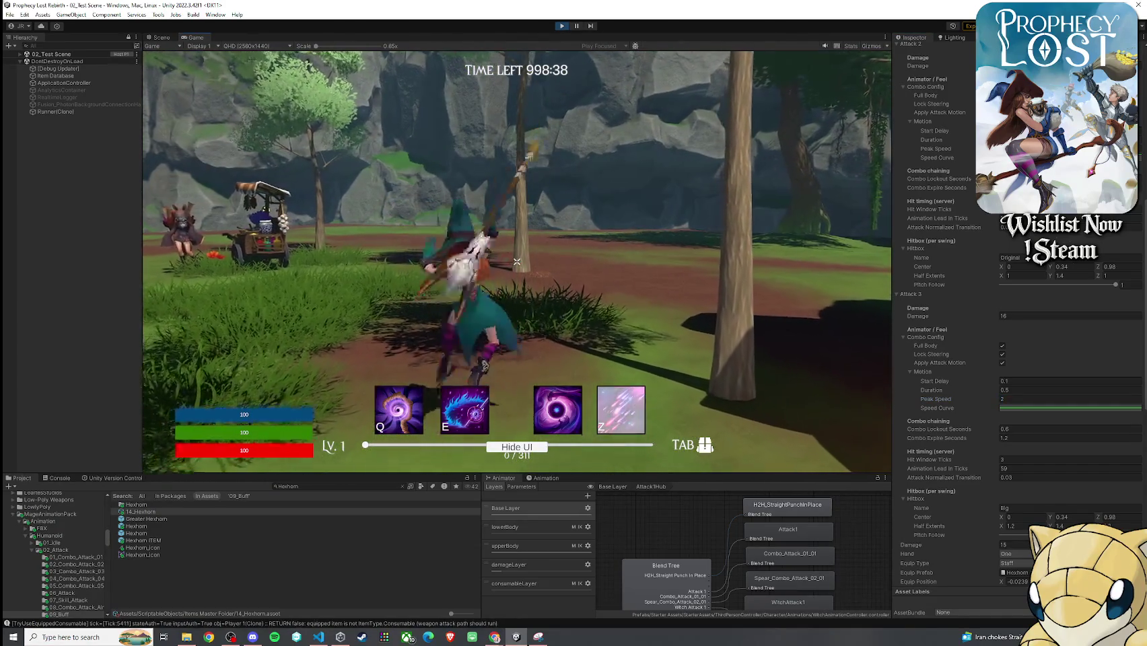
pyautogui.press('super')
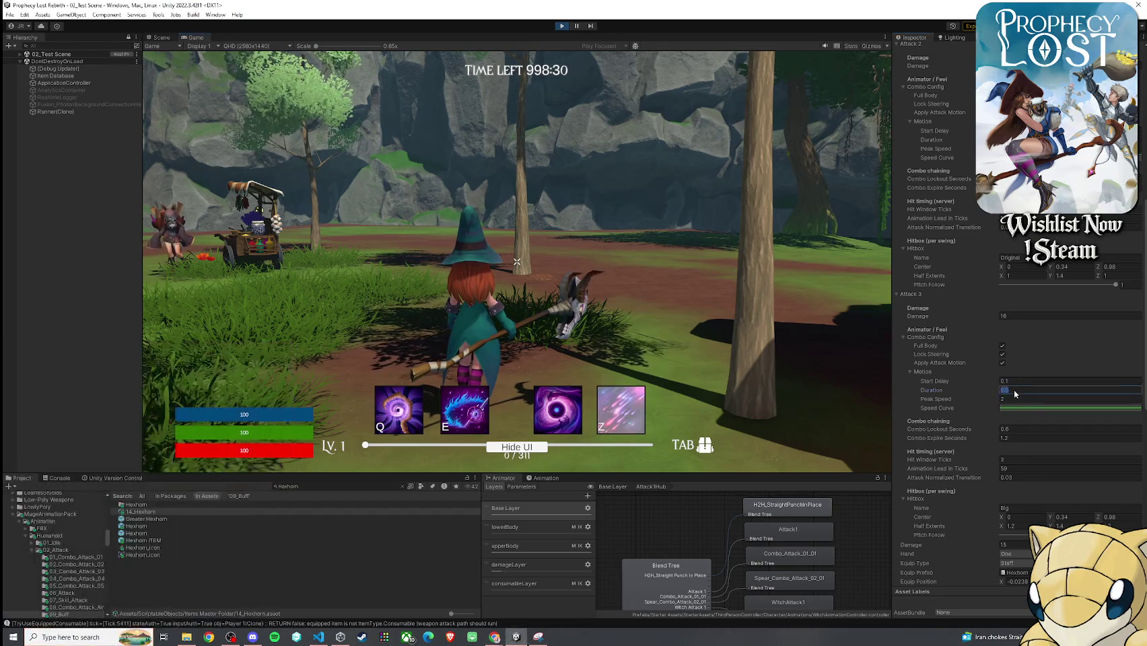
# - Inspect the Attack 3 speed curve, then test four staff swings in-game
pyautogui.click(1015, 407)
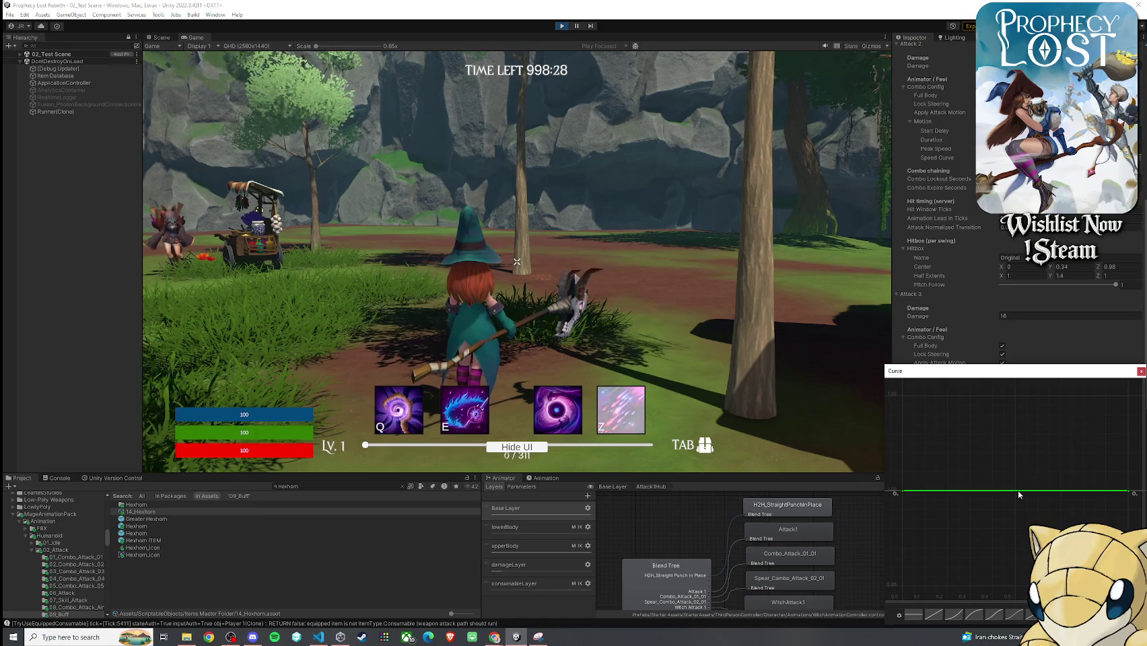
pyautogui.click(1141, 371)
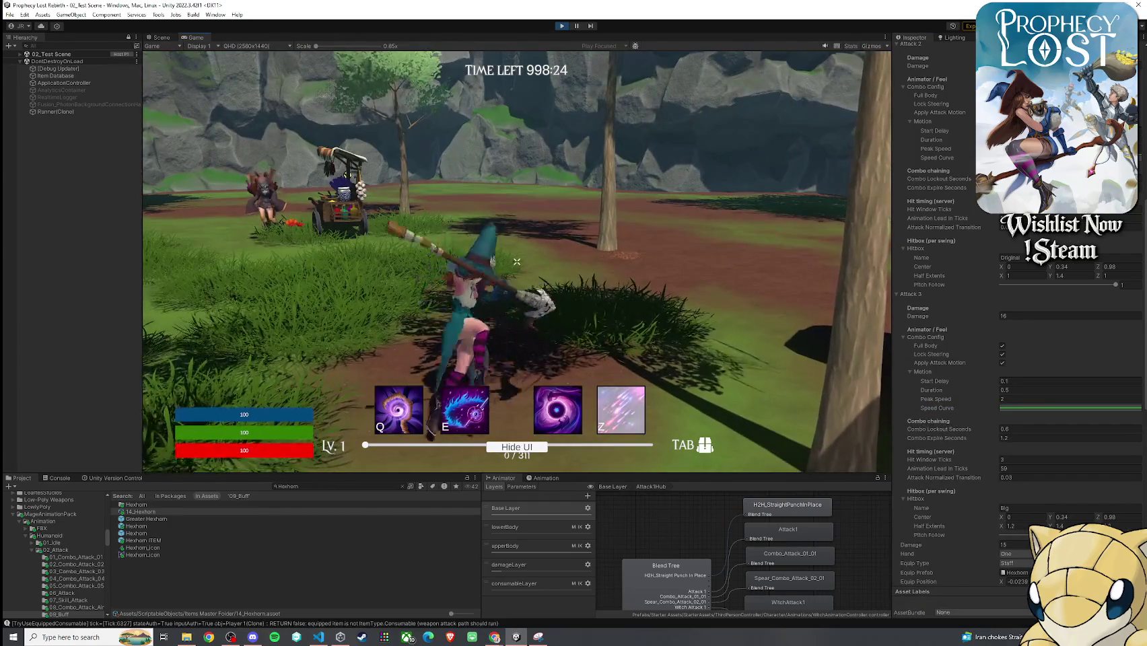
pyautogui.click(517, 261)
pyautogui.click(517, 261)
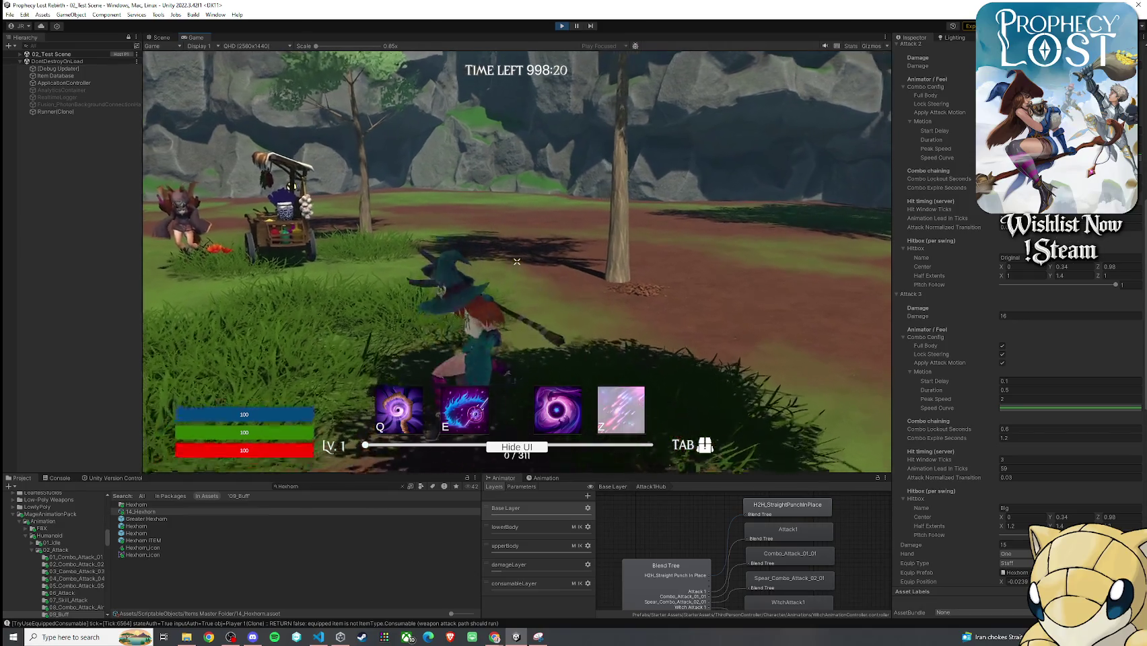
pyautogui.click(517, 261)
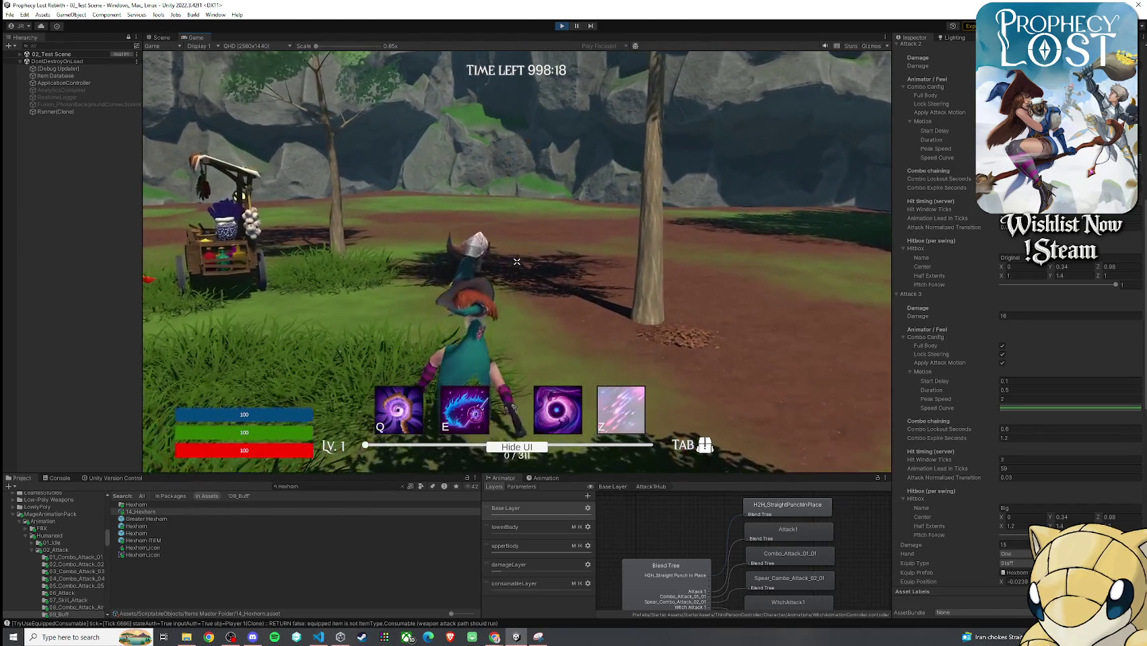
pyautogui.click(517, 261)
# - Set Attack 3 Peak Speed to 4, walk toward the cart, and test the faster swing
pyautogui.press('super')
pyautogui.click(1017, 399)
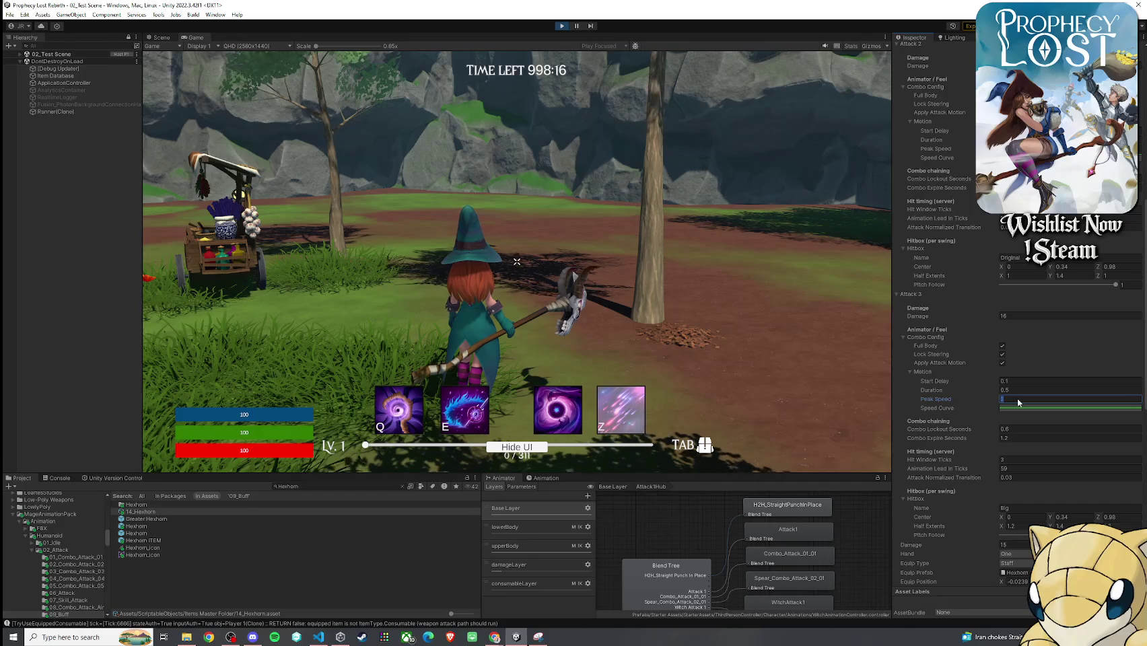
pyautogui.write('4')
pyautogui.click(517, 262)
pyautogui.press('a')
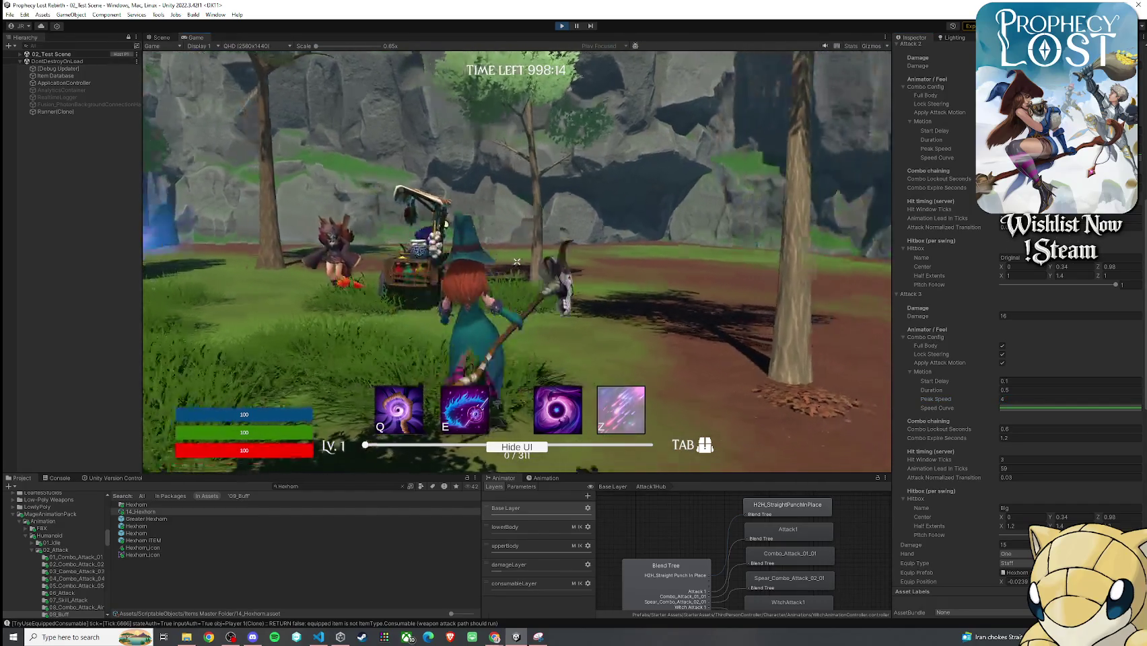
pyautogui.click(517, 261)
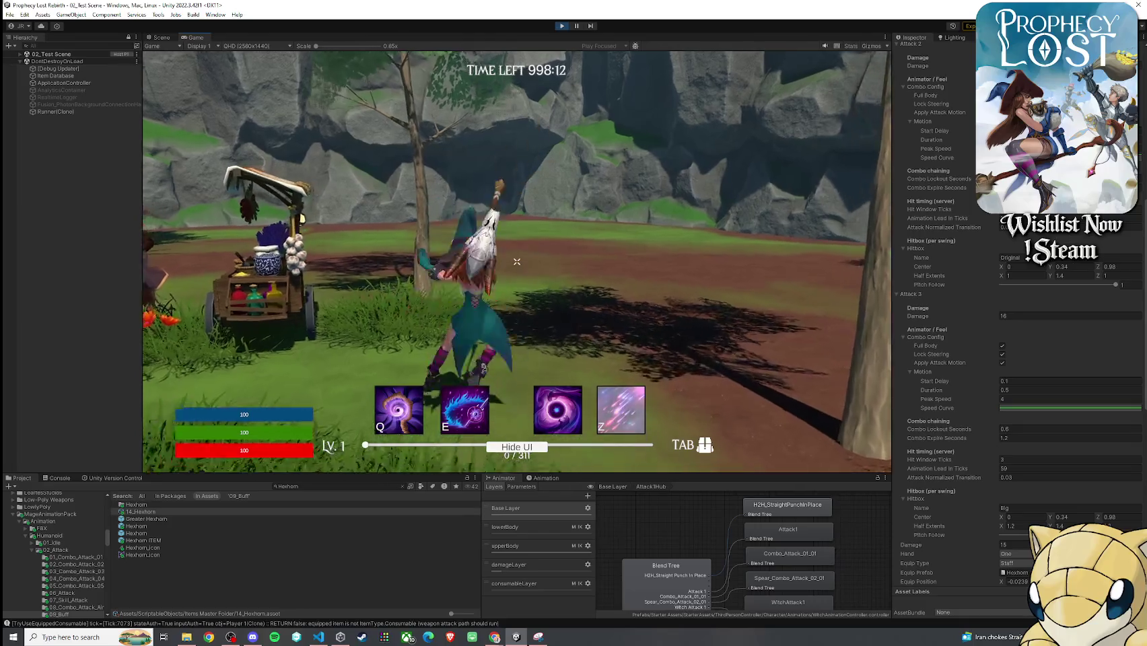
pyautogui.press('super')
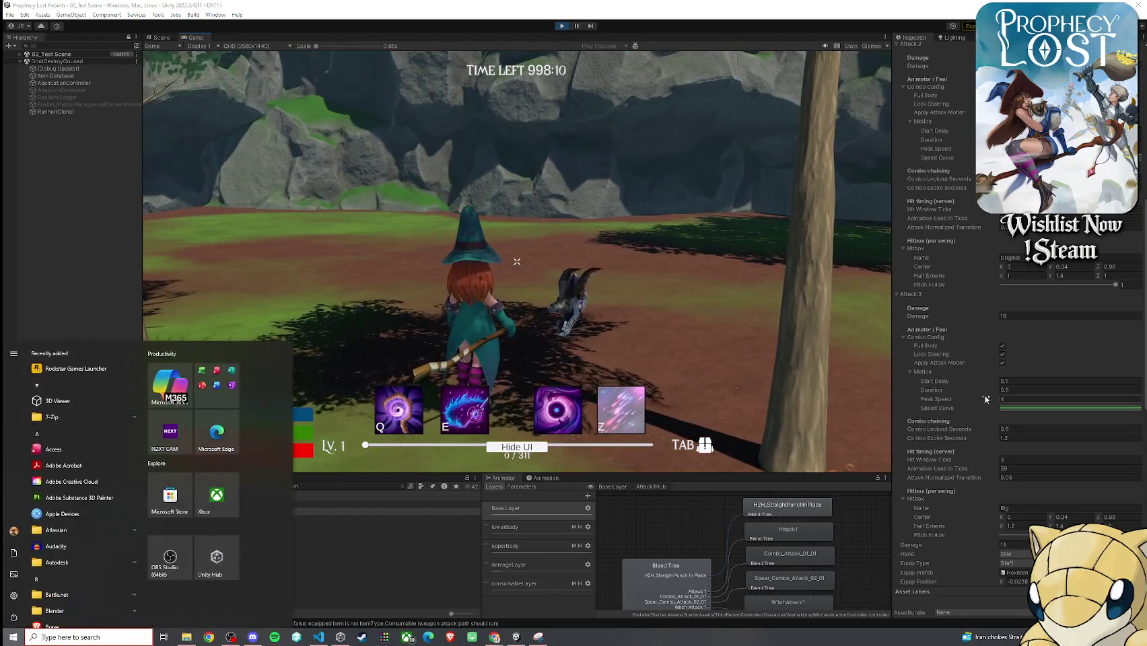
# - Change the Attack 3 Peak Speed again and test a swing at the new speed
pyautogui.click(1013, 399)
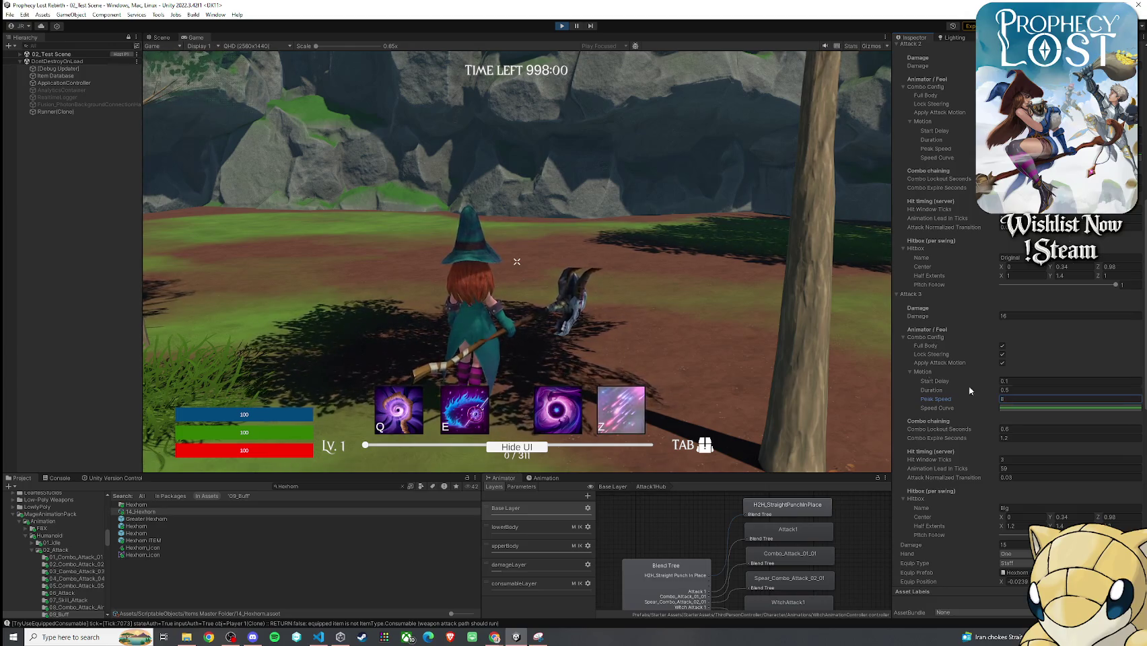
pyautogui.click(517, 262)
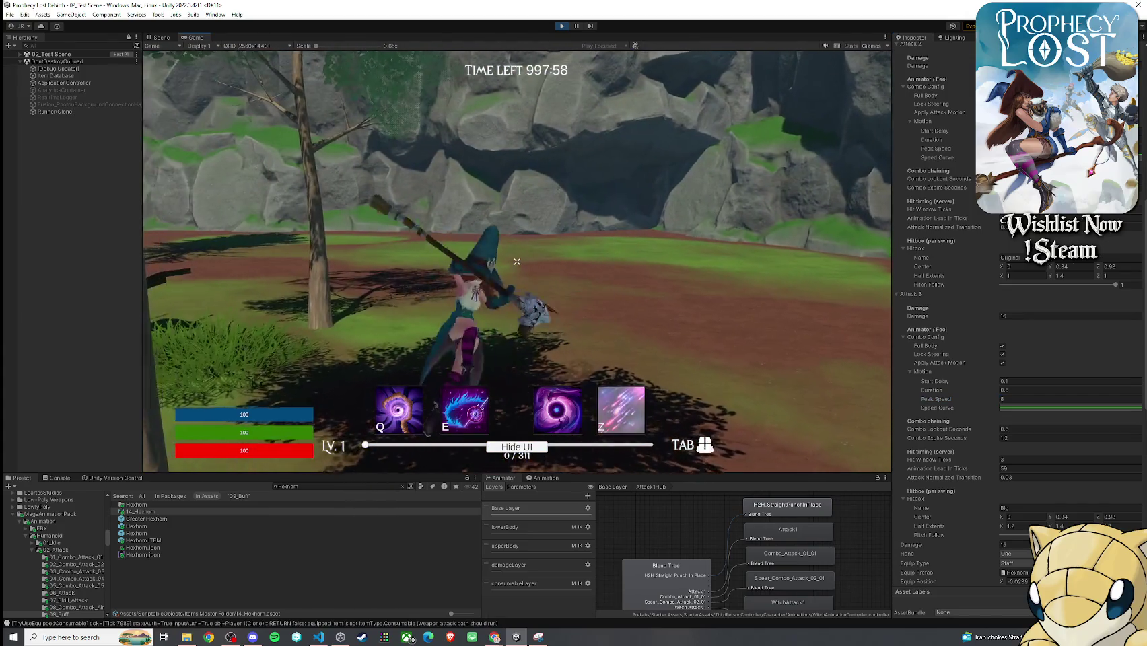
pyautogui.click(625, 282)
pyautogui.press('super')
# - Set Attack 3 Peak Speed to 5 and chain five Hexhorn swings to test the combo
pyautogui.click(1010, 400)
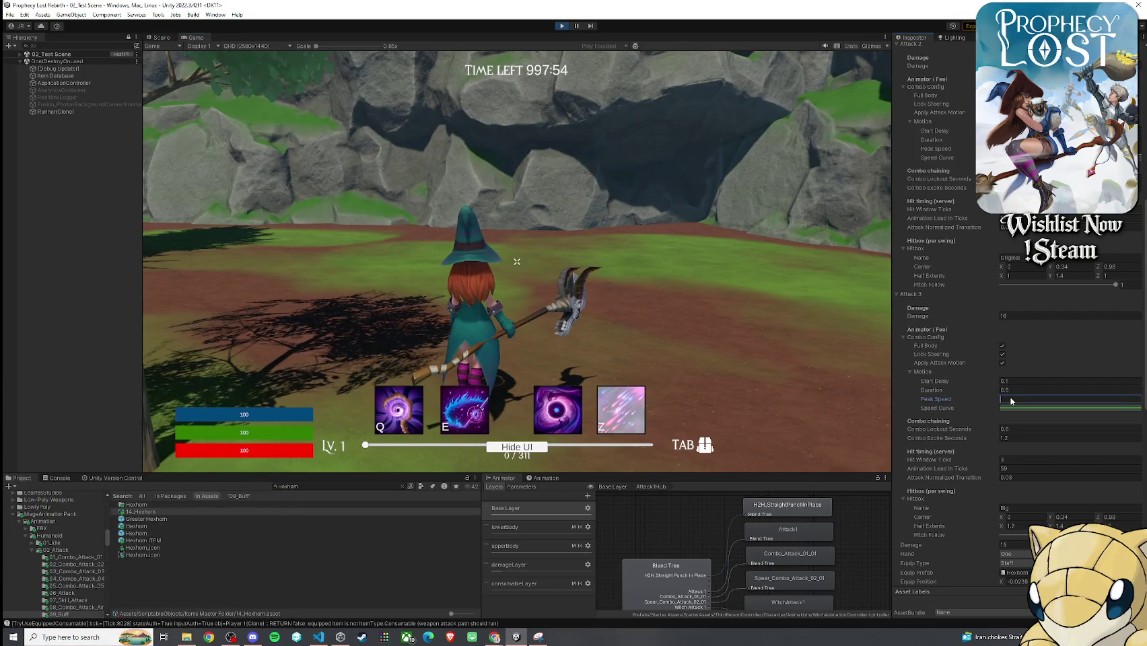
pyautogui.write('5')
pyautogui.click(517, 261)
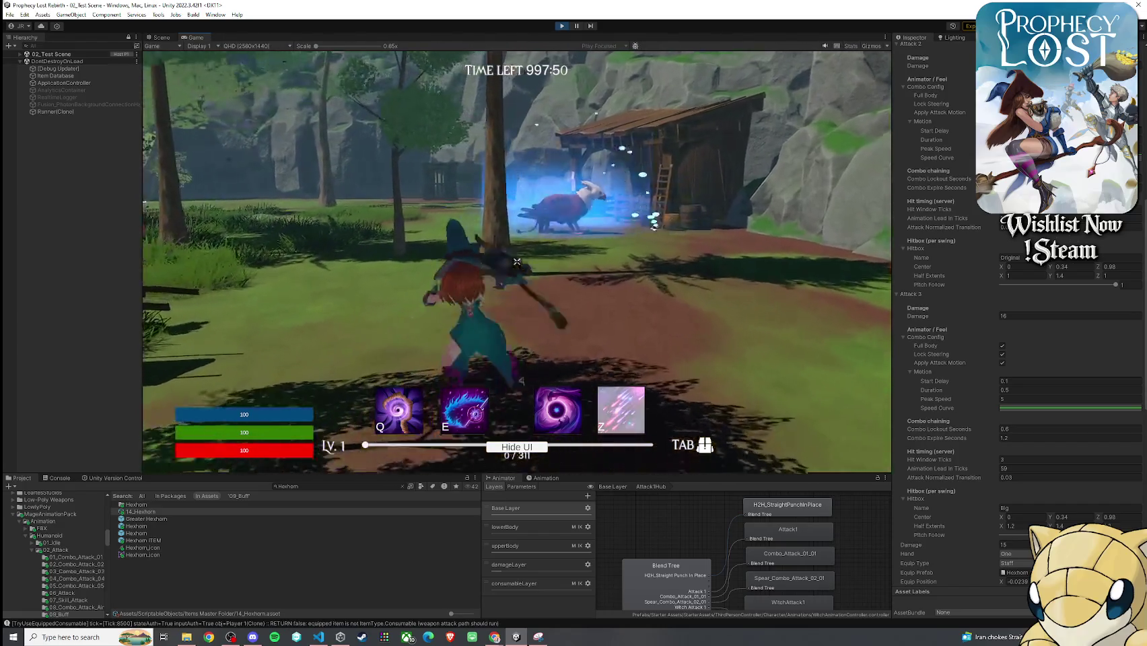
pyautogui.click(517, 261)
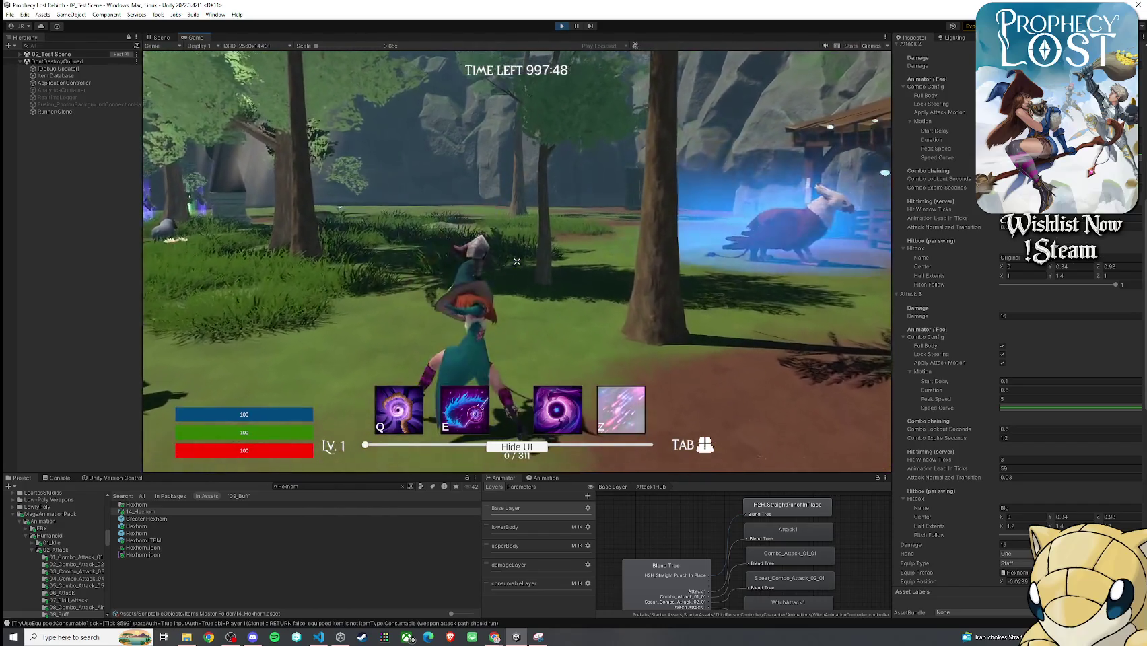
pyautogui.click(517, 261)
pyautogui.click(517, 262)
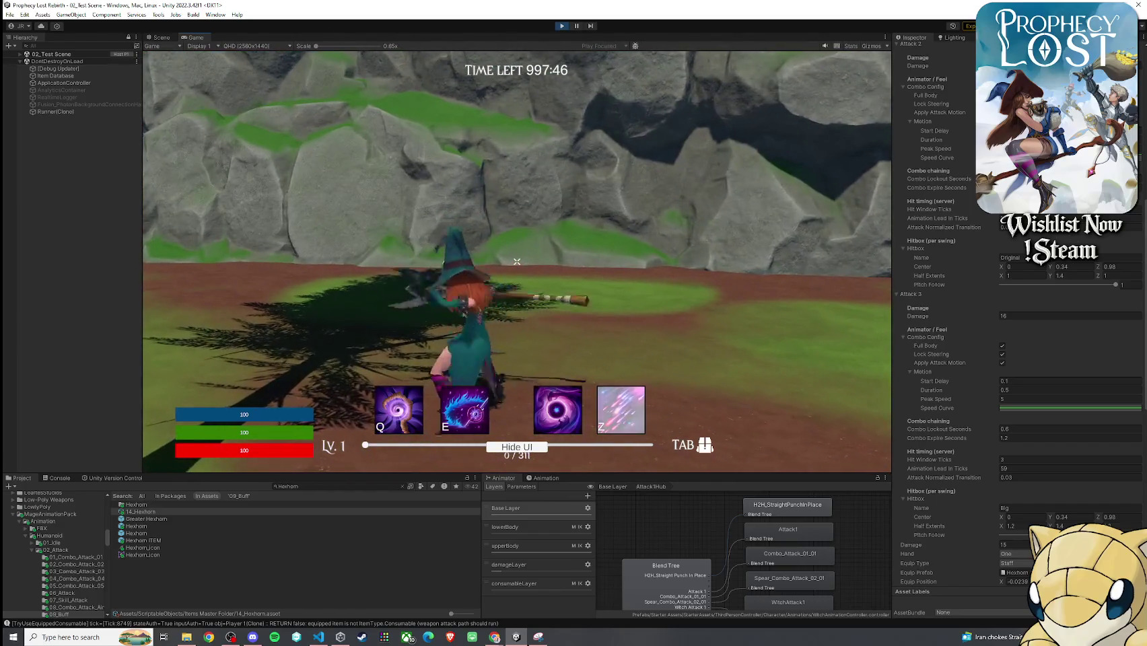
pyautogui.click(517, 261)
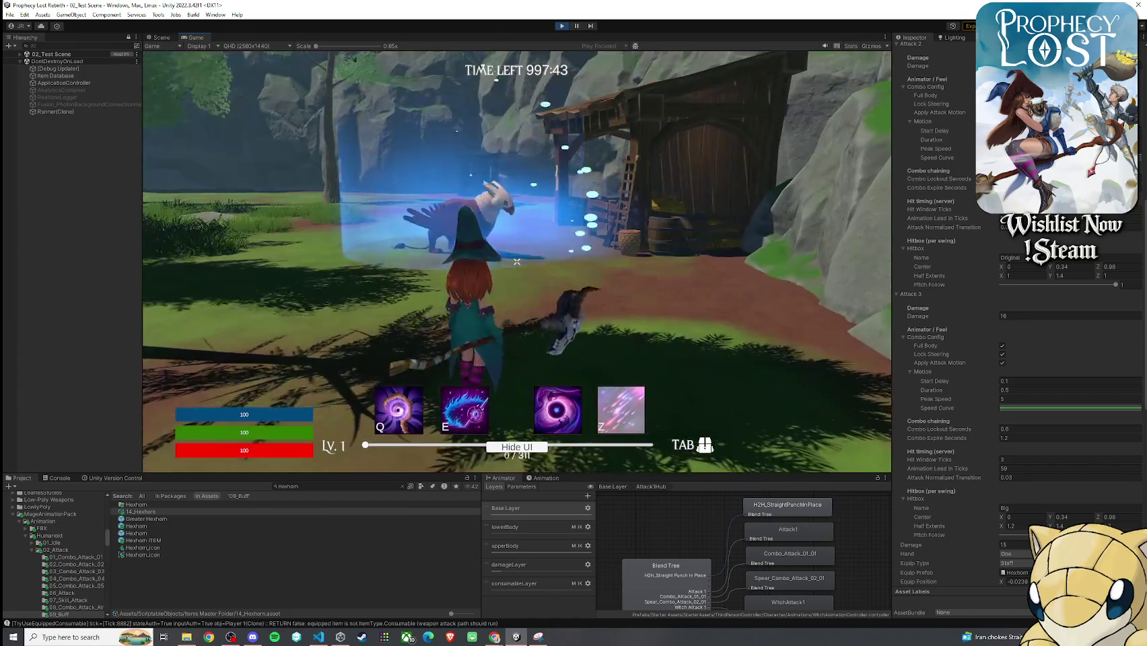
pyautogui.click(517, 261)
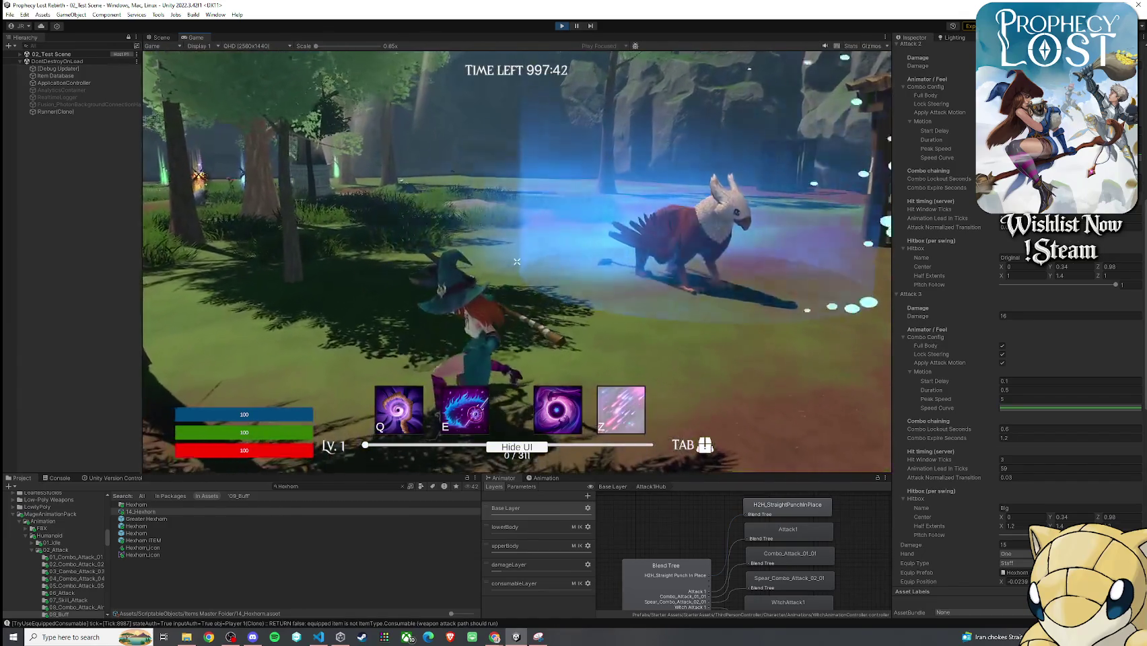
# - Scroll the Inspector up and open the Attack 1 motion speed curve in the curve editor
pyautogui.press('super')
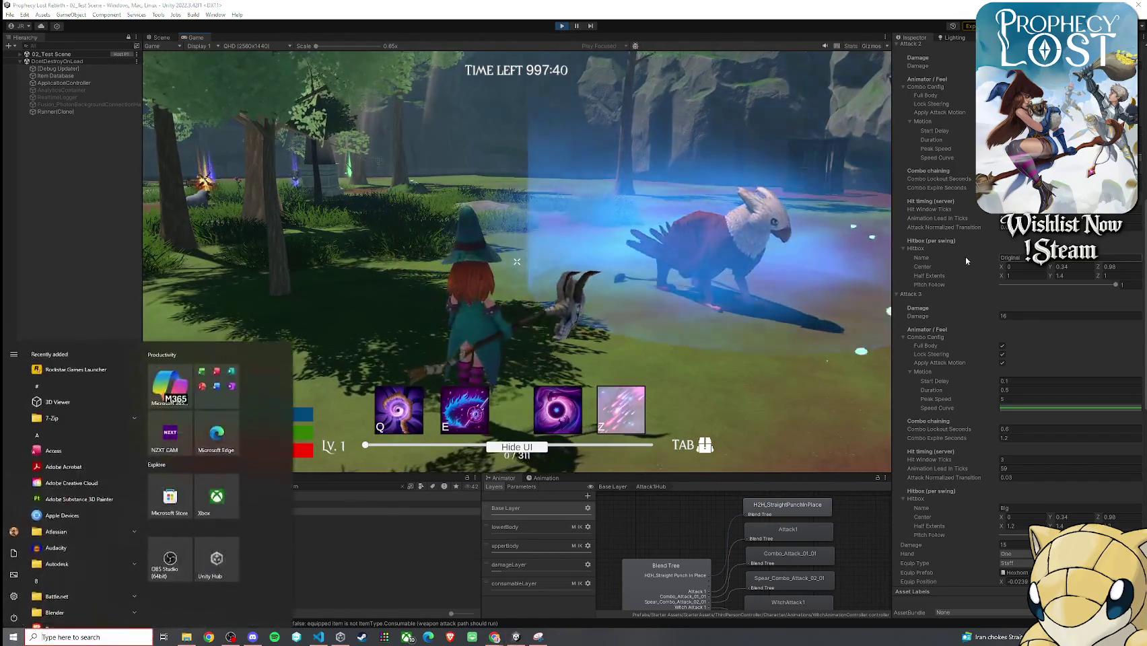
pyautogui.scroll(3, 929, 217)
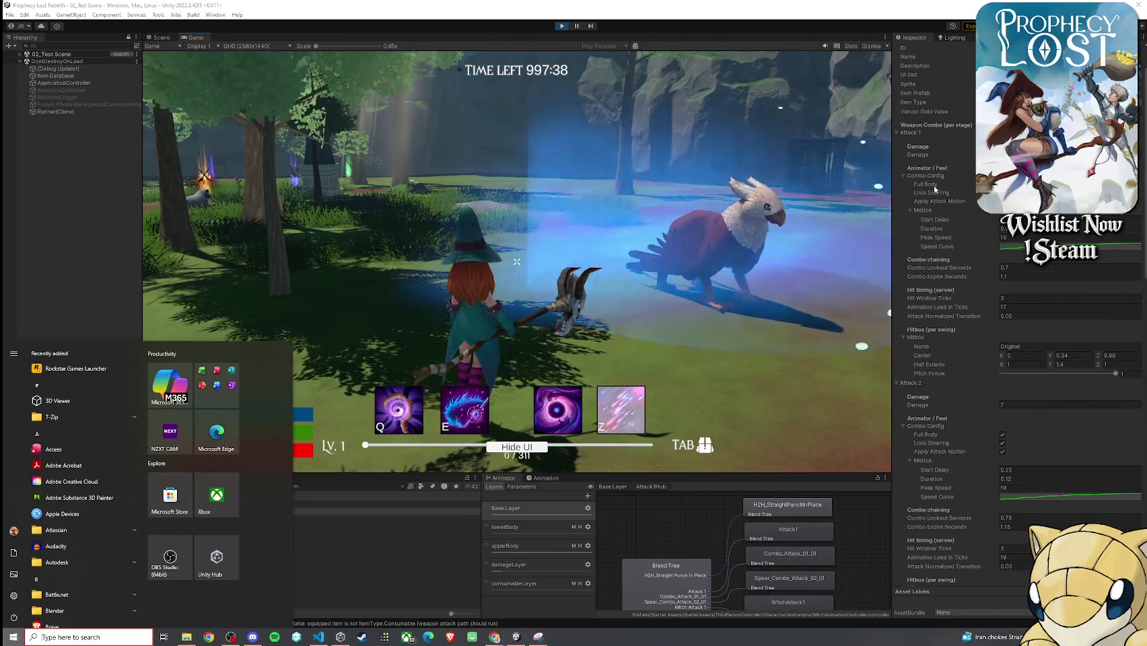
pyautogui.press('Escape')
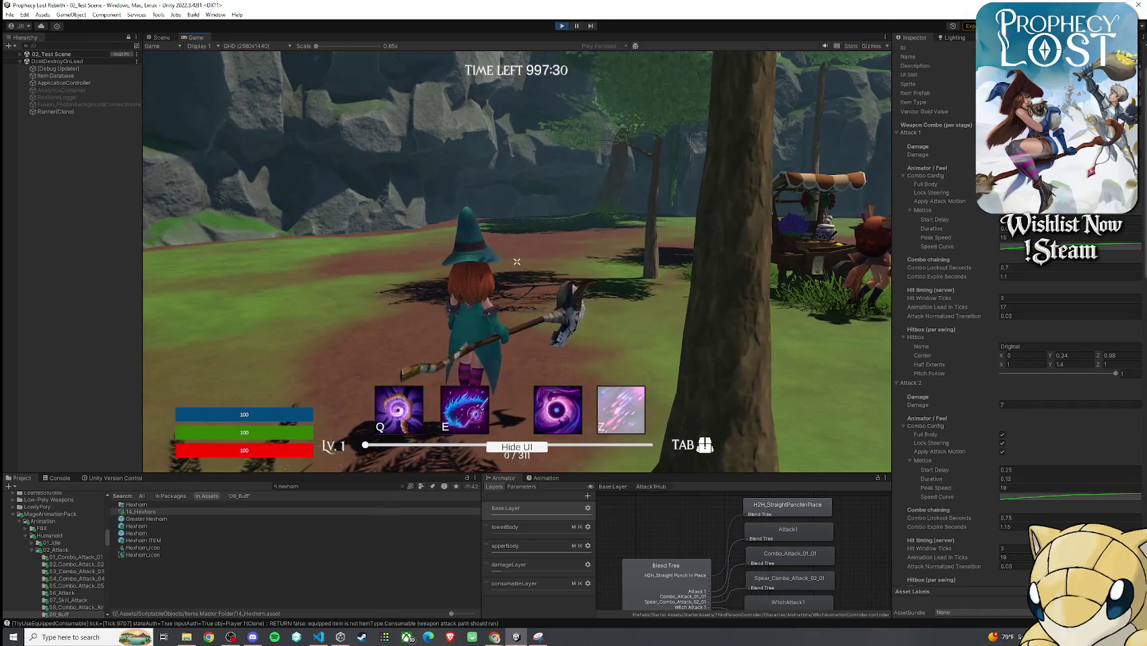
pyautogui.press('super')
pyautogui.click(1071, 497)
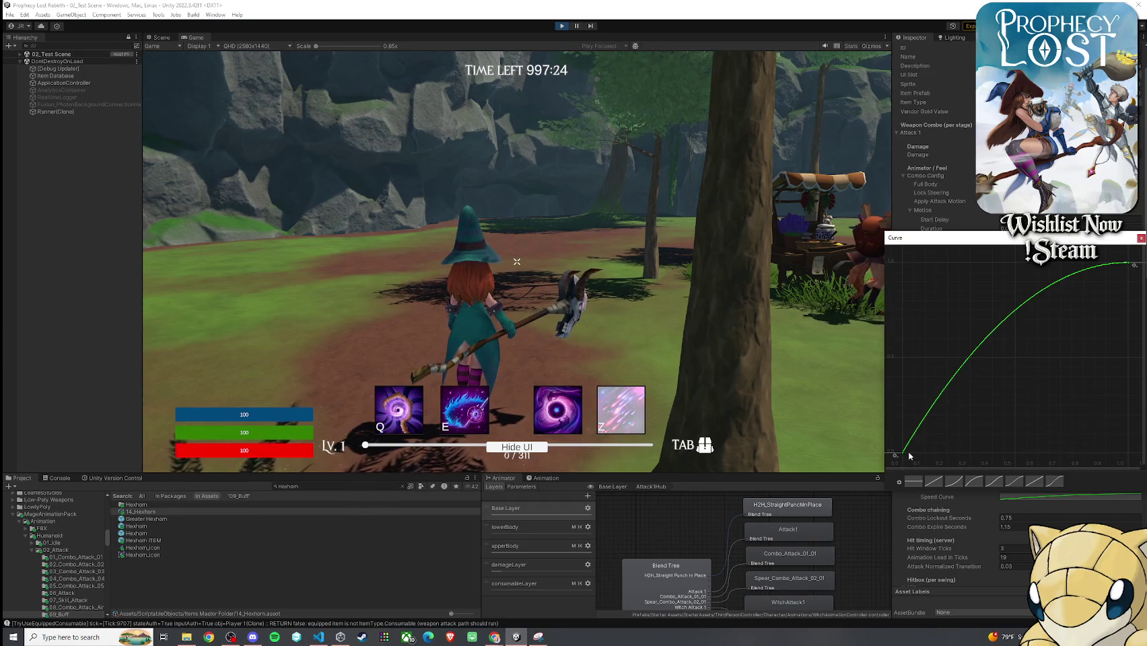
pyautogui.click(869, 431)
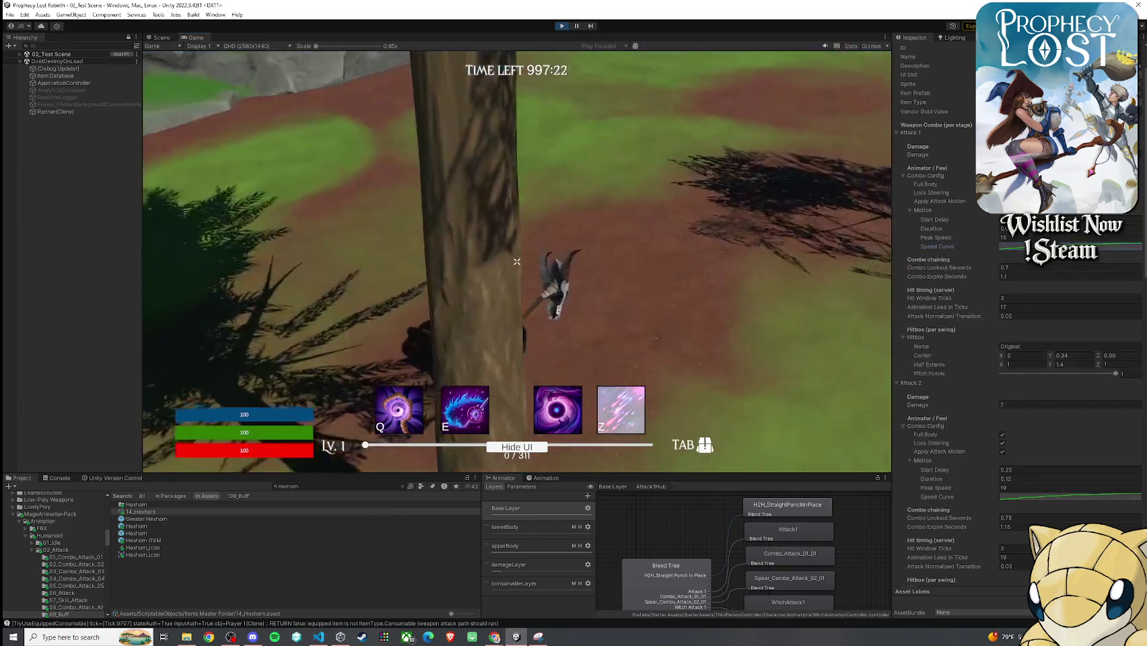
pyautogui.press('w')
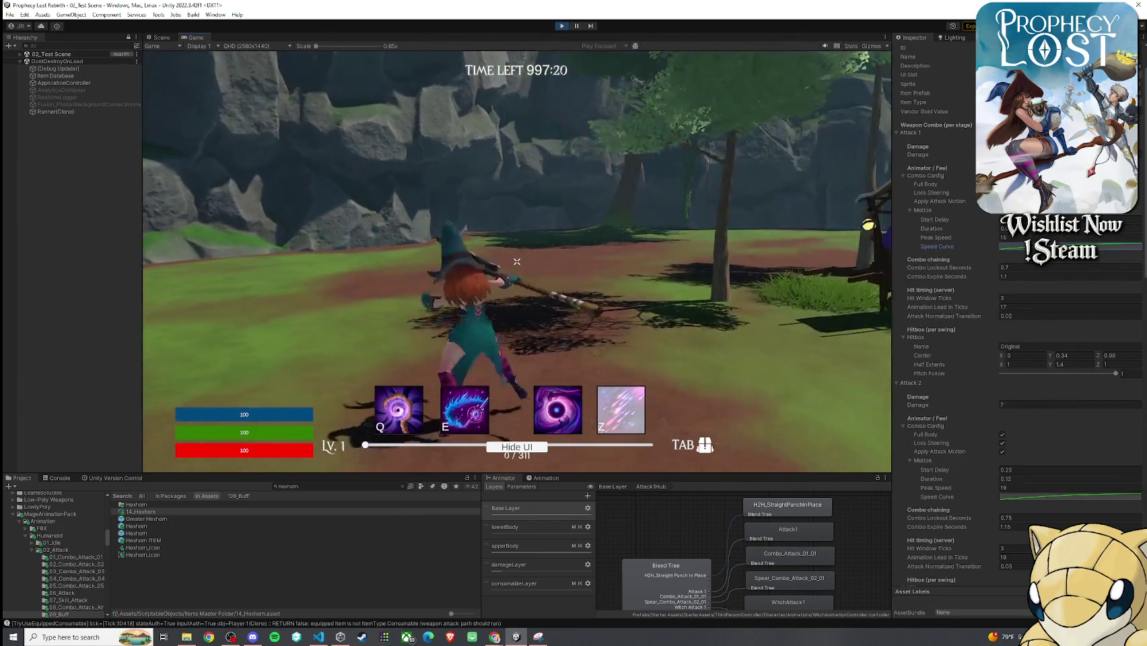
pyautogui.press('super')
pyautogui.click(1070, 247)
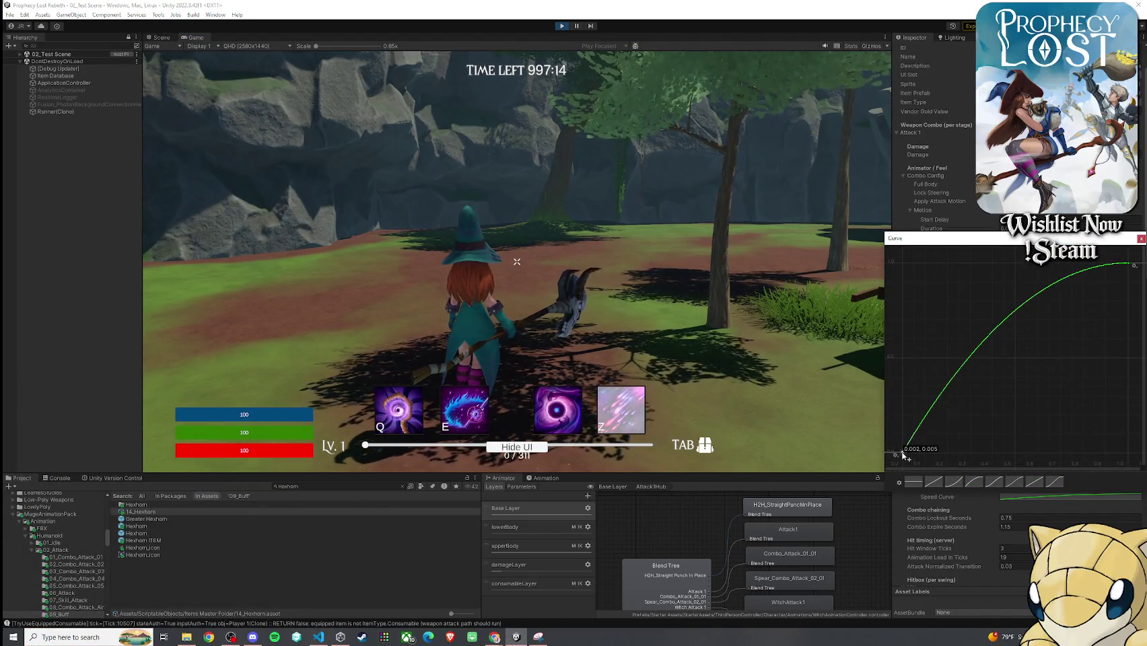
pyautogui.moveTo(1132, 267); pyautogui.dragTo(1121, 439)
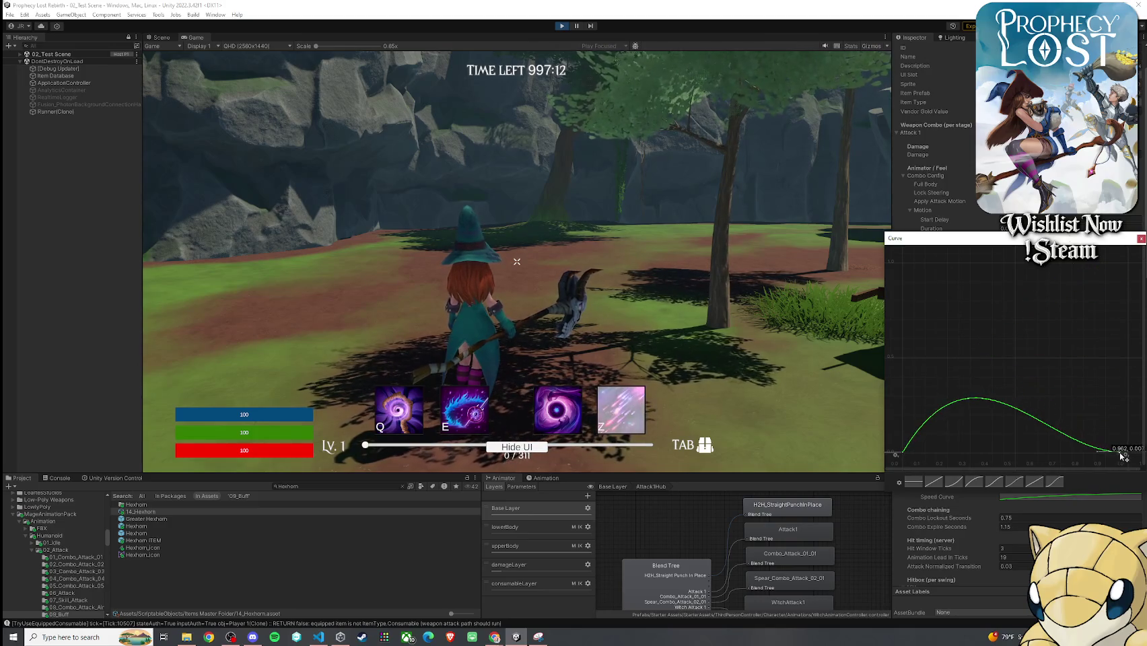
pyautogui.click(673, 336)
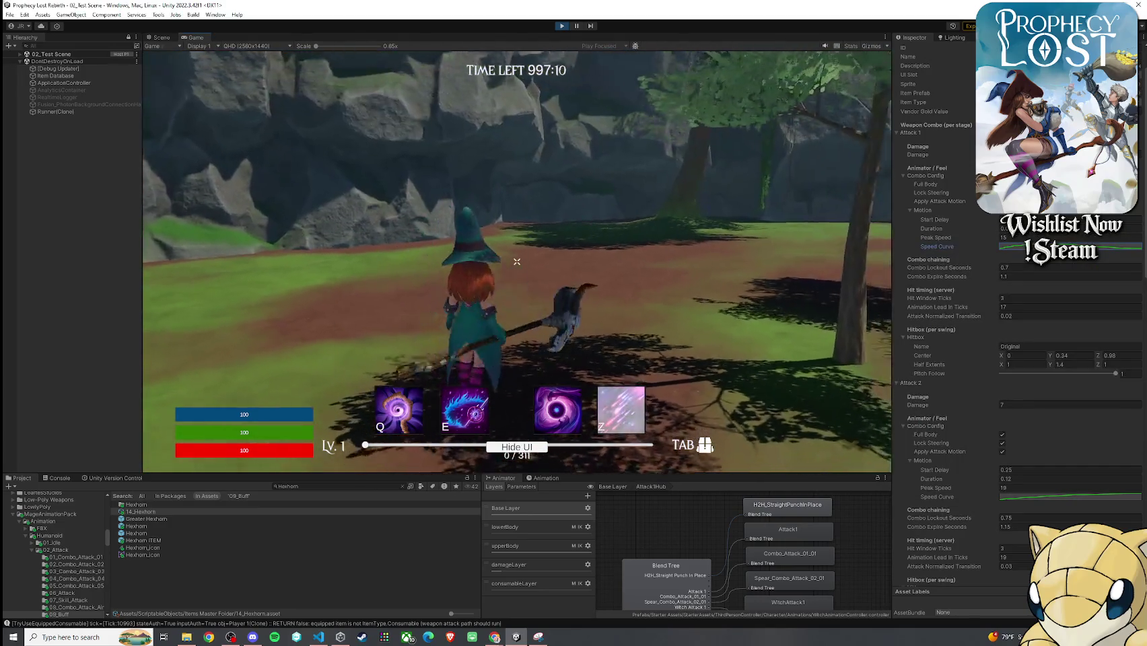
pyautogui.press('super')
pyautogui.click(1071, 247)
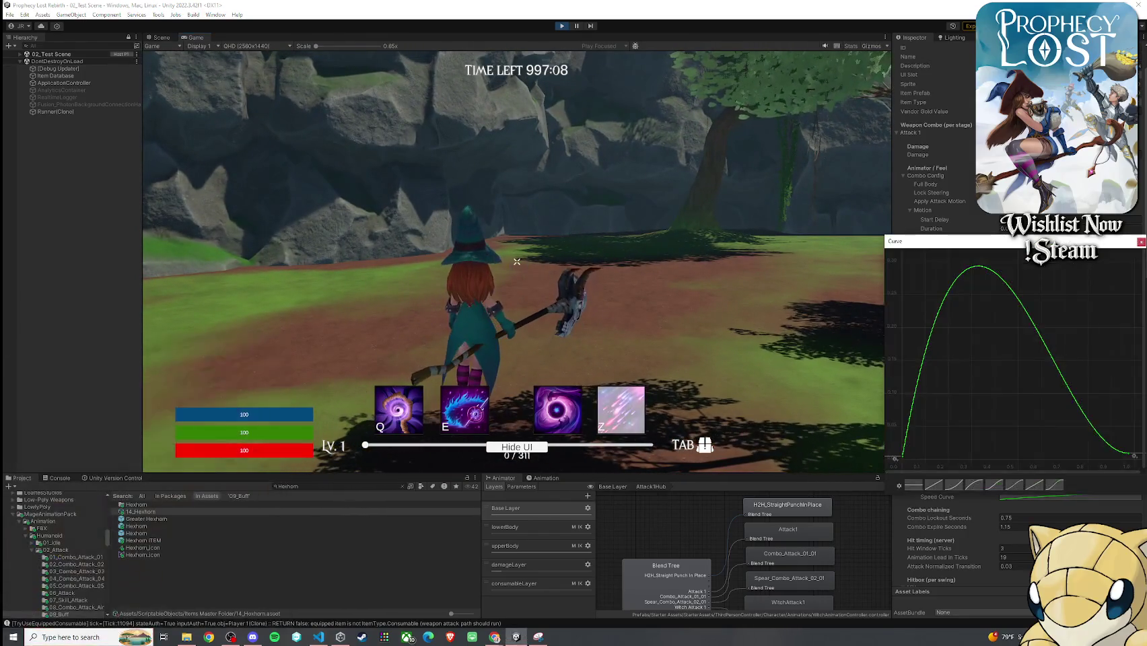
pyautogui.moveTo(979, 269); pyautogui.dragTo(991, 338)
pyautogui.scroll(-5, 991, 356)
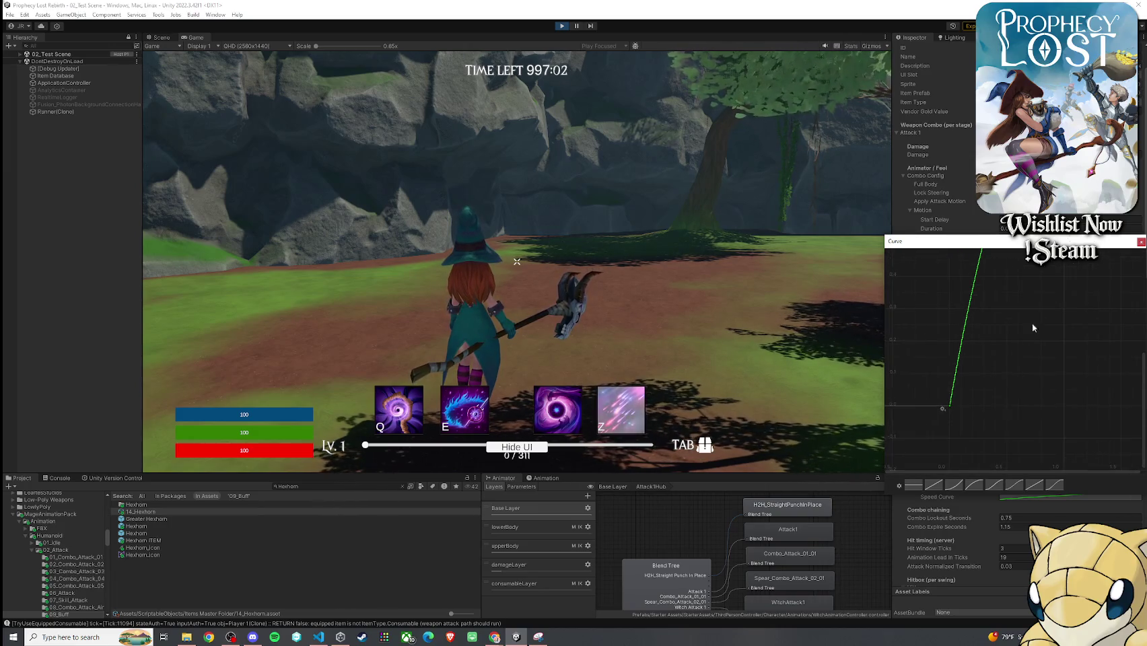
pyautogui.click(1070, 496)
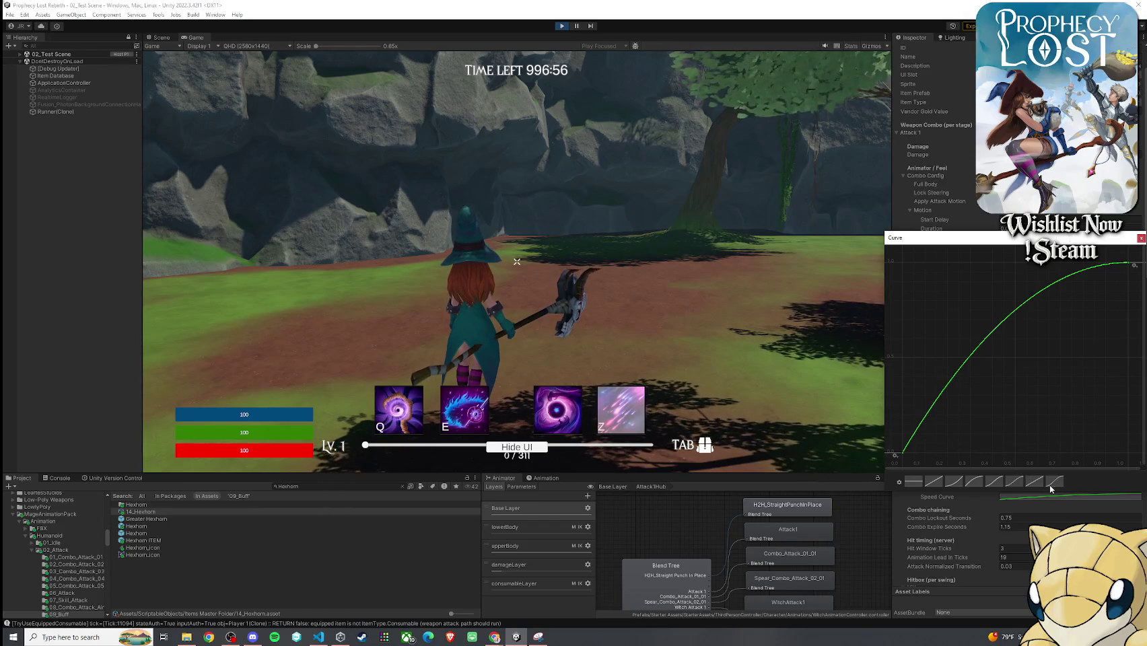
pyautogui.click(754, 360)
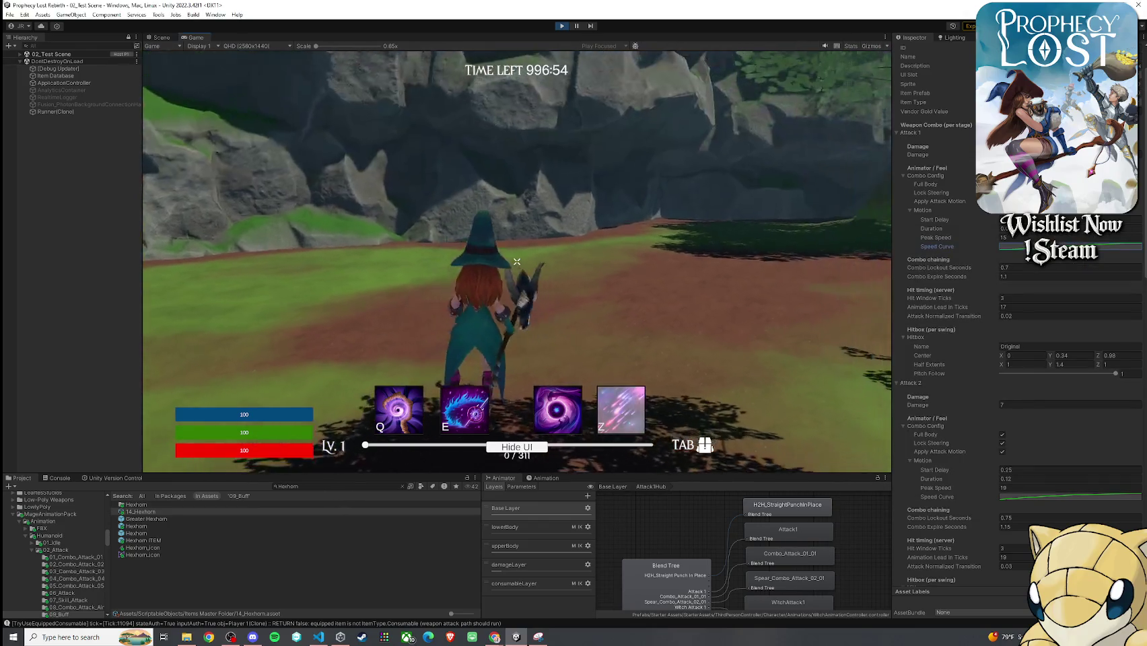
# - Change the Hexhorn's Attack 1 Start Delay from 0.2 to 0.1 in the Inspector
pyautogui.press('super')
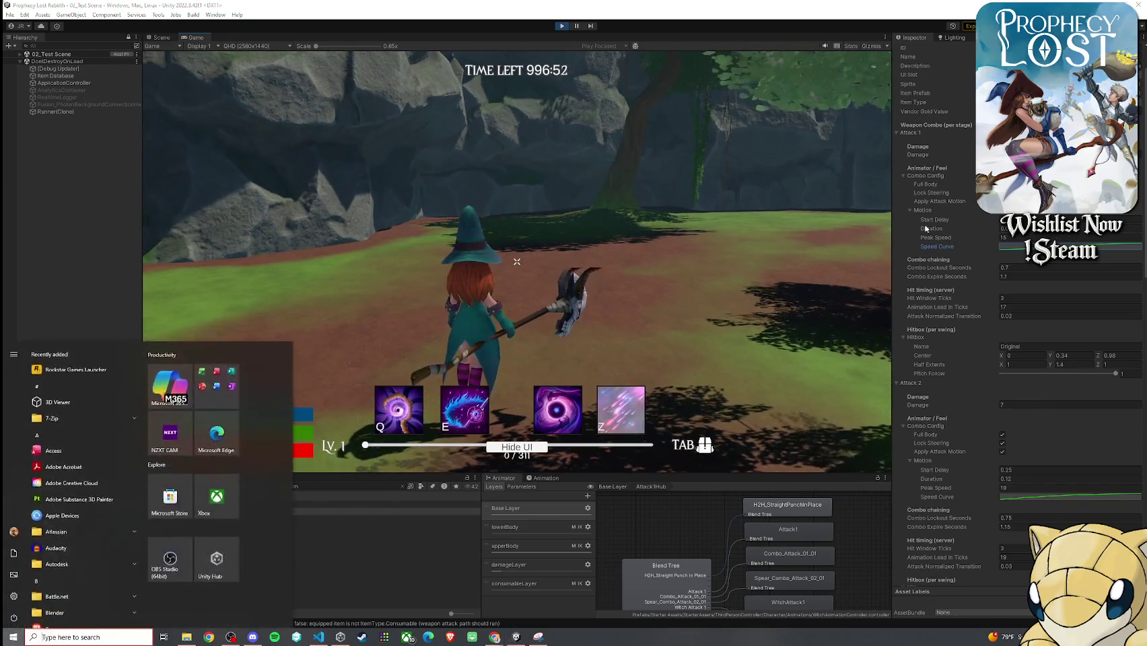
pyautogui.press('Escape')
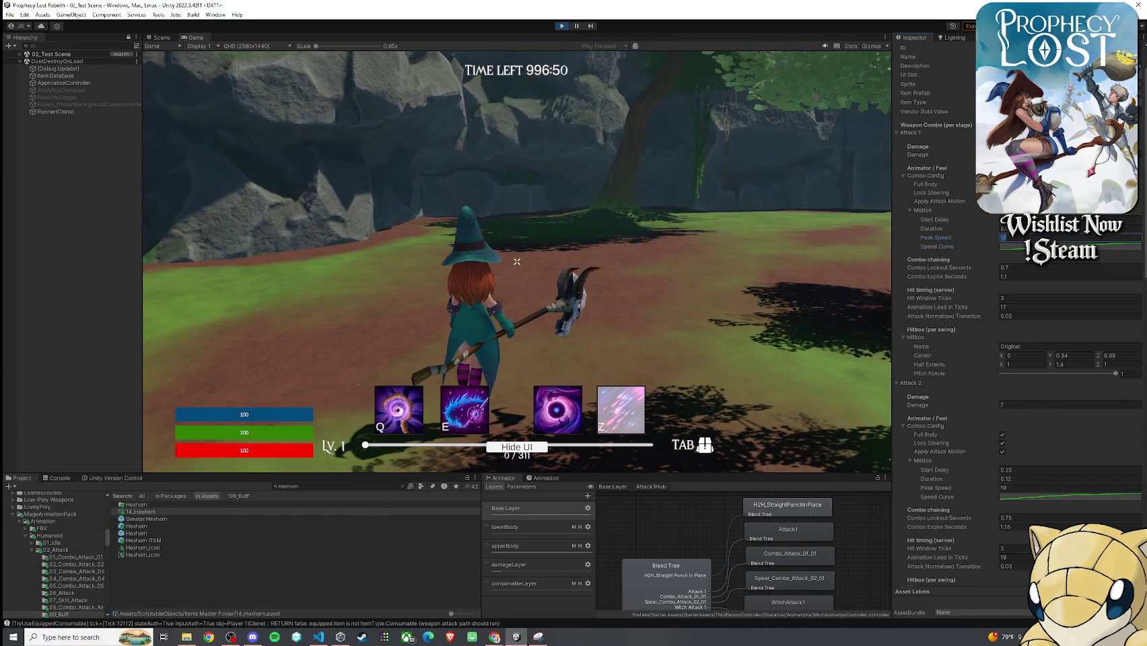
pyautogui.hotkey('shift', 'Tab')
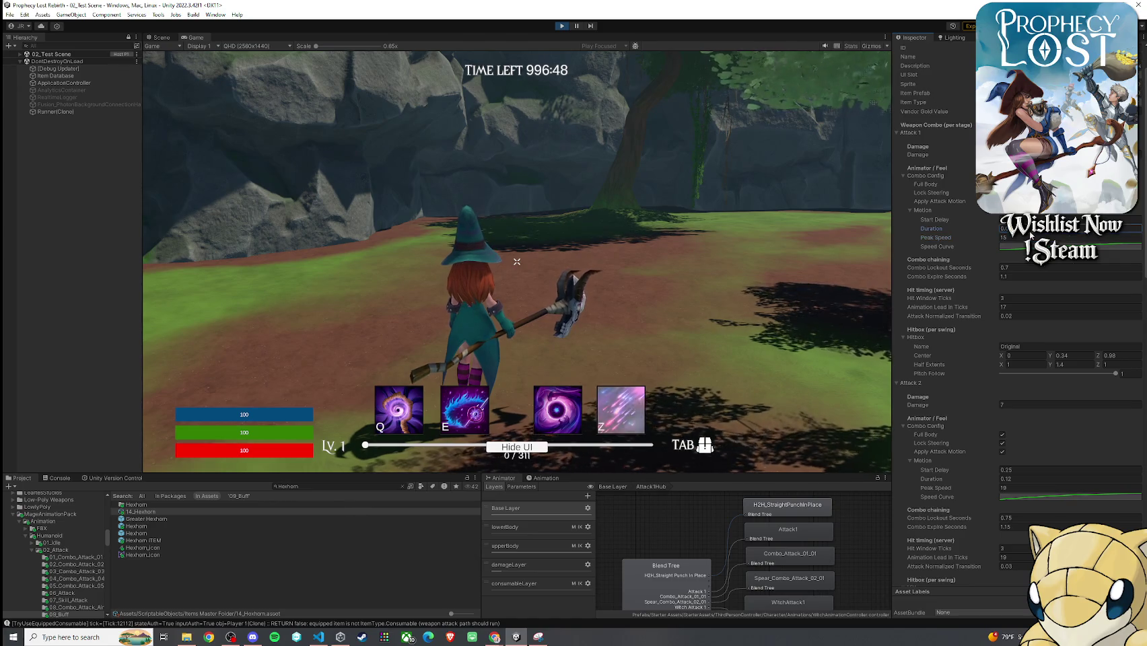
pyautogui.click(725, 268)
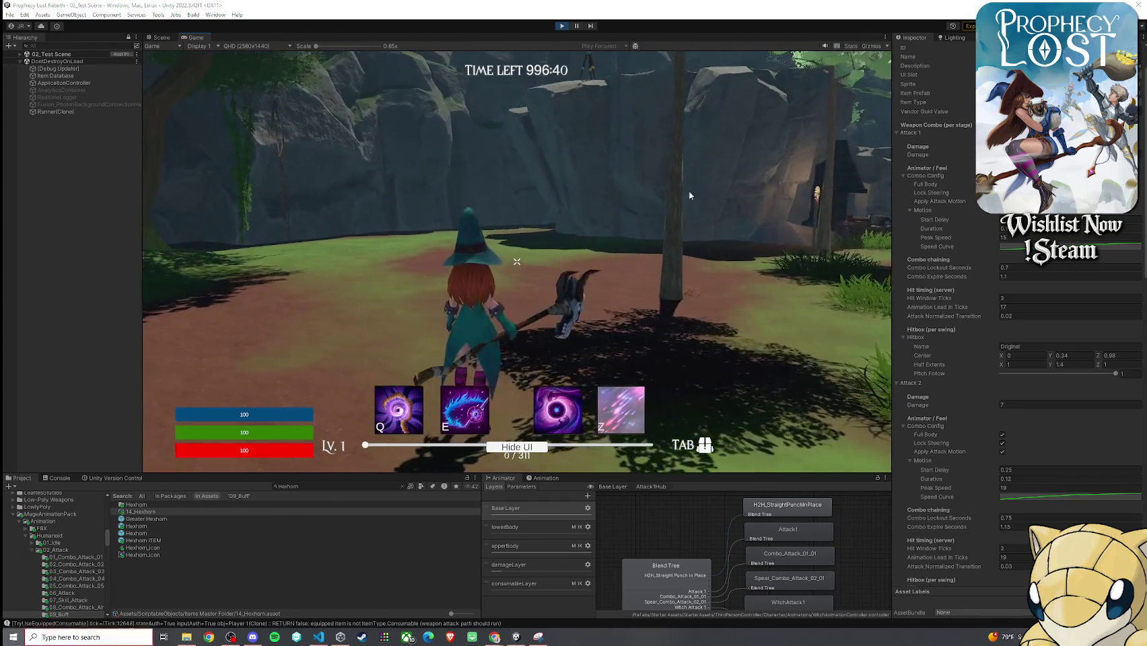
pyautogui.scroll(2, 1026, 270)
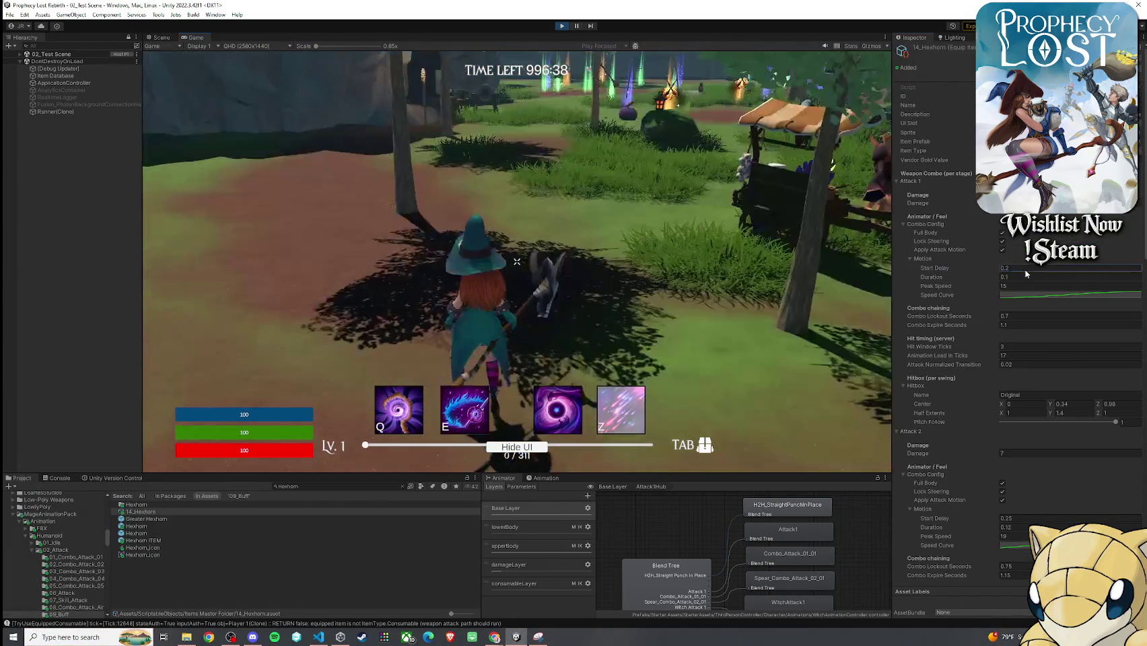
pyautogui.click(1026, 269)
pyautogui.write('0.1')
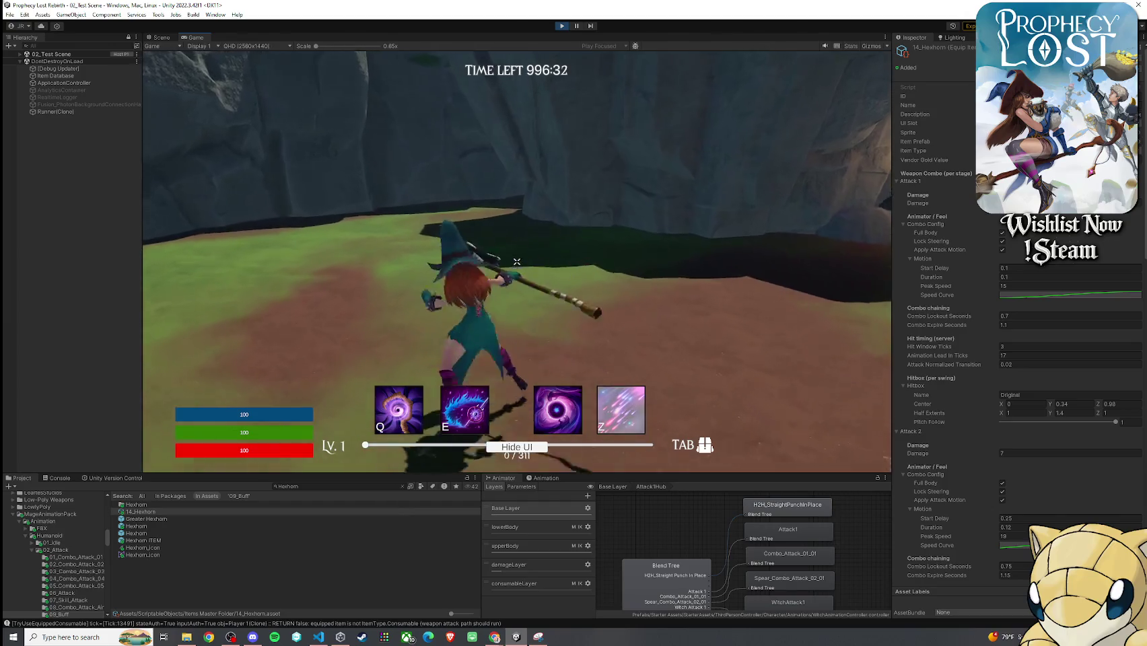
pyautogui.press('super')
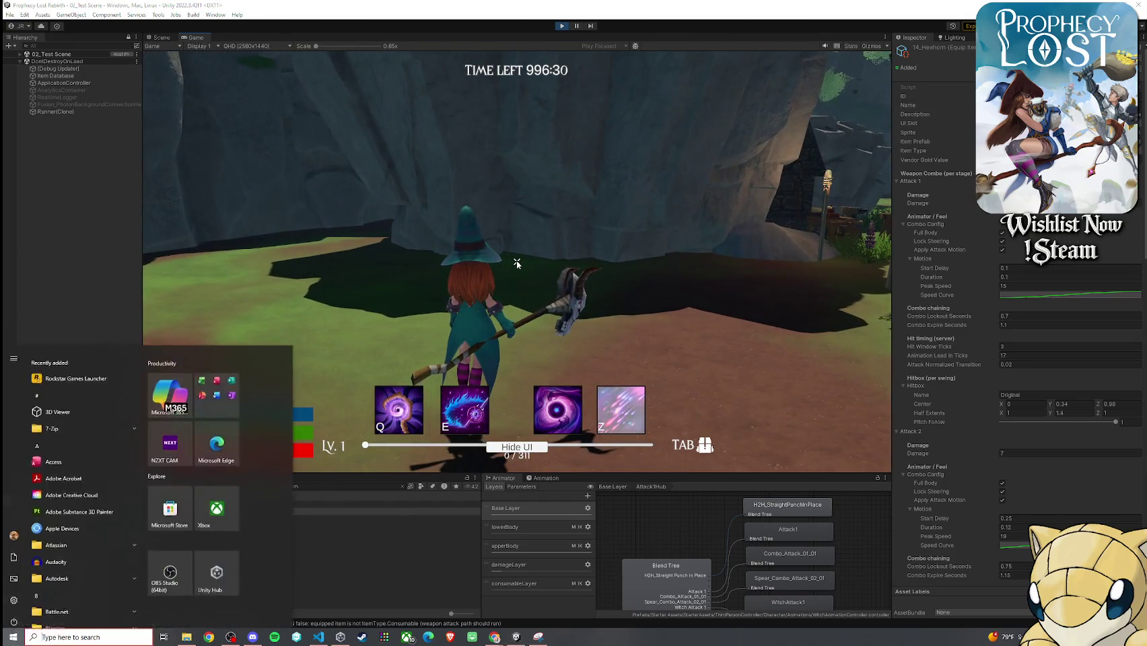
# - Enter 0.65 for Attack 1's Combo Lockout Seconds and 1.02 for its Combo Expire Seconds
pyautogui.click(1028, 326)
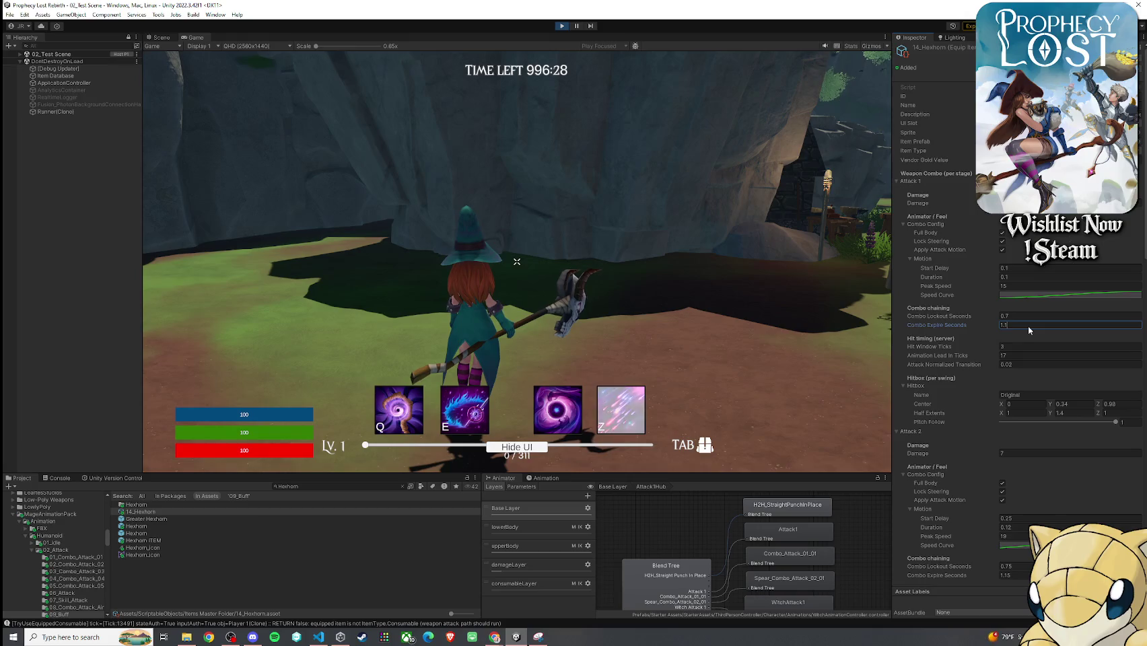
pyautogui.click(1027, 319)
pyautogui.write('0.6')
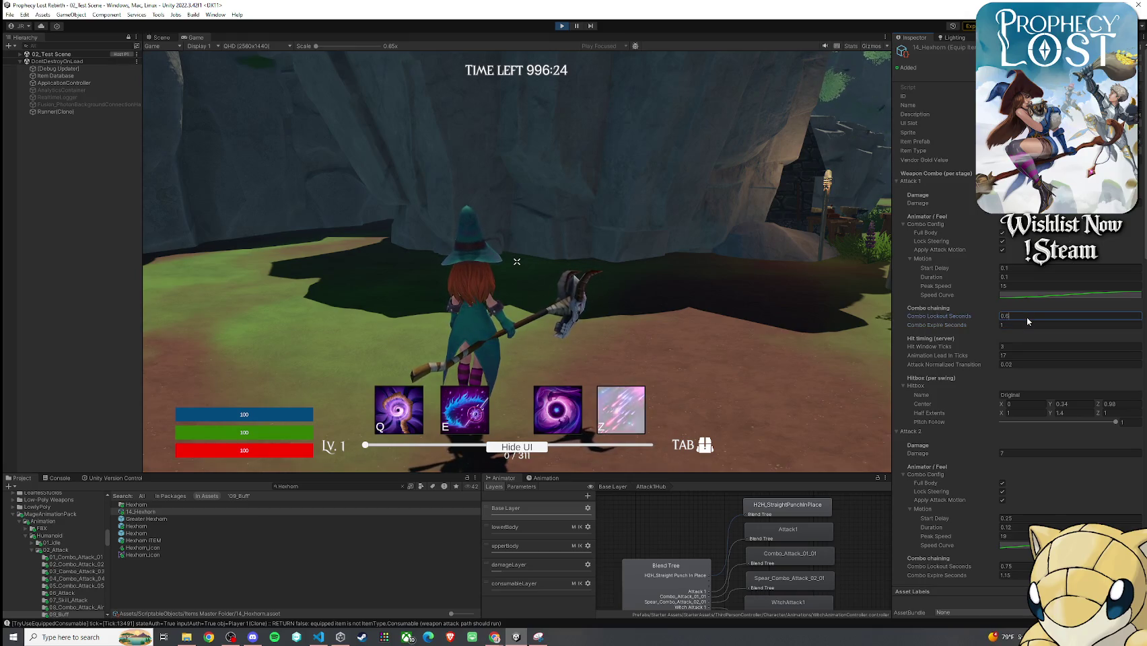
pyautogui.write('5')
pyautogui.press('Return')
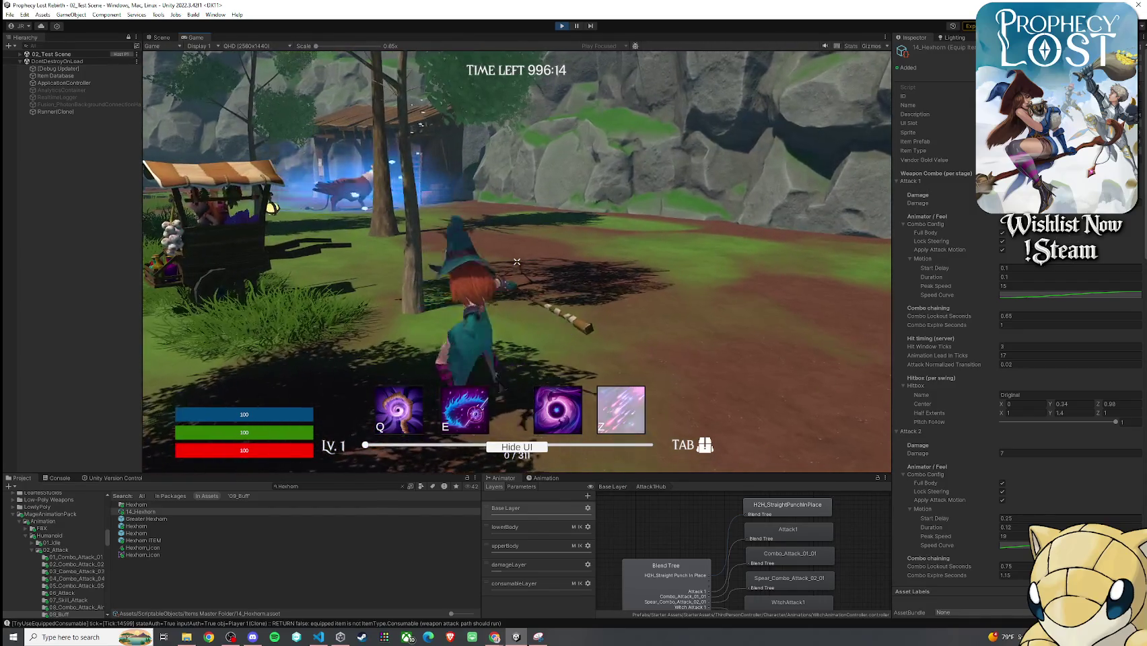
pyautogui.press('super')
pyautogui.click(1020, 325)
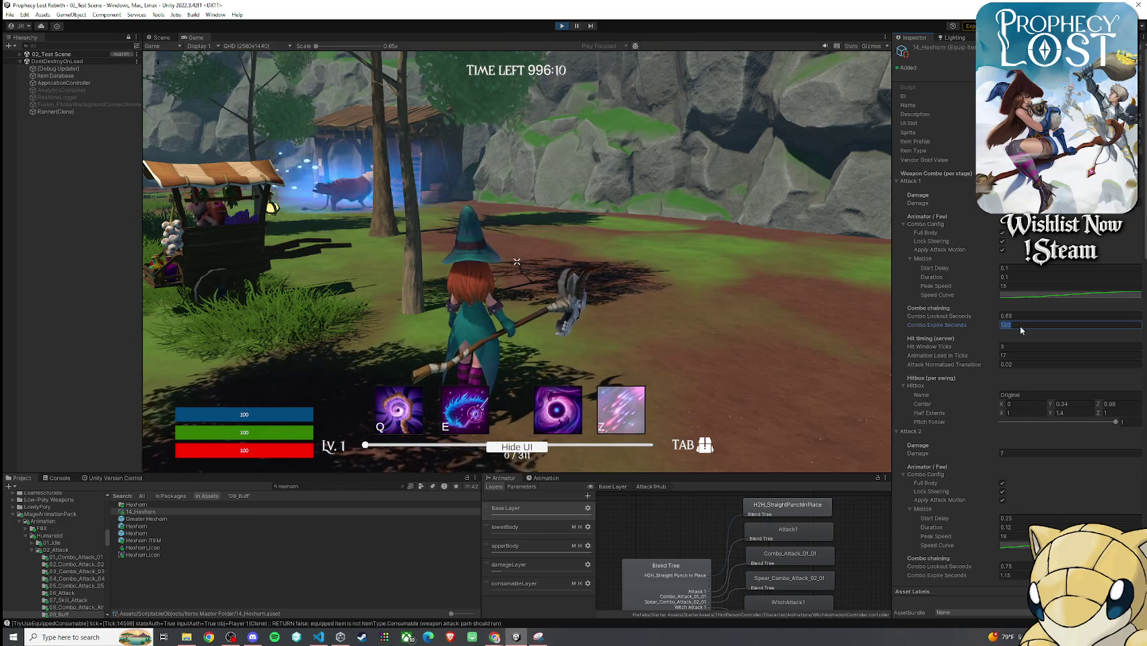
pyautogui.press('Return')
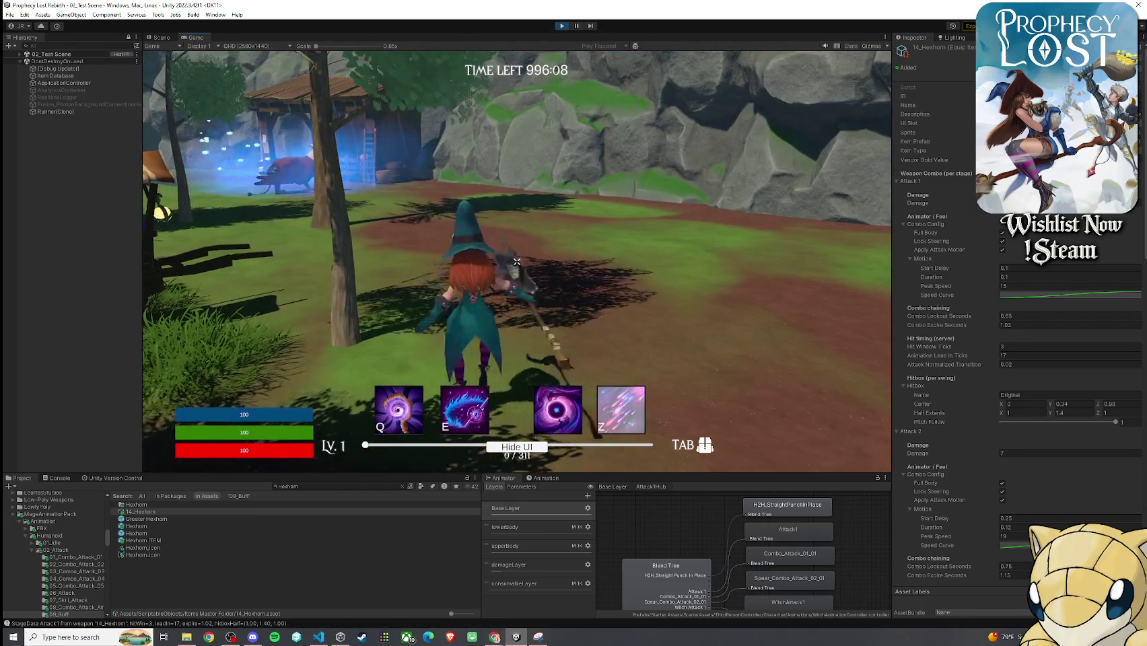
pyautogui.press('f')
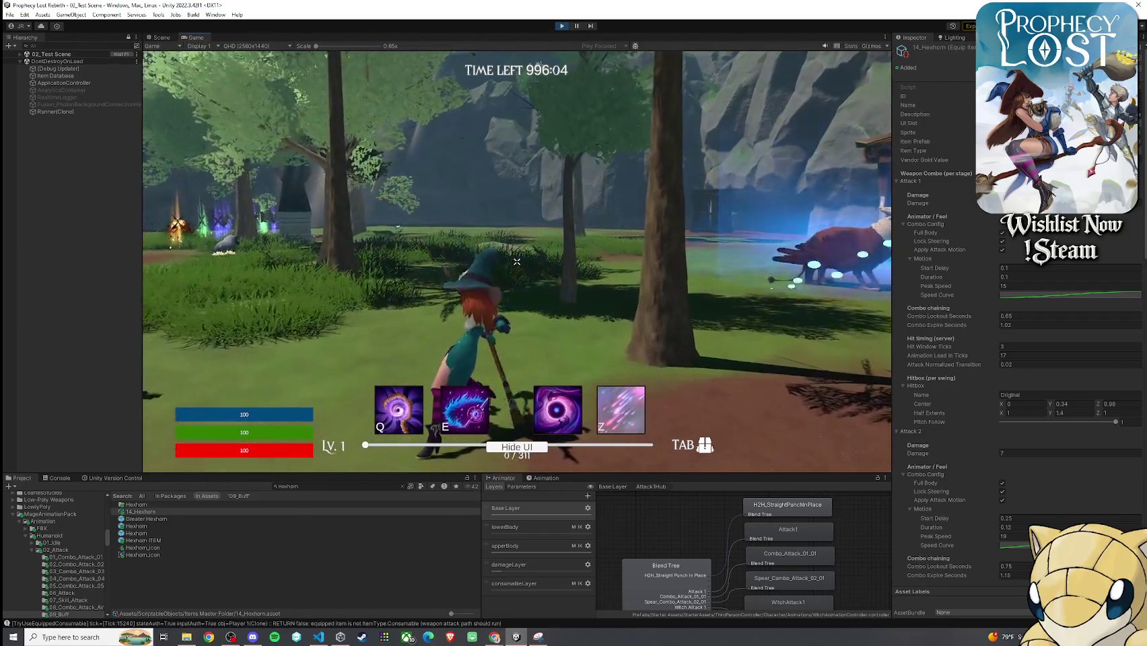
# - Swing the Hexhorn, cast the E skill, and walk the witch into the clearing
pyautogui.click(518, 262)
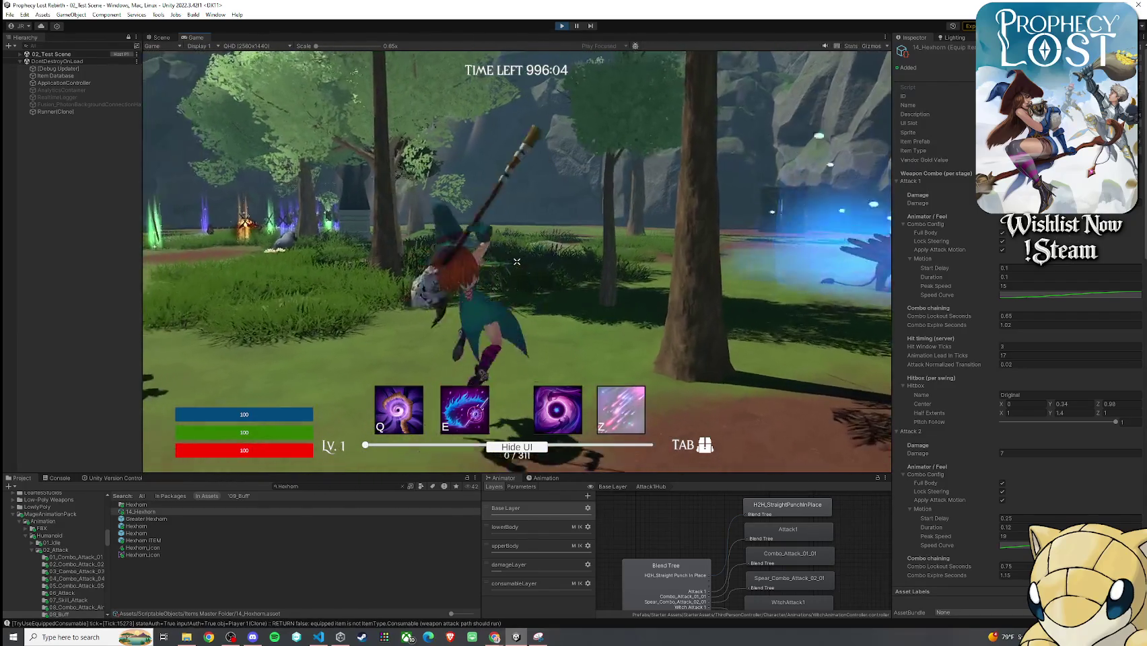
pyautogui.press('e')
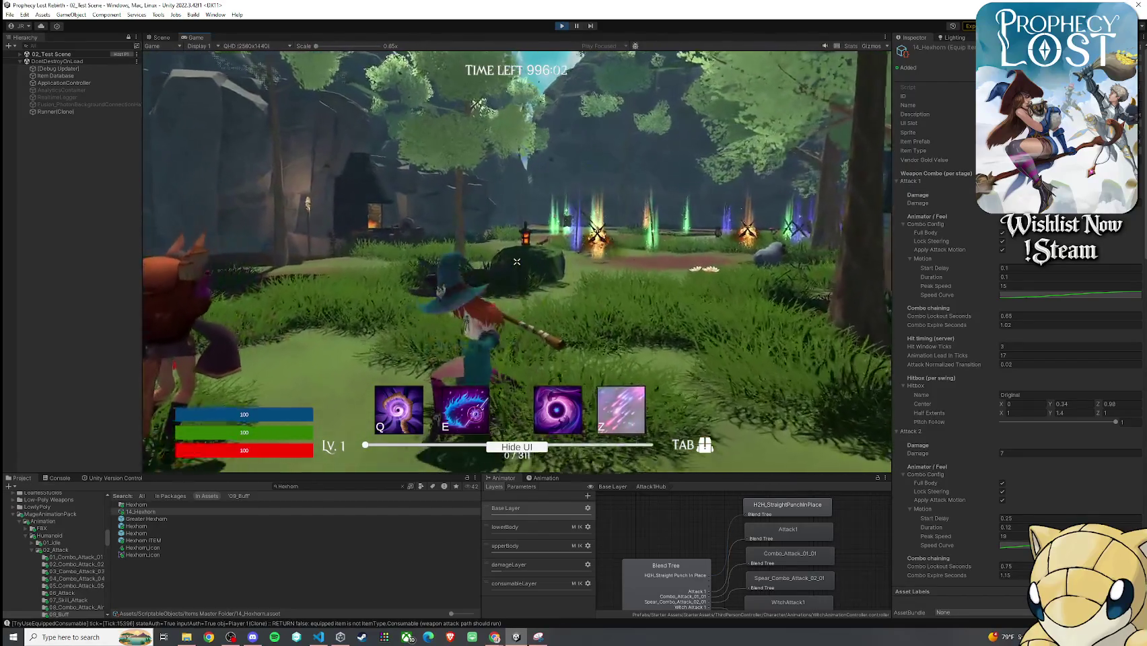
pyautogui.press('w')
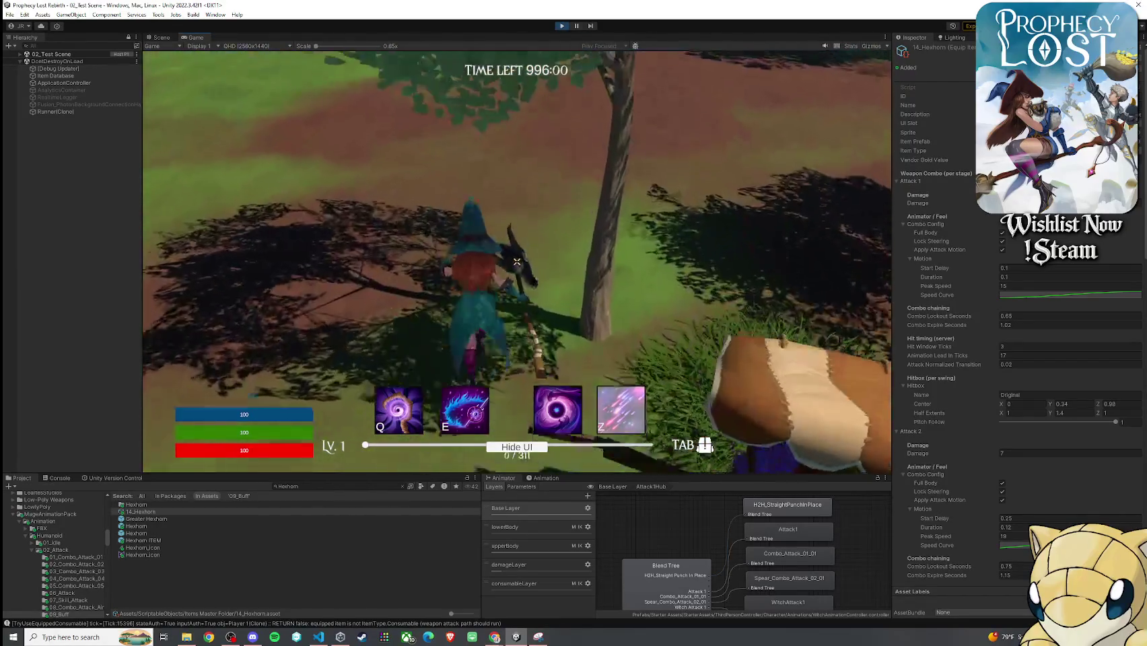
pyautogui.press('w')
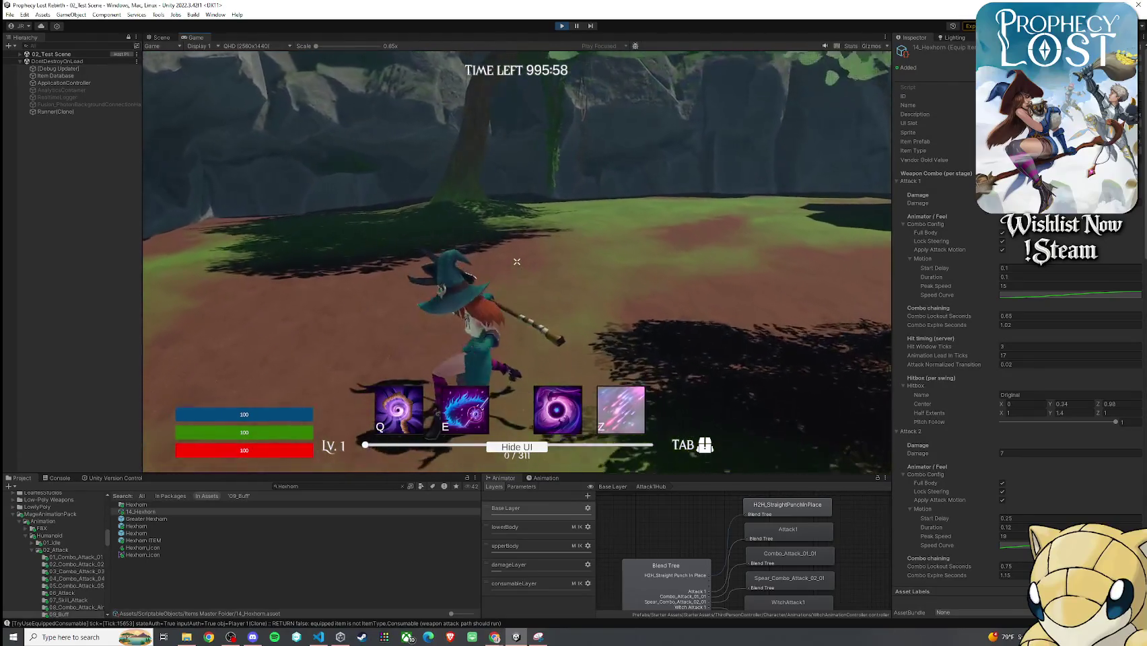
pyautogui.press('w')
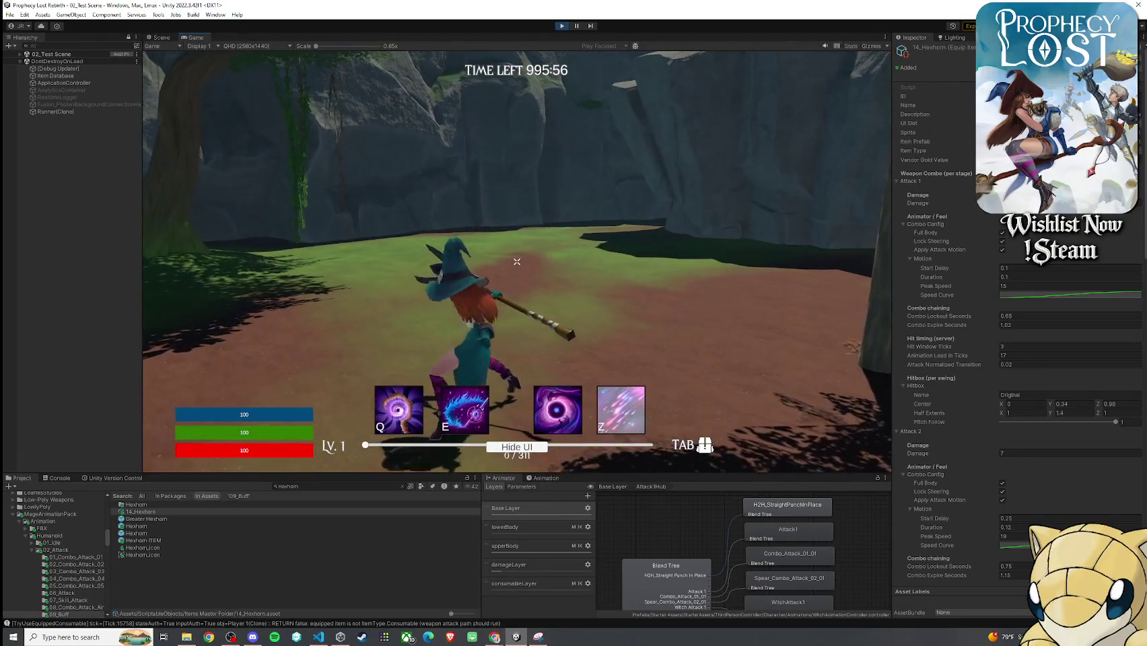
pyautogui.press('w')
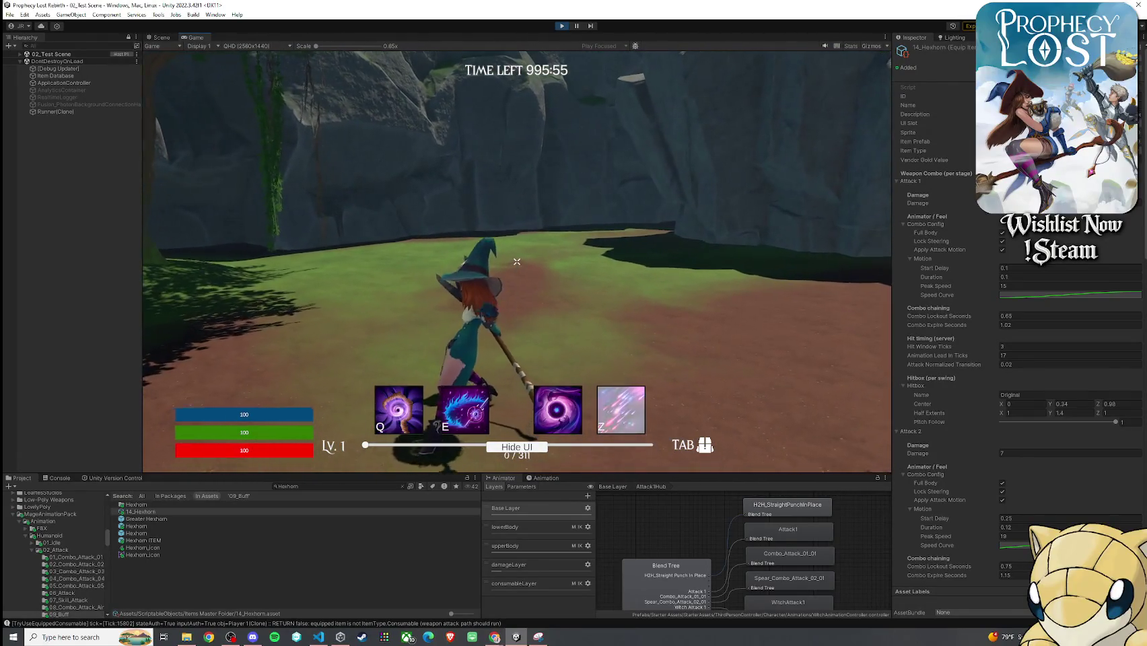
# - Swing the Hexhorn staff eight times in a row to test combo chaining
pyautogui.click(517, 262)
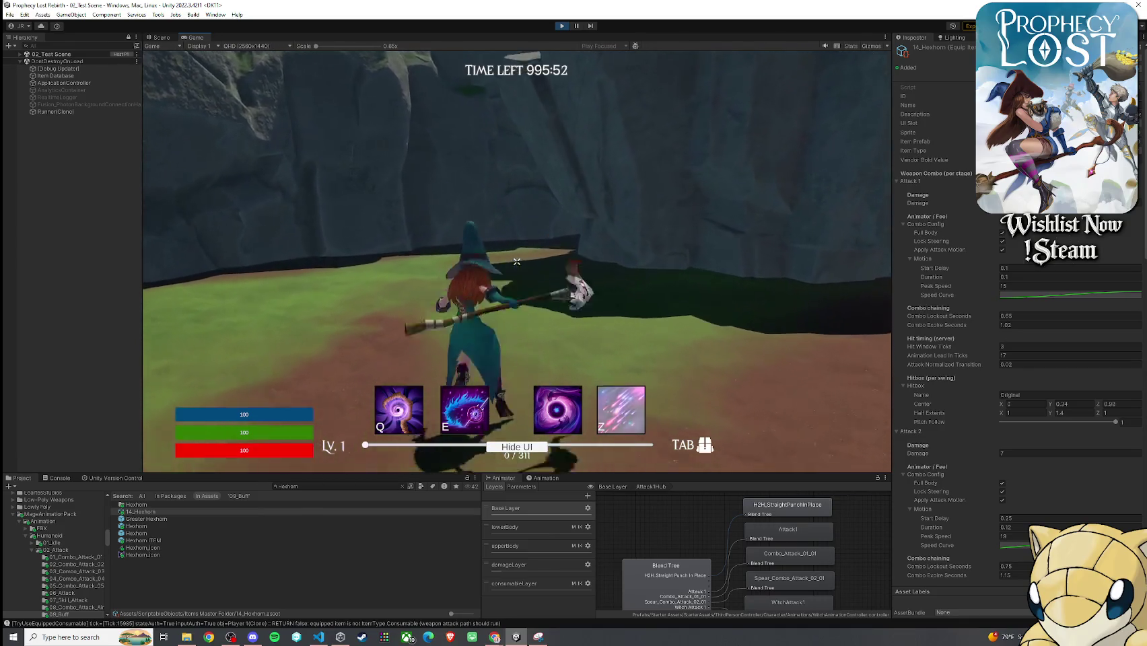
pyautogui.click(517, 261)
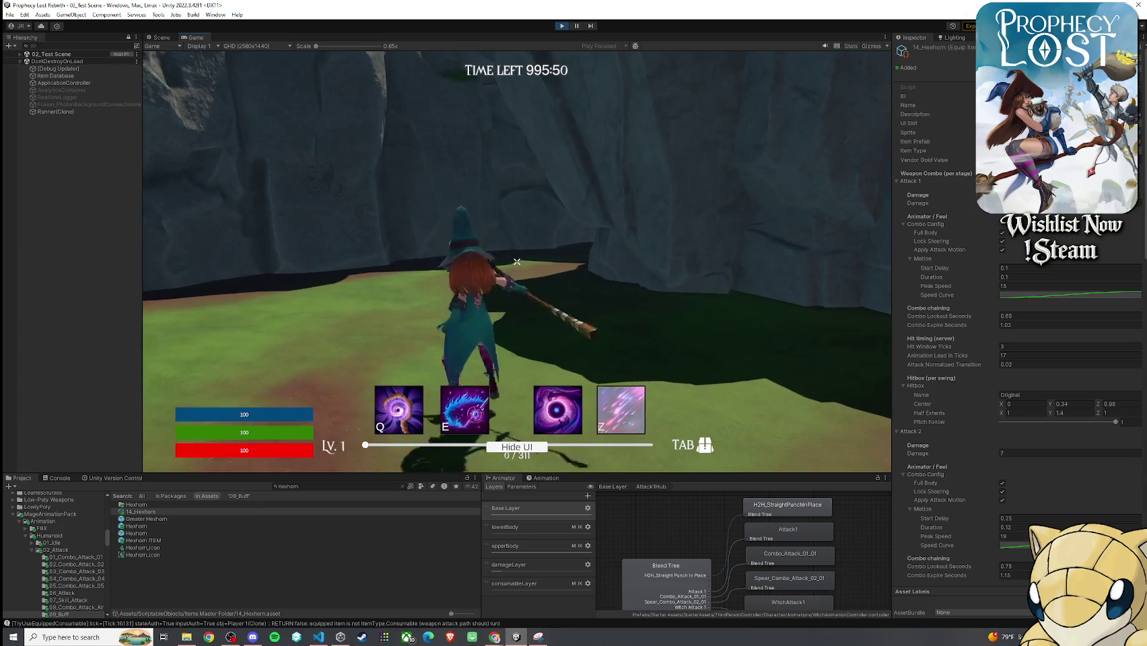
pyautogui.click(517, 262)
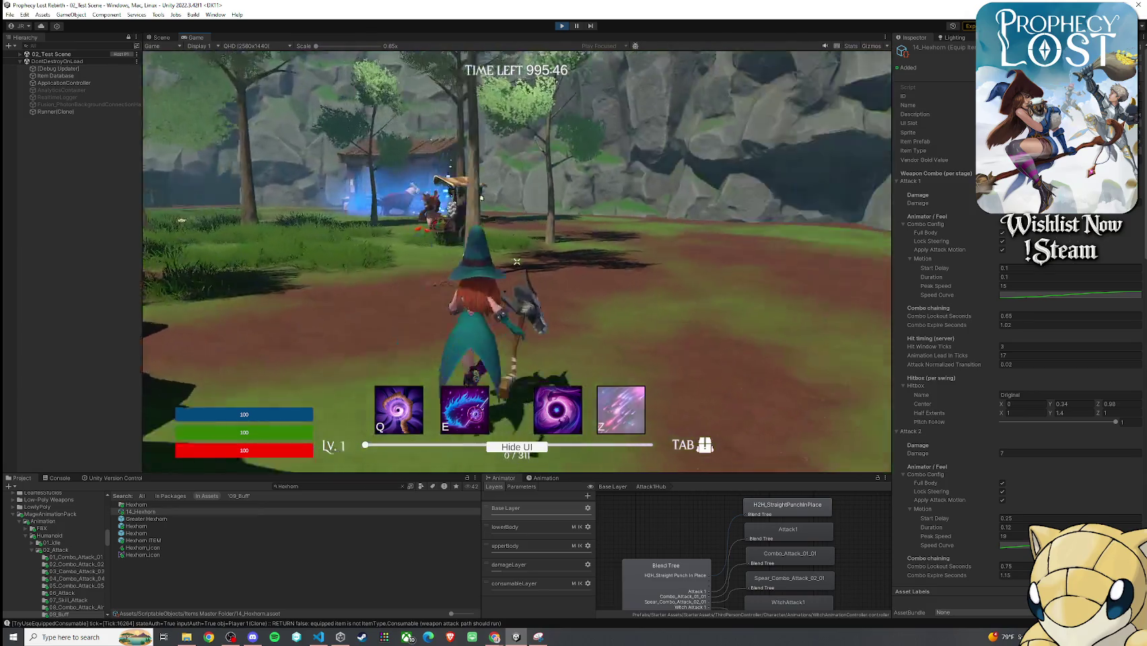
pyautogui.click(517, 262)
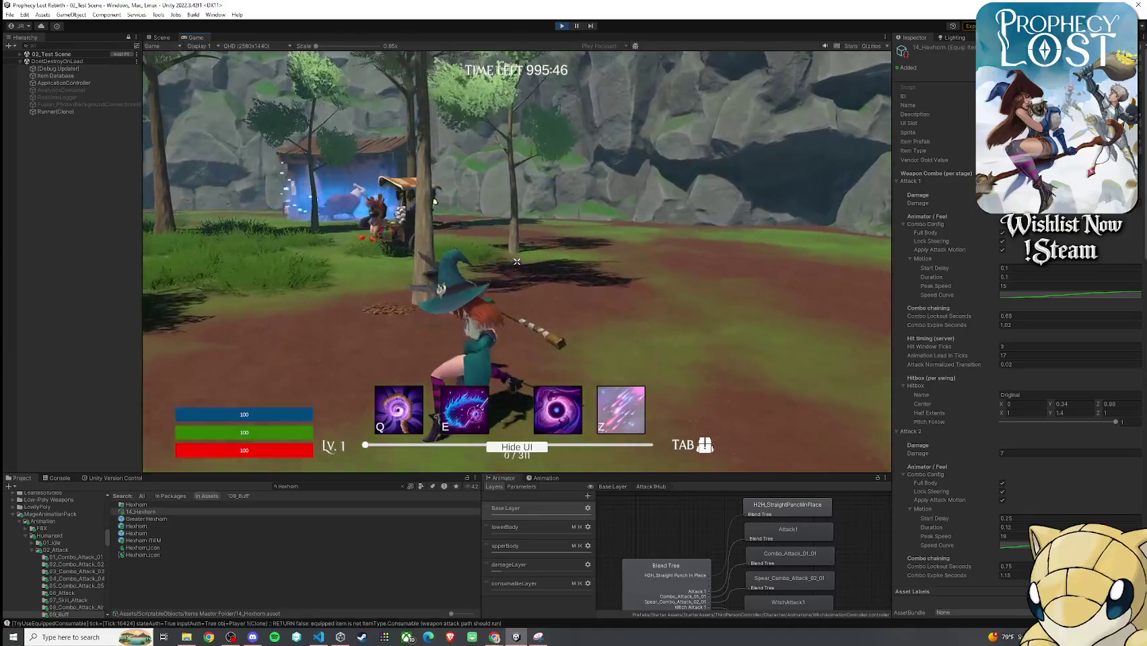
pyautogui.click(517, 262)
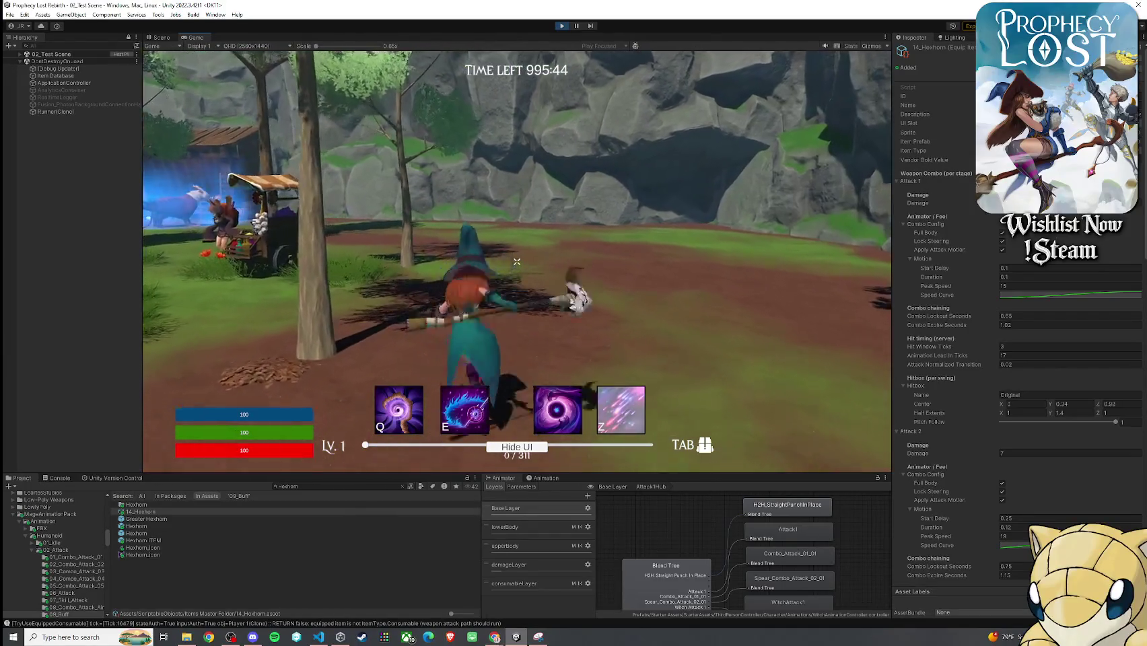
pyautogui.click(517, 262)
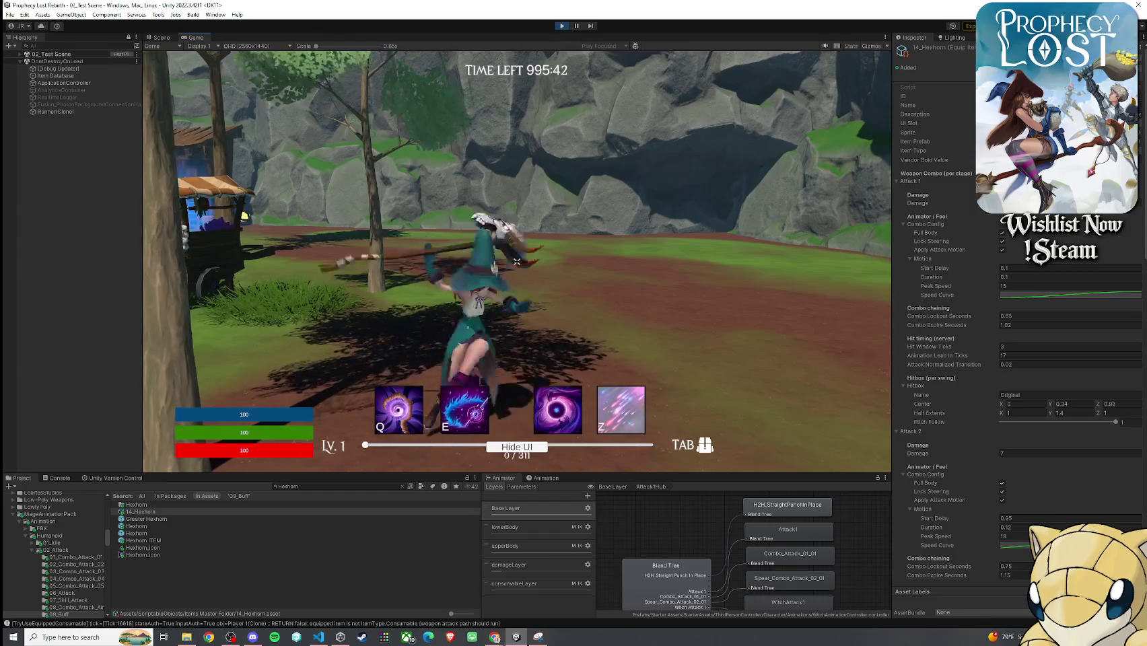
pyautogui.click(517, 262)
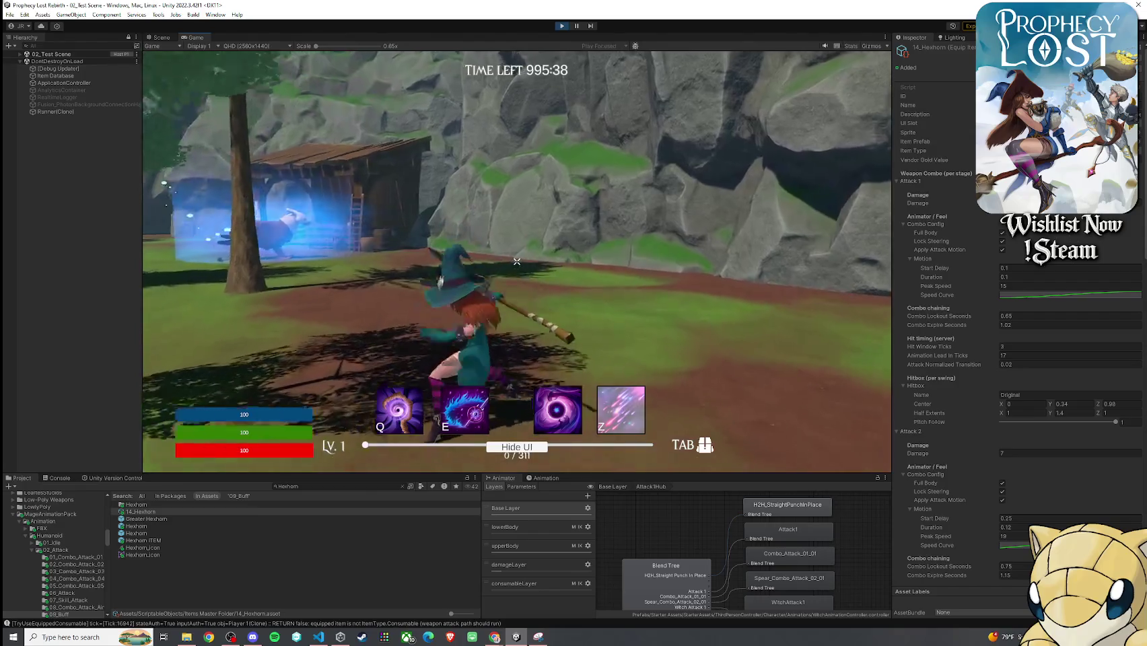
pyautogui.click(518, 262)
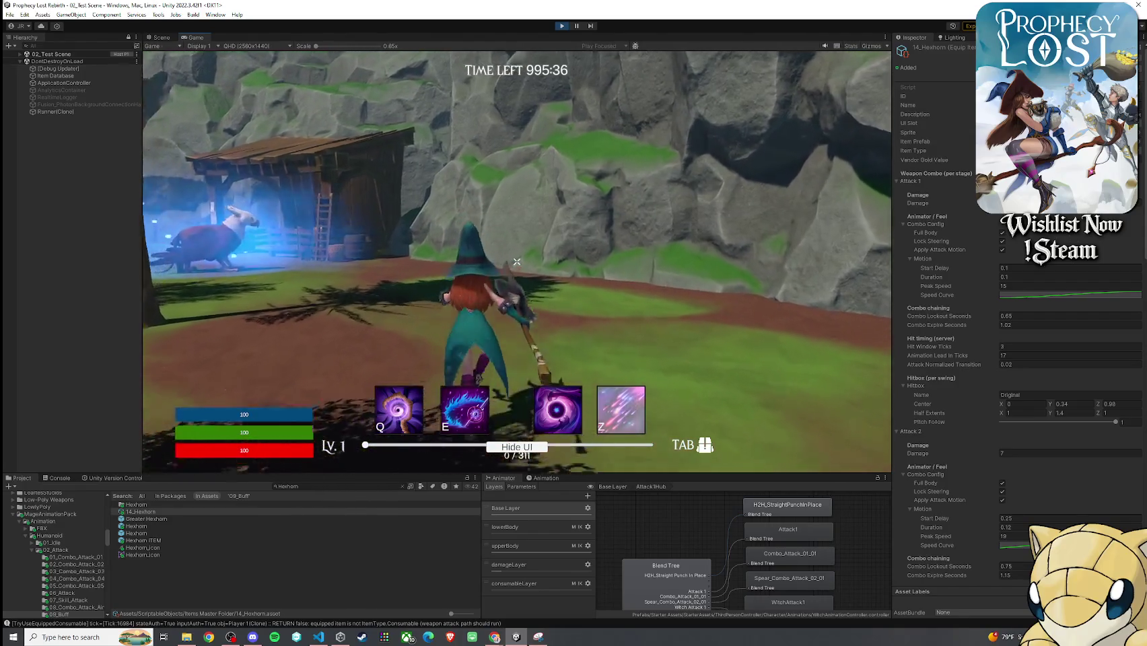
# - Collapse the Attack 1 foldout in the Inspector, then walk and swing to test Attack 2
pyautogui.press('super')
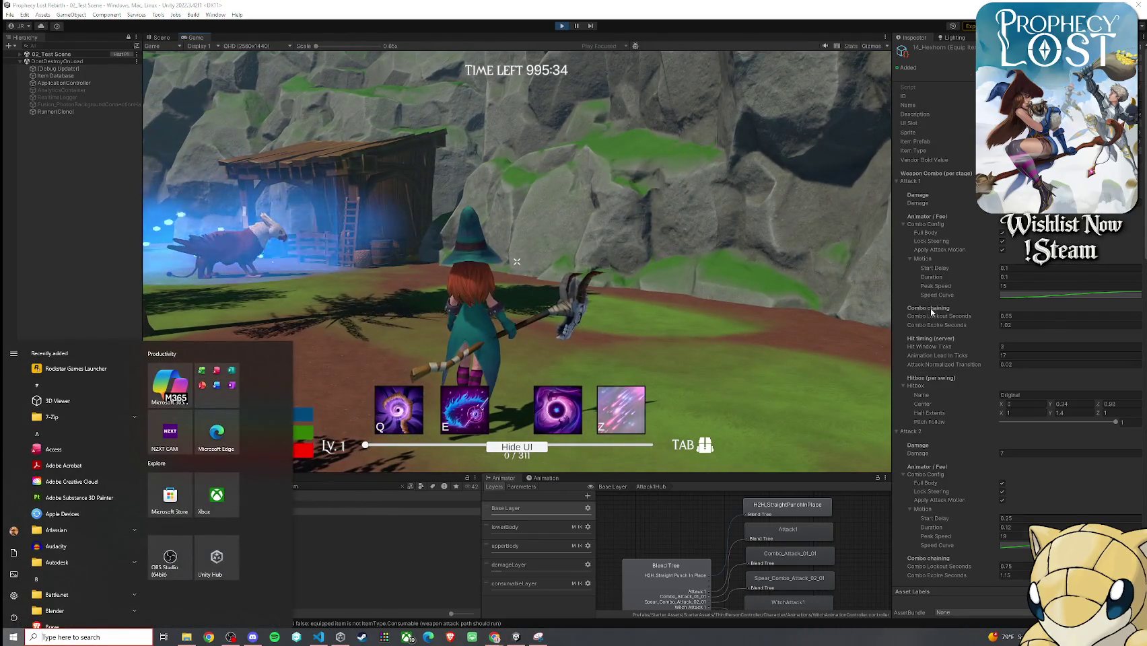
pyautogui.scroll(-3, 931, 311)
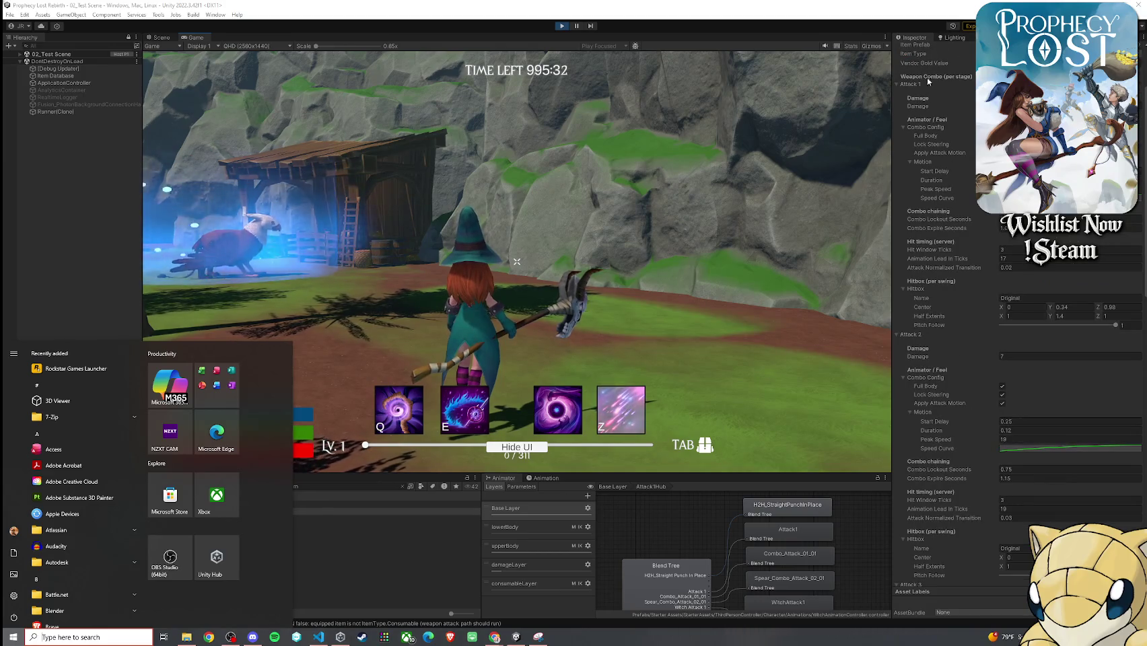
pyautogui.click(930, 83)
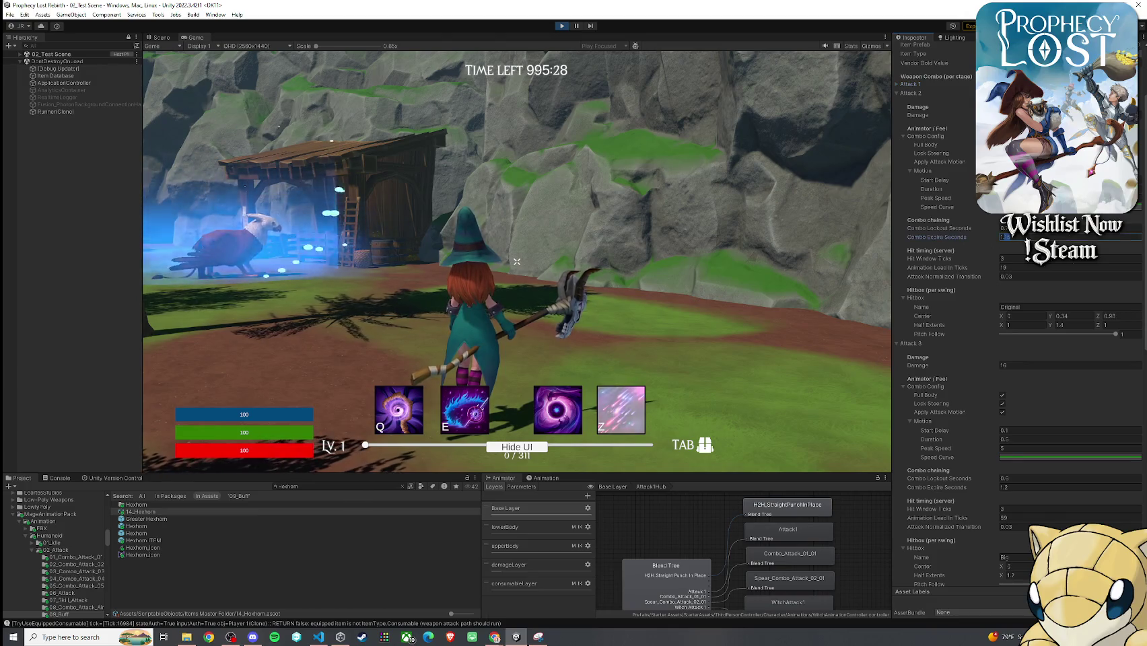
pyautogui.press('w')
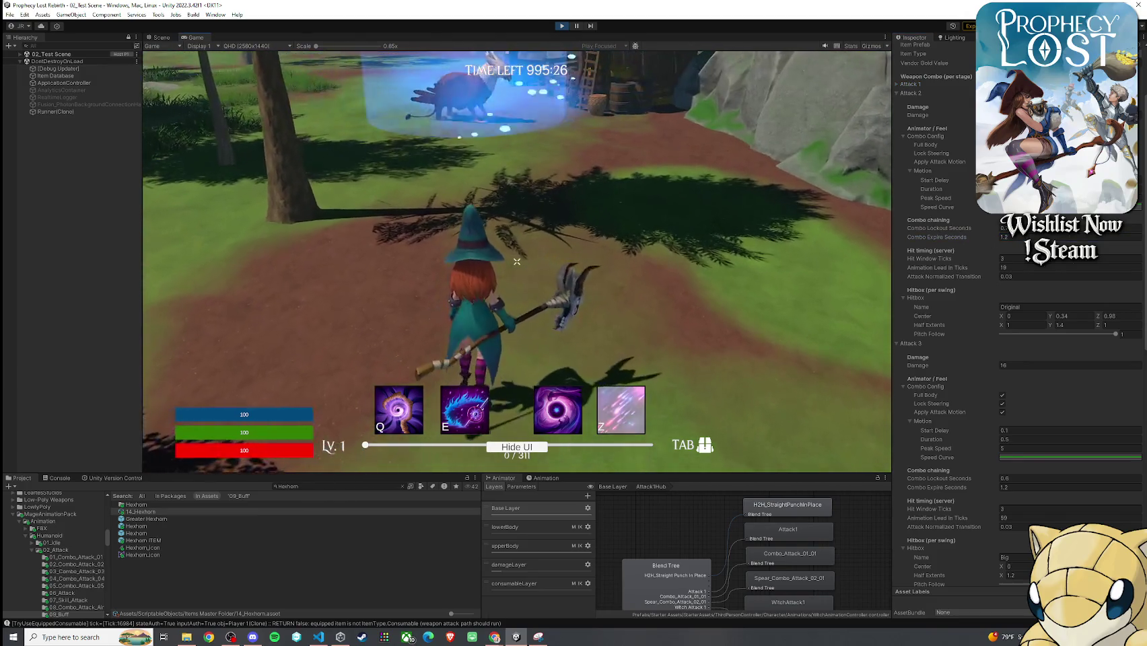
pyautogui.click(516, 261)
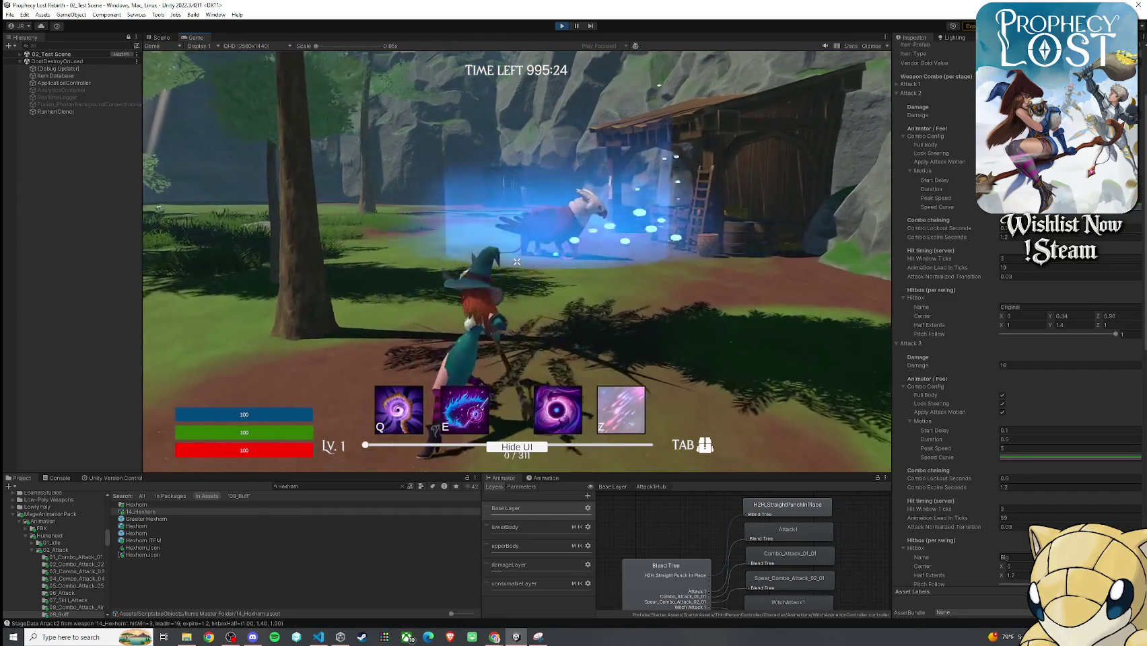
pyautogui.press('w')
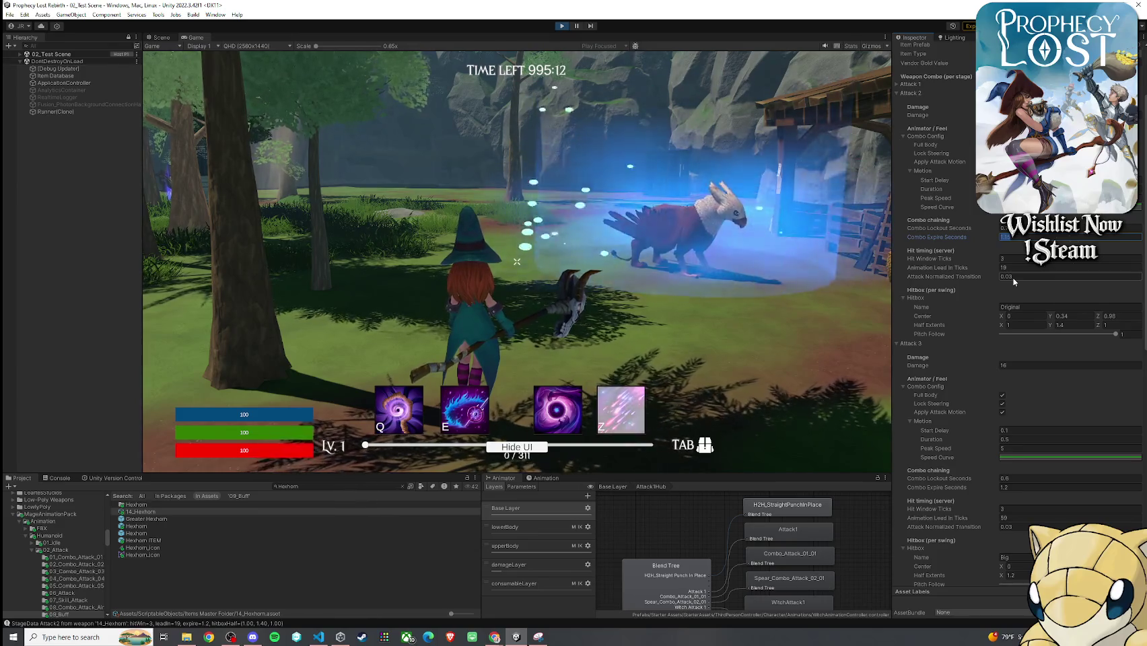
# - Run the witch onto the dirt path, then select Attack 2's Combo Expire Seconds value
pyautogui.click(873, 276)
pyautogui.press('w')
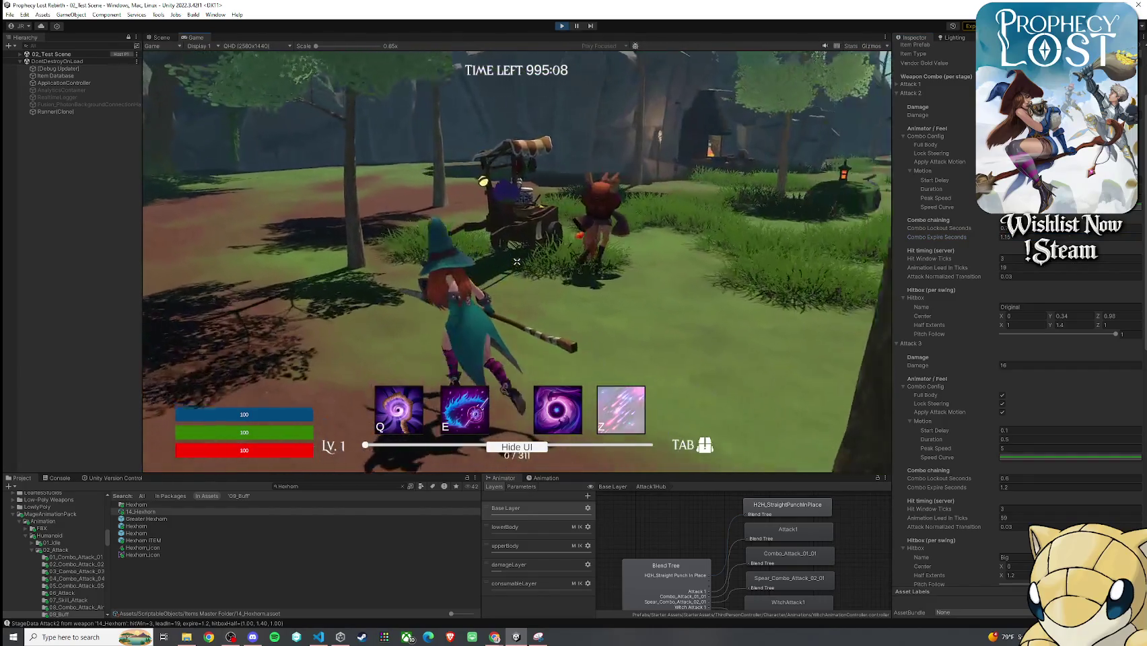
pyautogui.press('f')
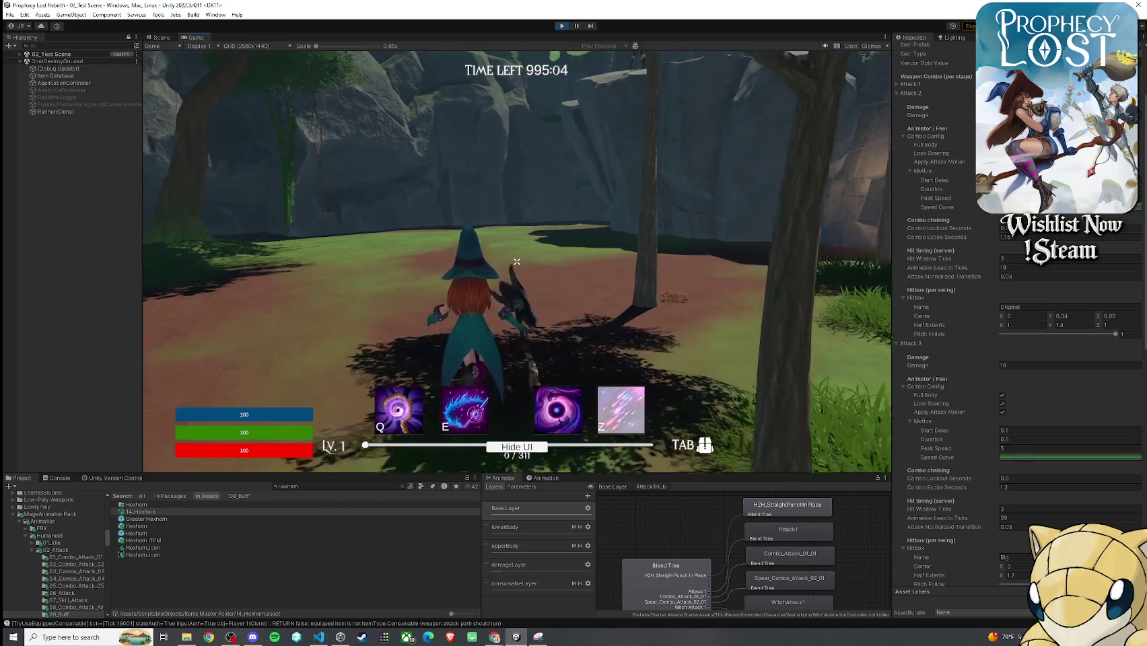
pyautogui.press('super')
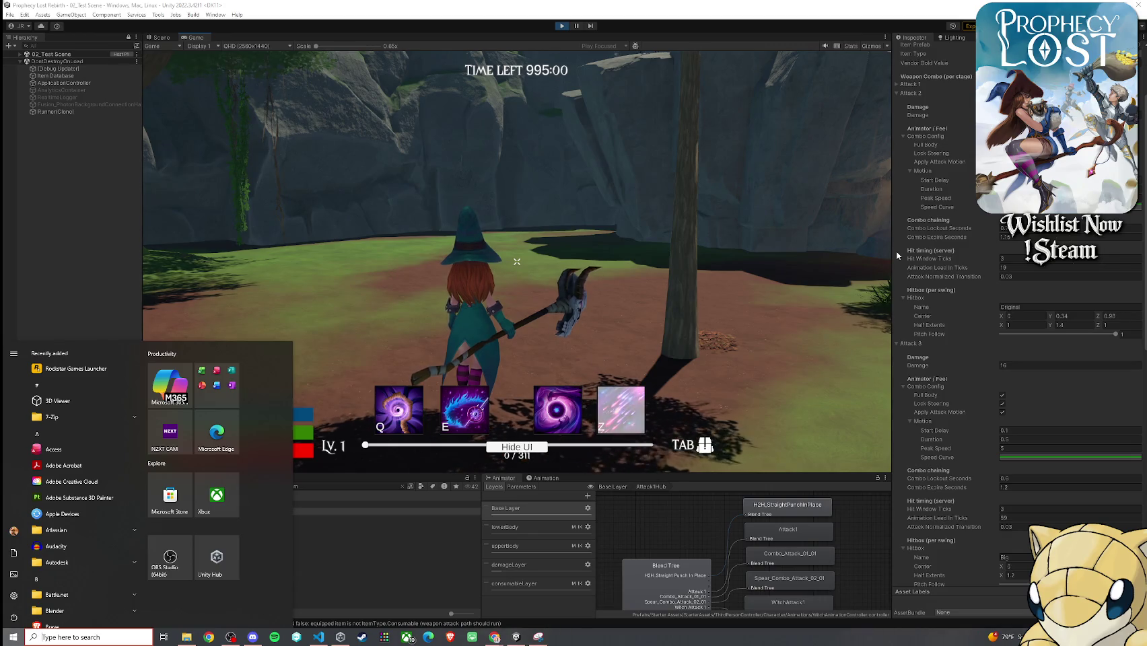
pyautogui.click(1004, 236)
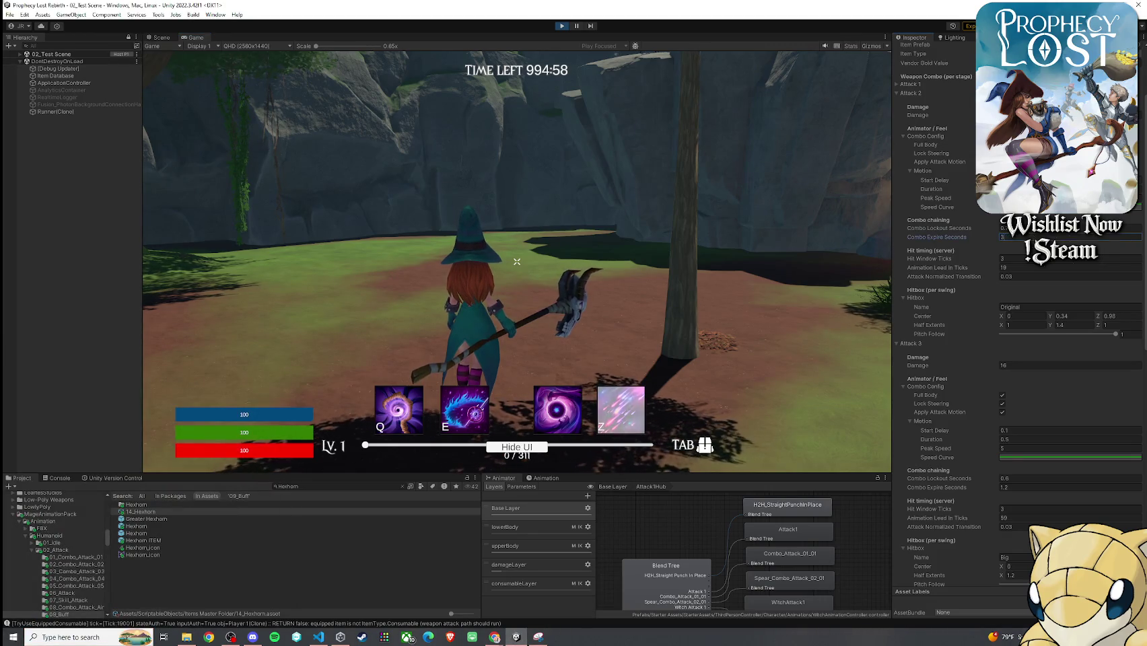
# - Swing once in game, then select Attack 2's Combo Expire Seconds value again
pyautogui.click(876, 227)
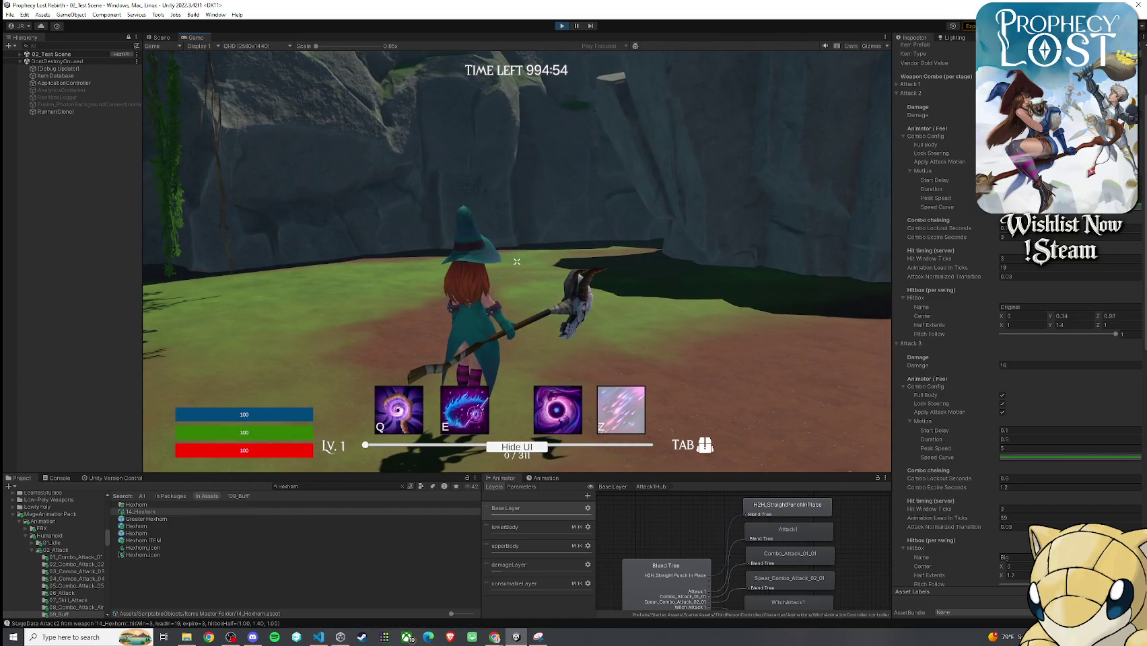
pyautogui.press('super')
pyautogui.click(1016, 238)
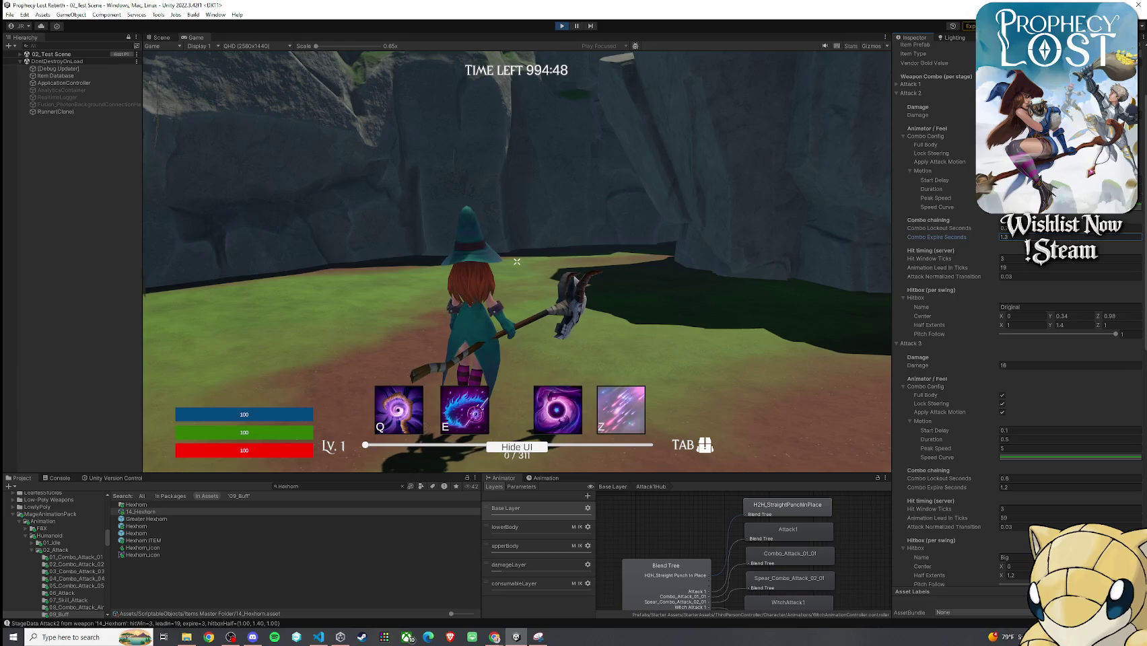
# - Chain five Hexhorn swings, trigger the E area burst, and release game control
pyautogui.click(517, 261)
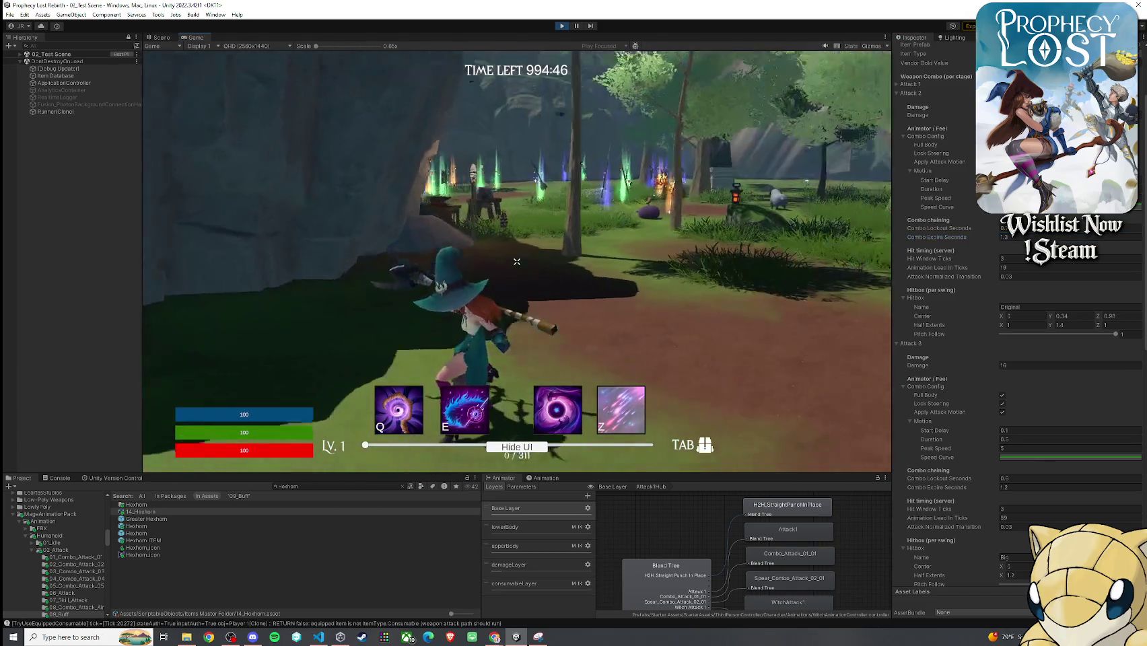
pyautogui.click(517, 262)
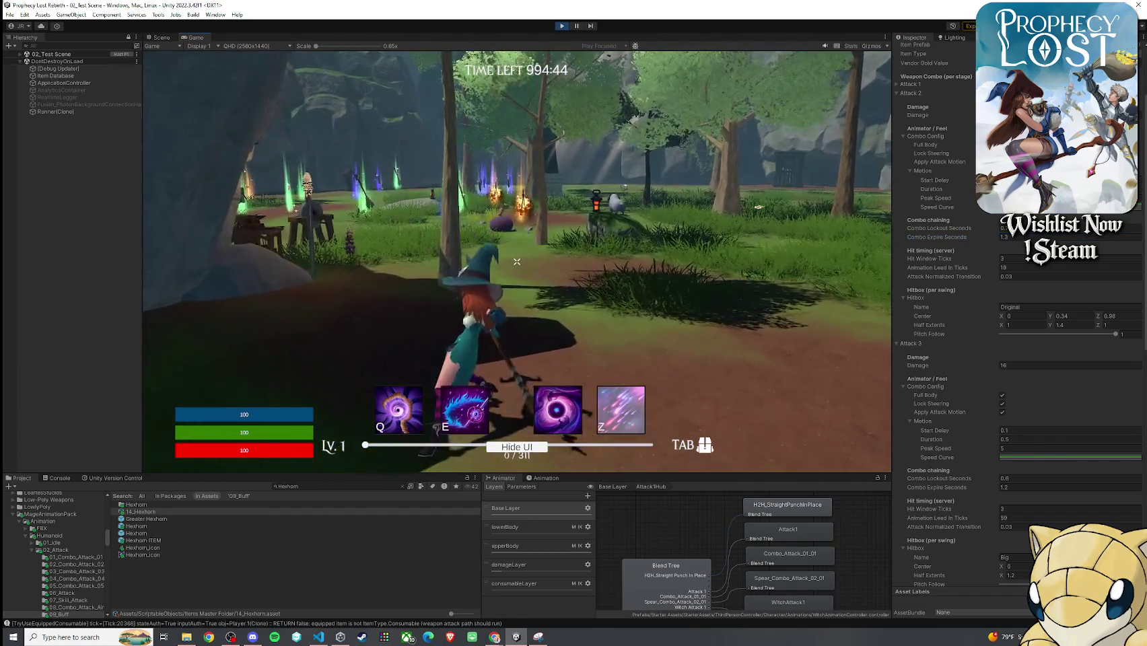
pyautogui.click(517, 262)
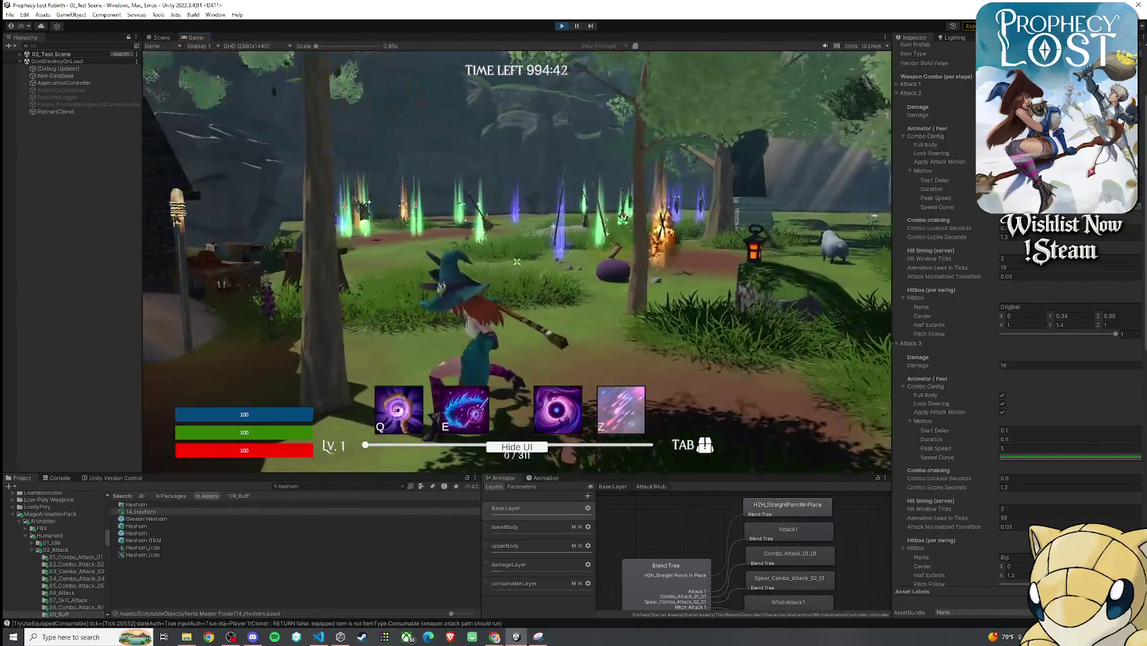
pyautogui.click(518, 262)
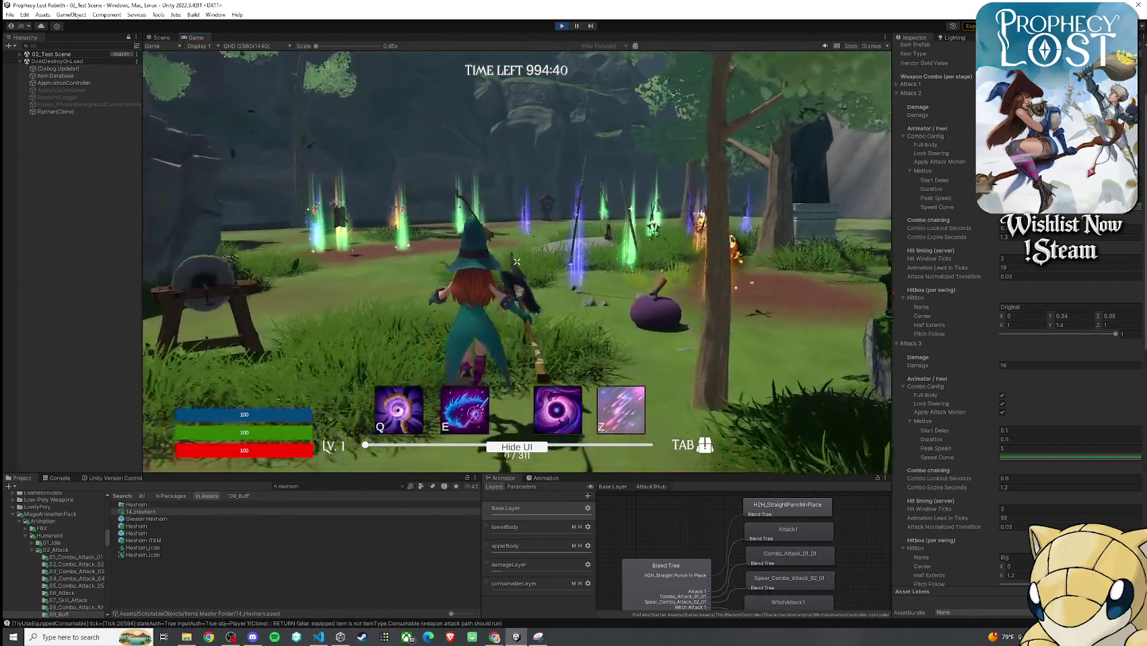
pyautogui.click(517, 262)
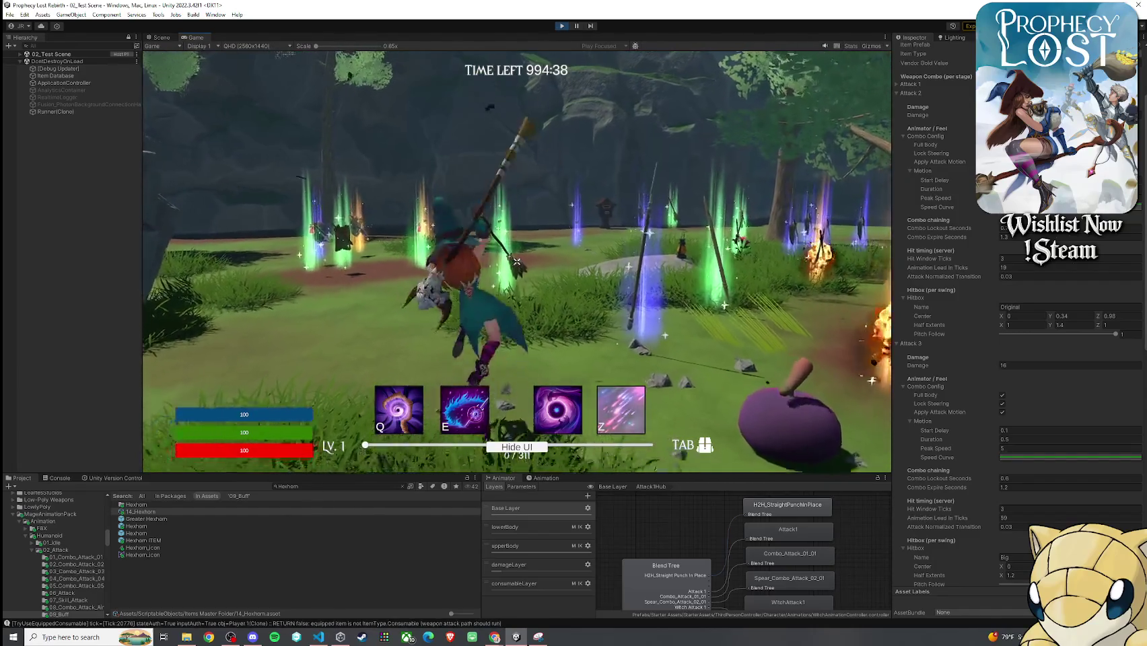
pyautogui.press('e')
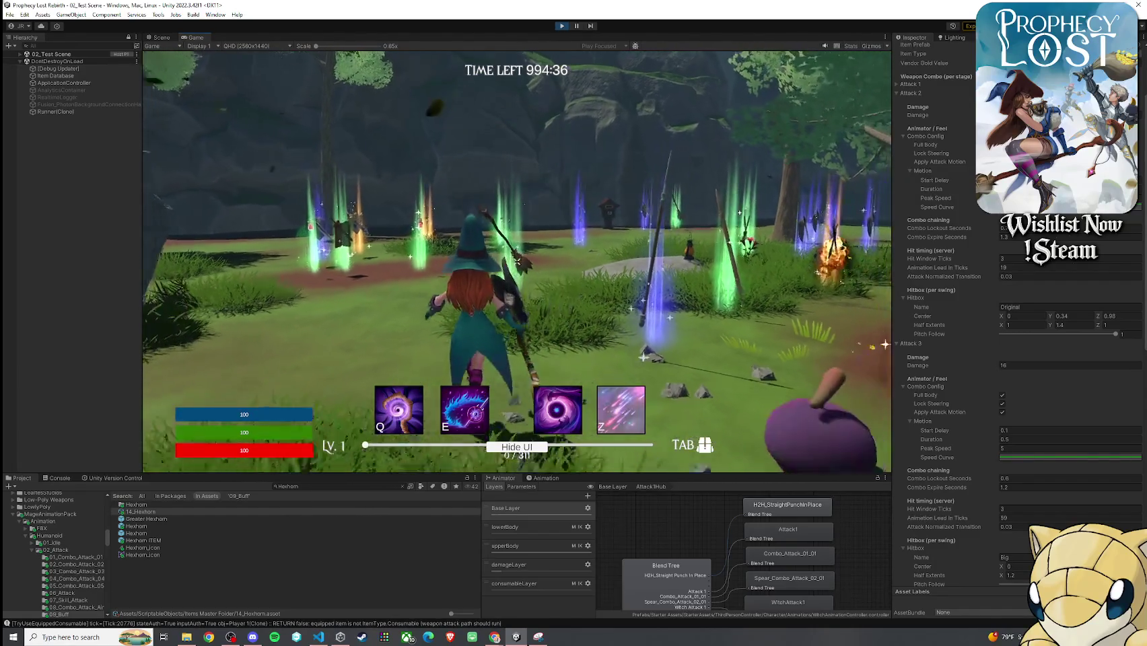
pyautogui.press('super')
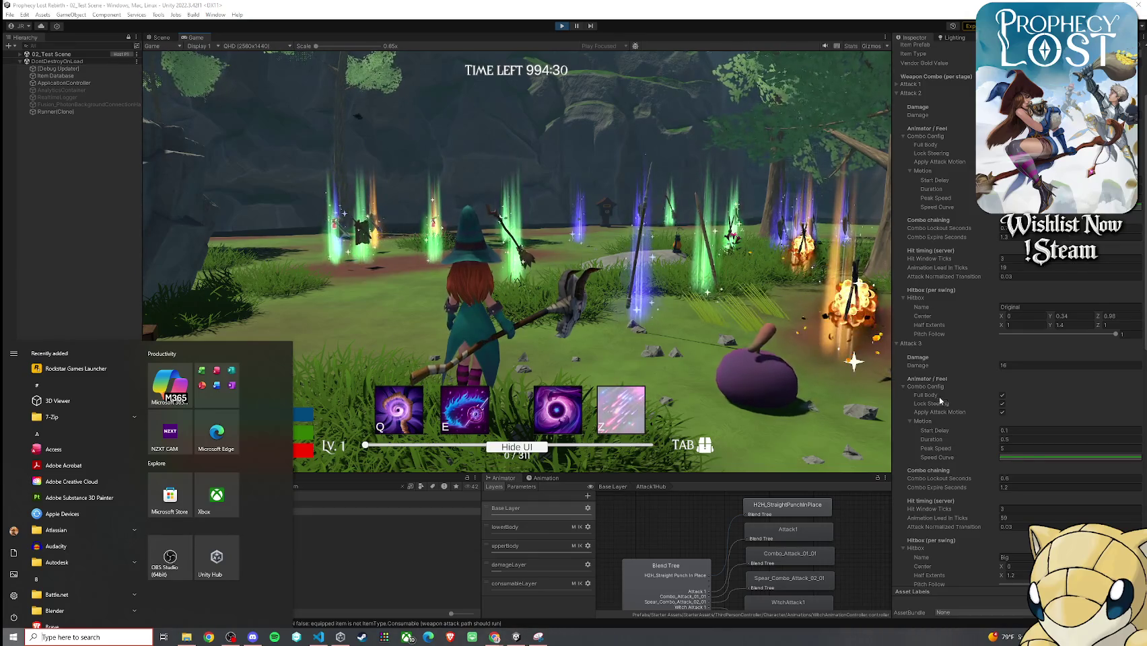
# - Set Attack 3's Combo Expire Seconds to 1.3 and Combo Lockout Seconds to 0.75
pyautogui.scroll(-3, 937, 393)
pyautogui.click(1022, 366)
pyautogui.write('1.3')
pyautogui.press('Return')
pyautogui.write('0.75')
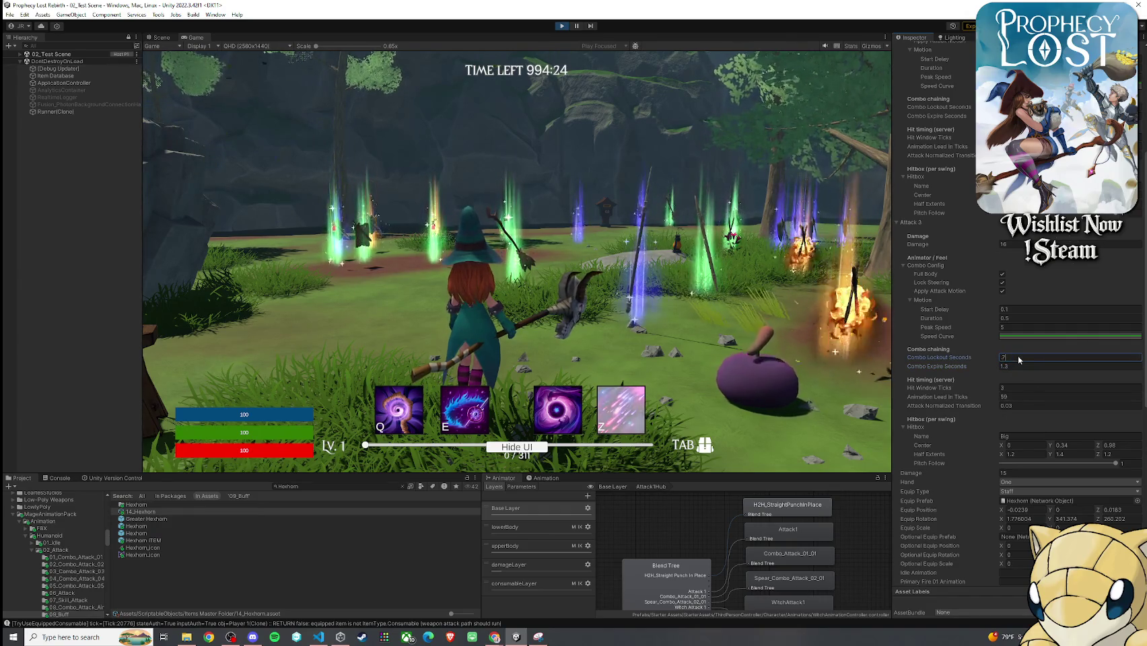
pyautogui.press('Return')
# - Run toward the glowing pillars and fire the Q burst attack twice
pyautogui.press('w')
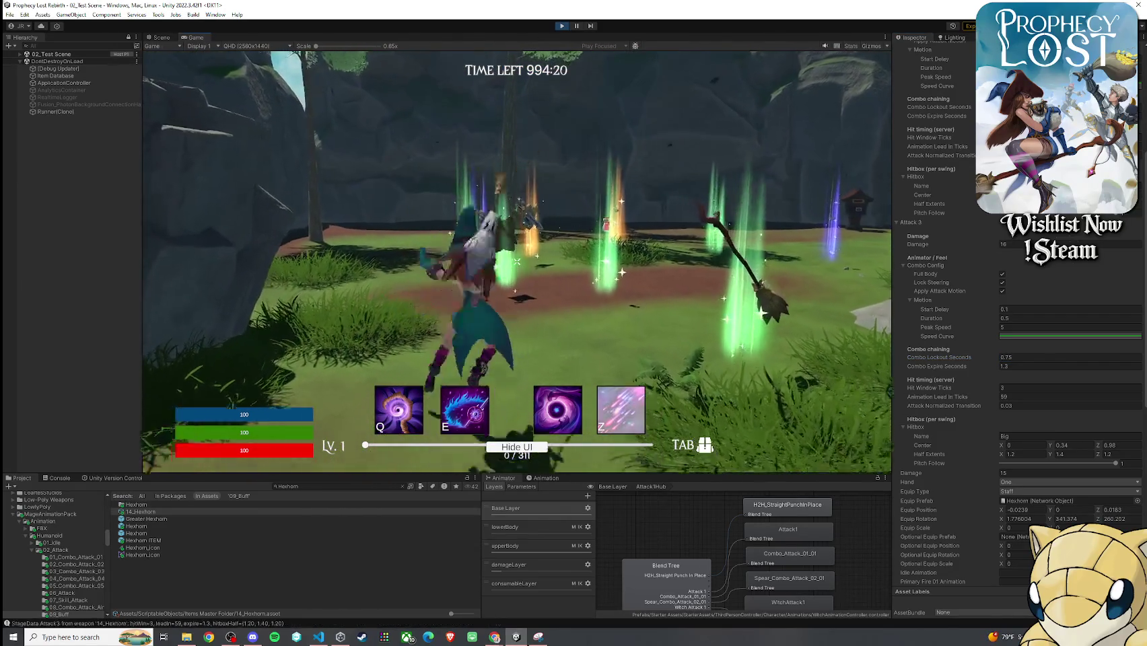
pyautogui.press('q')
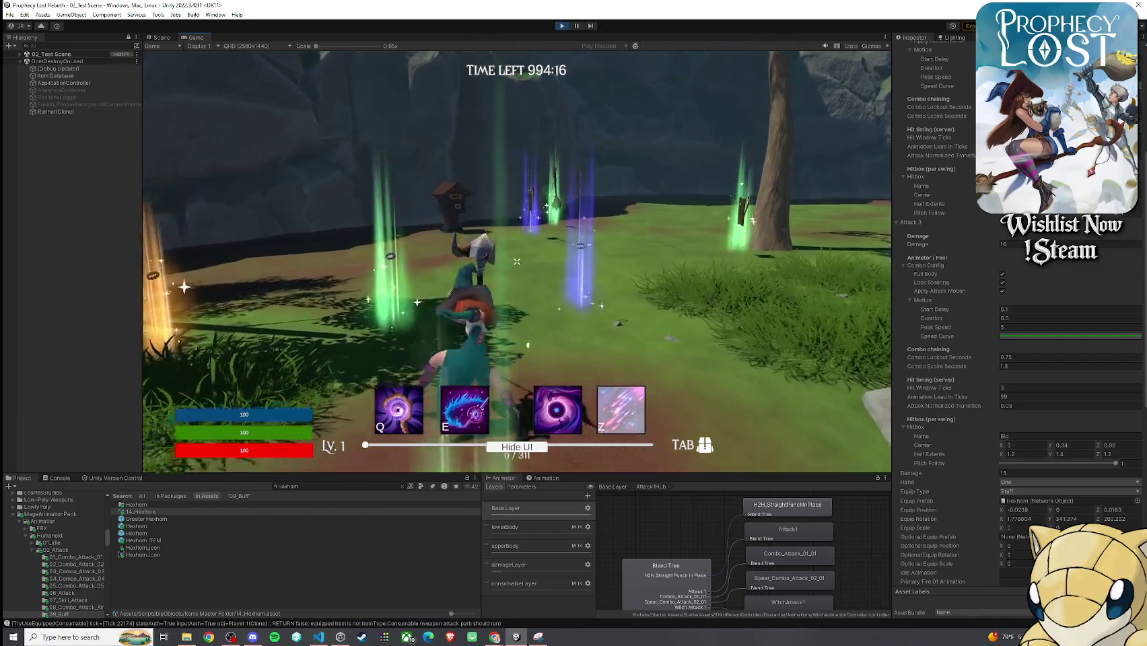
pyautogui.press('q')
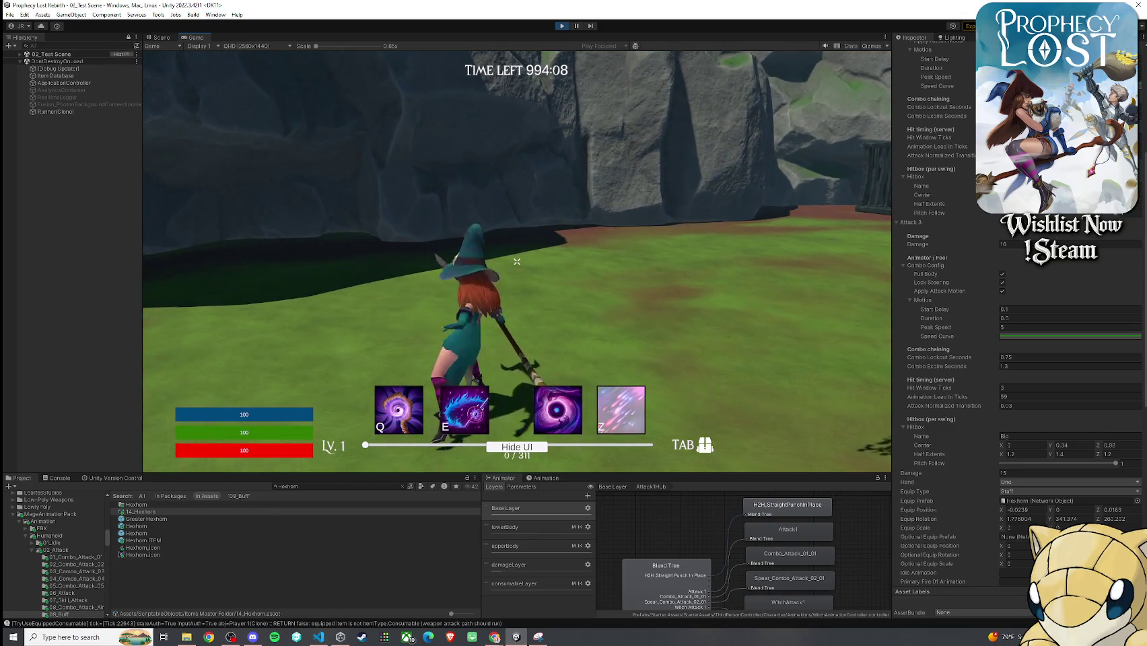
pyautogui.press('super')
pyautogui.scroll(3, 952, 228)
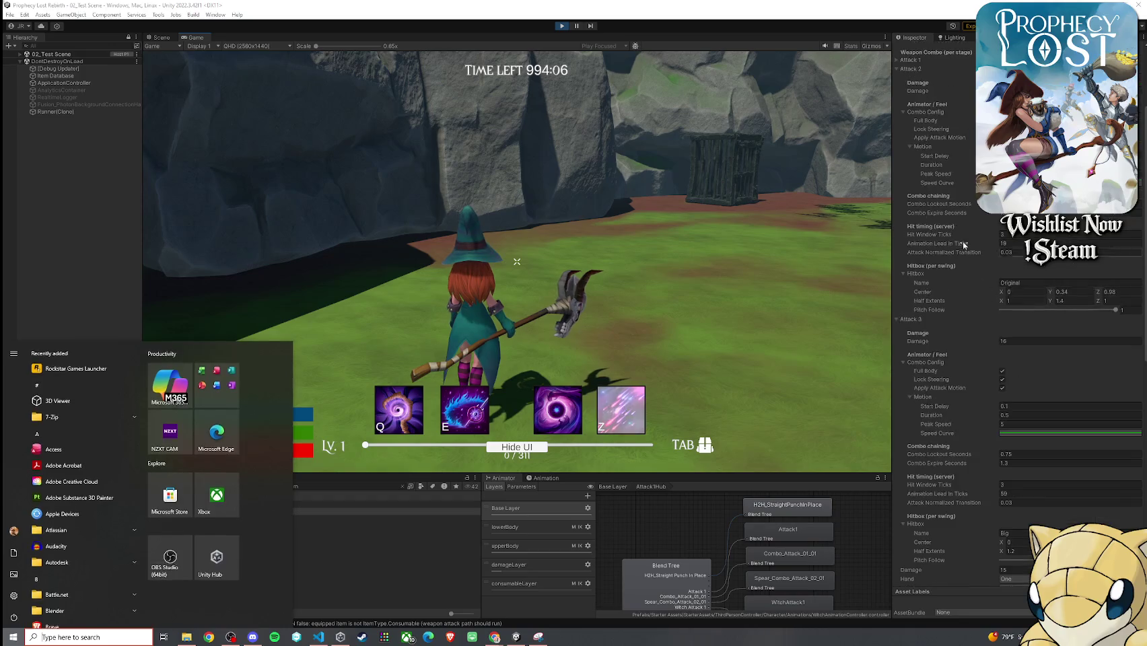
# - Chain four Hexhorn staff swings in the running game
pyautogui.press('super')
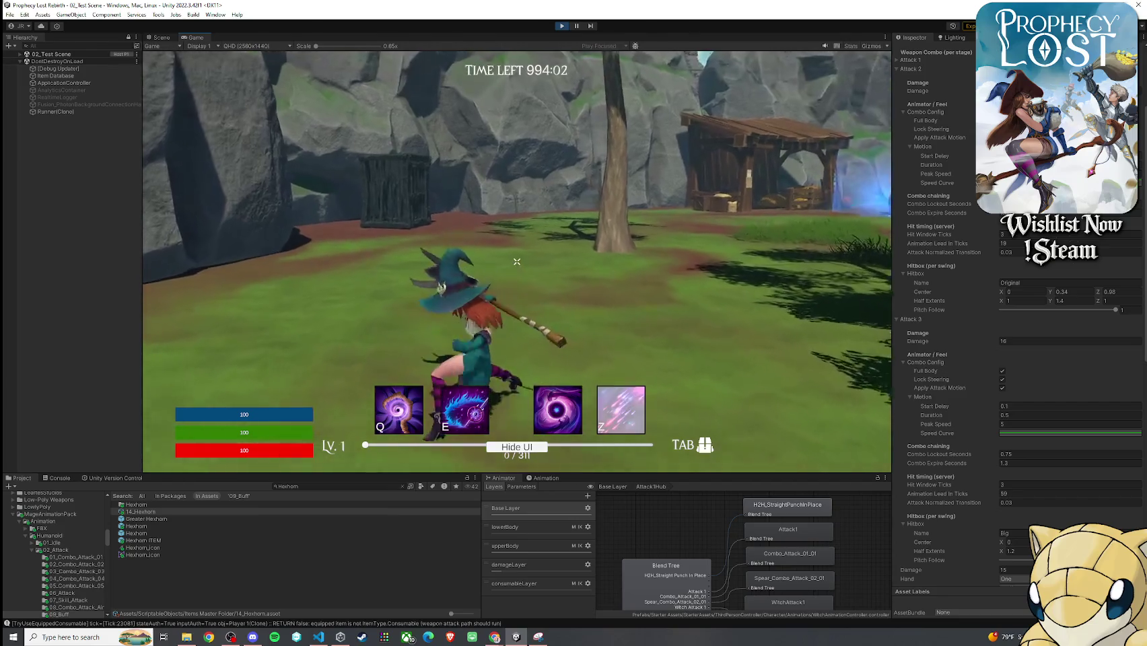
pyautogui.click(517, 261)
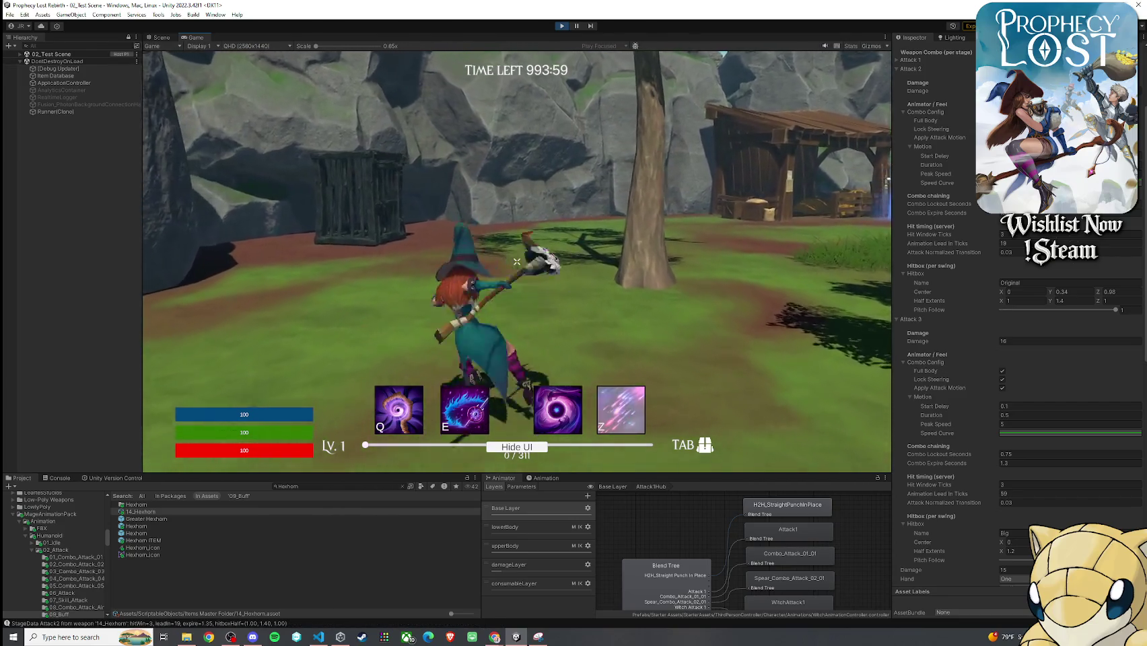
pyautogui.click(517, 261)
pyautogui.click(517, 261)
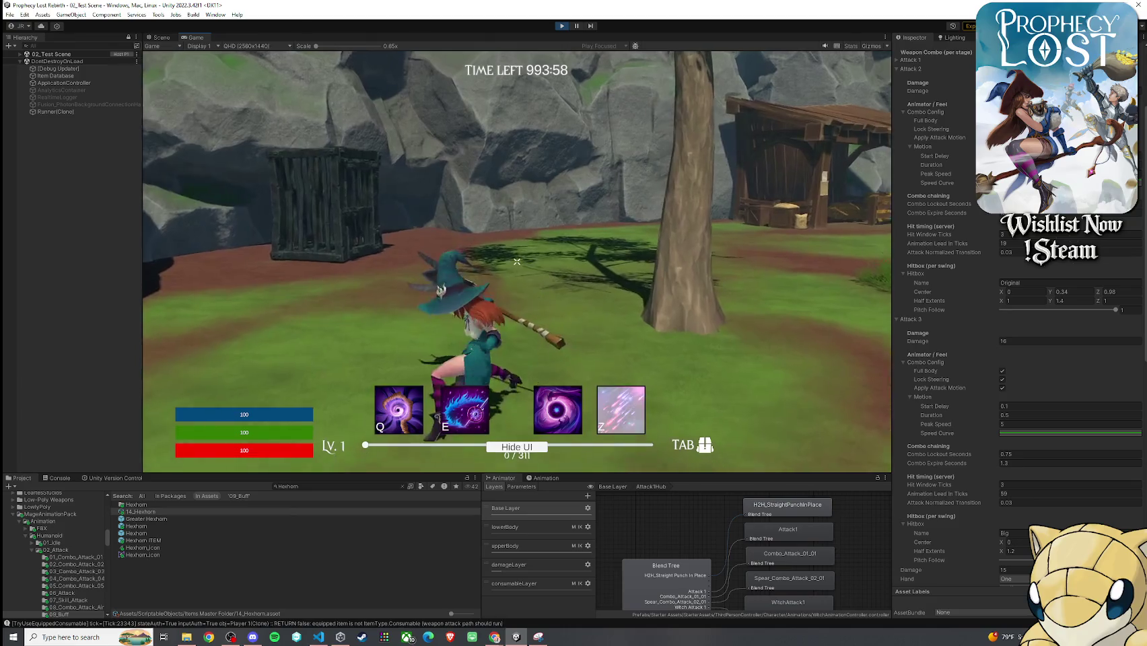
pyautogui.click(517, 261)
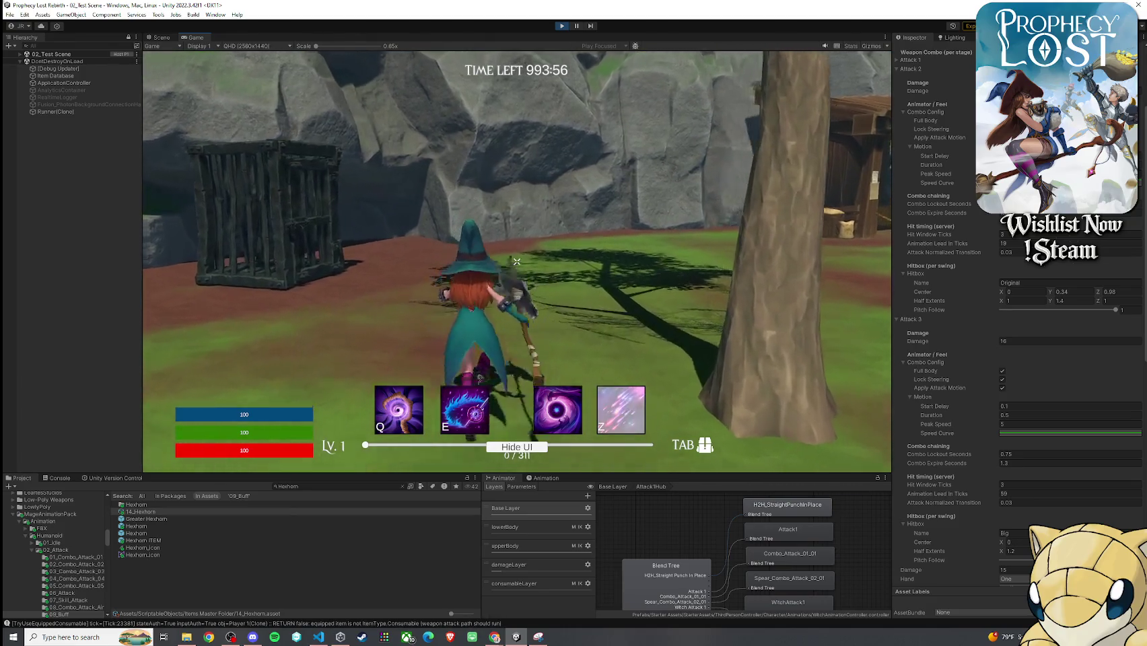
pyautogui.press('super')
pyautogui.press('super')
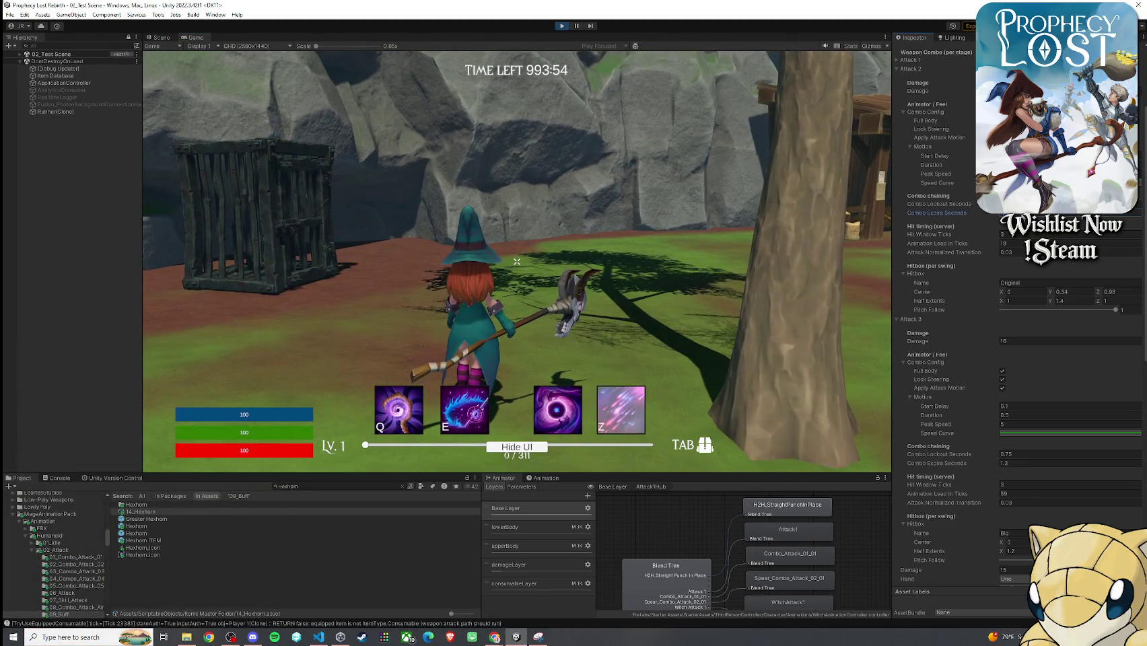
pyautogui.click(749, 280)
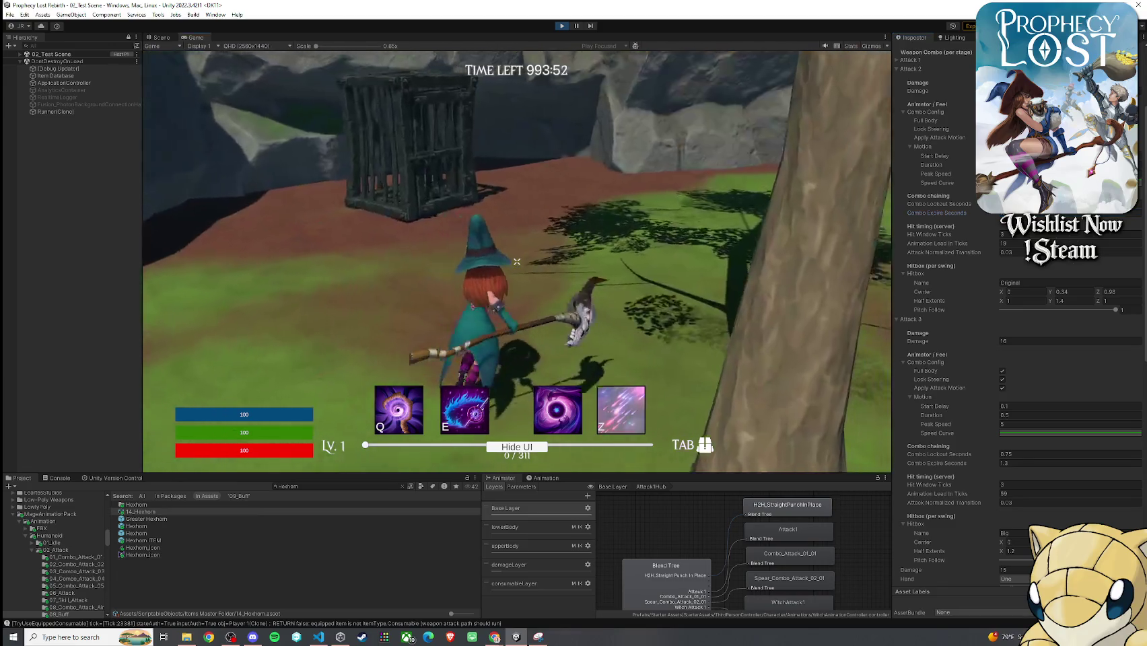
# - Run toward the glowing creature and swing three times on the way to the cart
pyautogui.press('w')
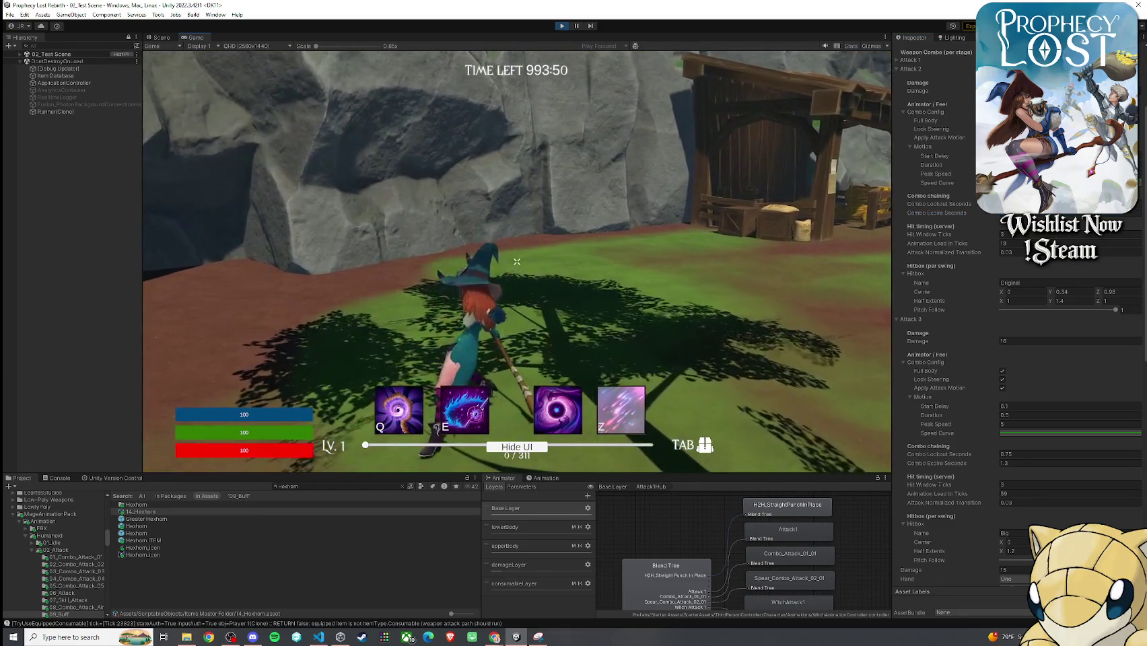
pyautogui.press('super')
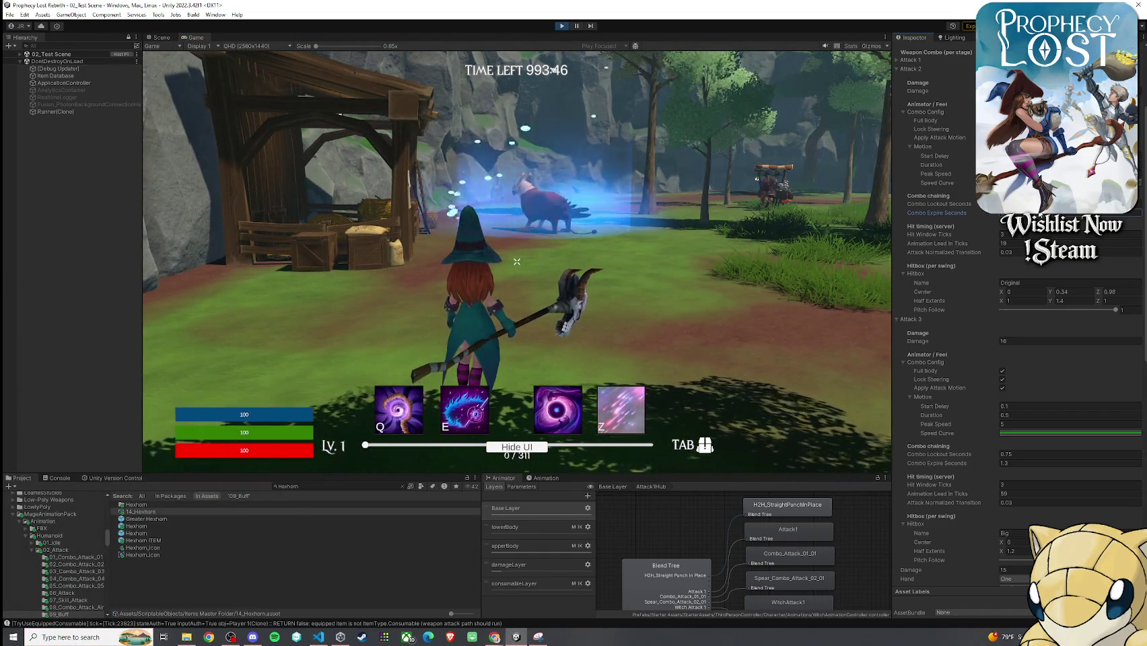
pyautogui.press('w')
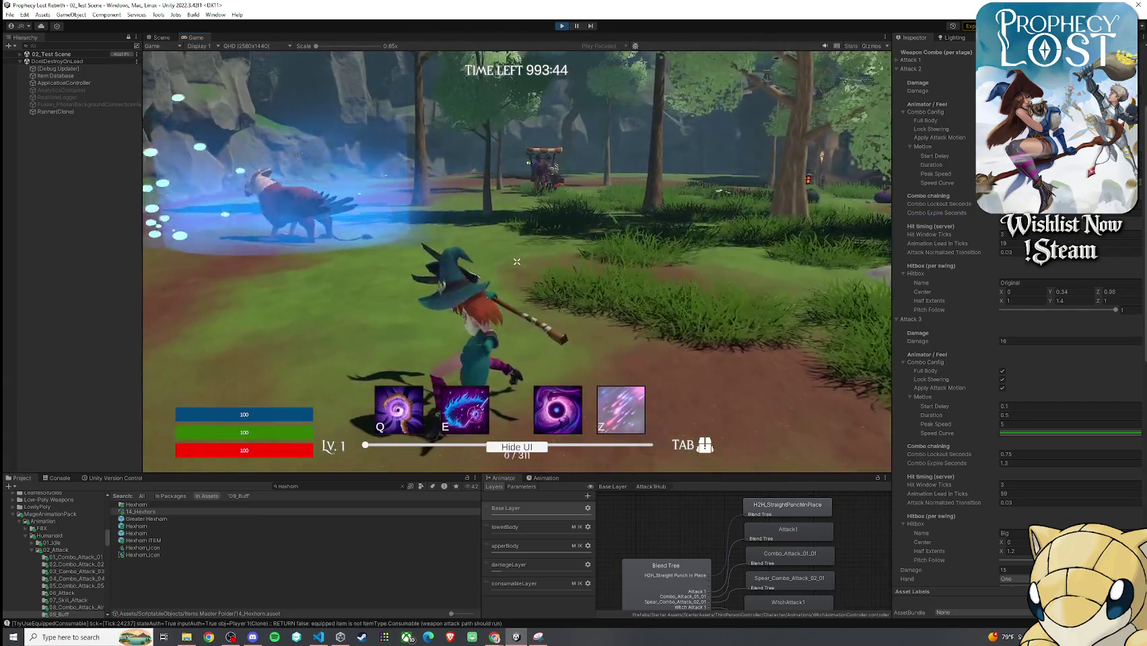
pyautogui.click(517, 262)
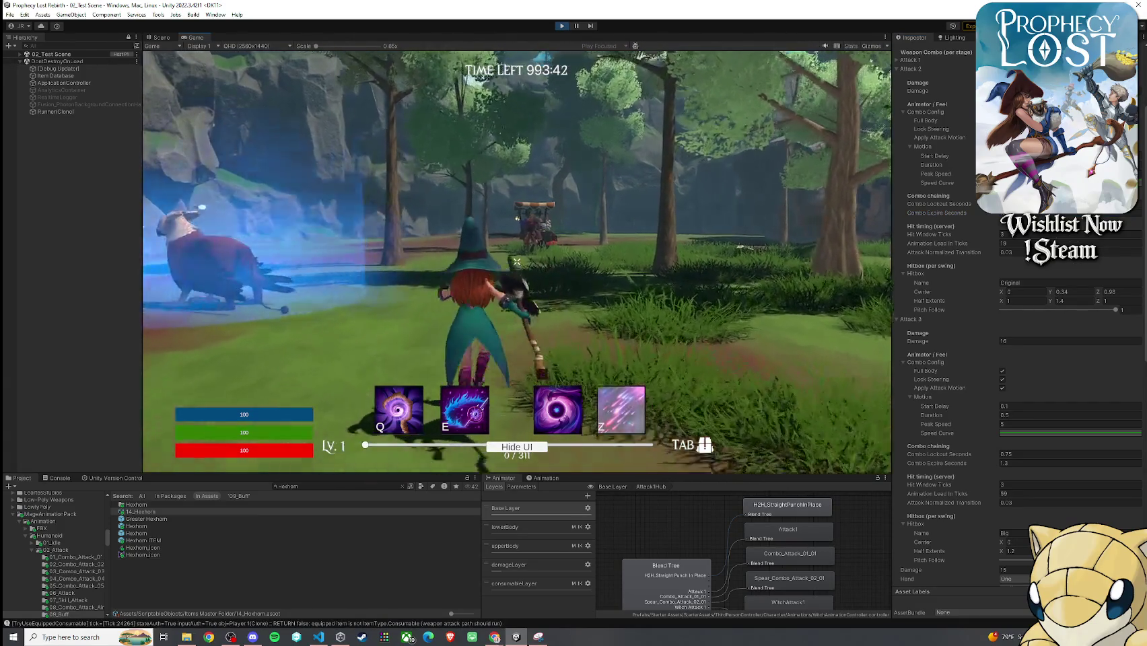
pyautogui.click(517, 261)
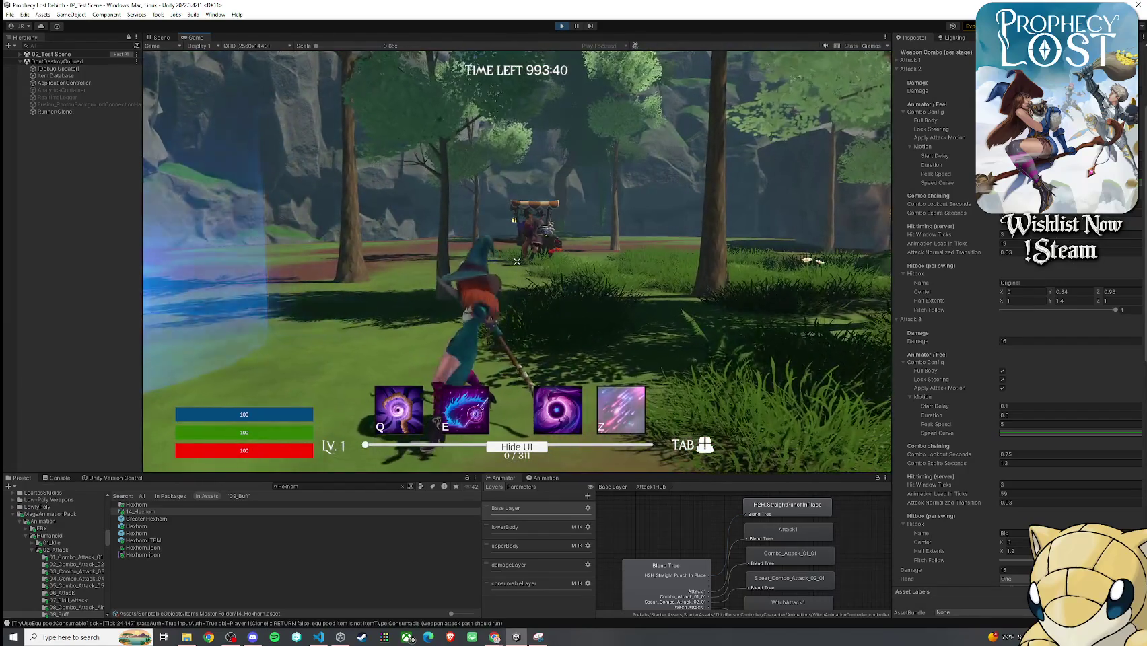
pyautogui.click(517, 262)
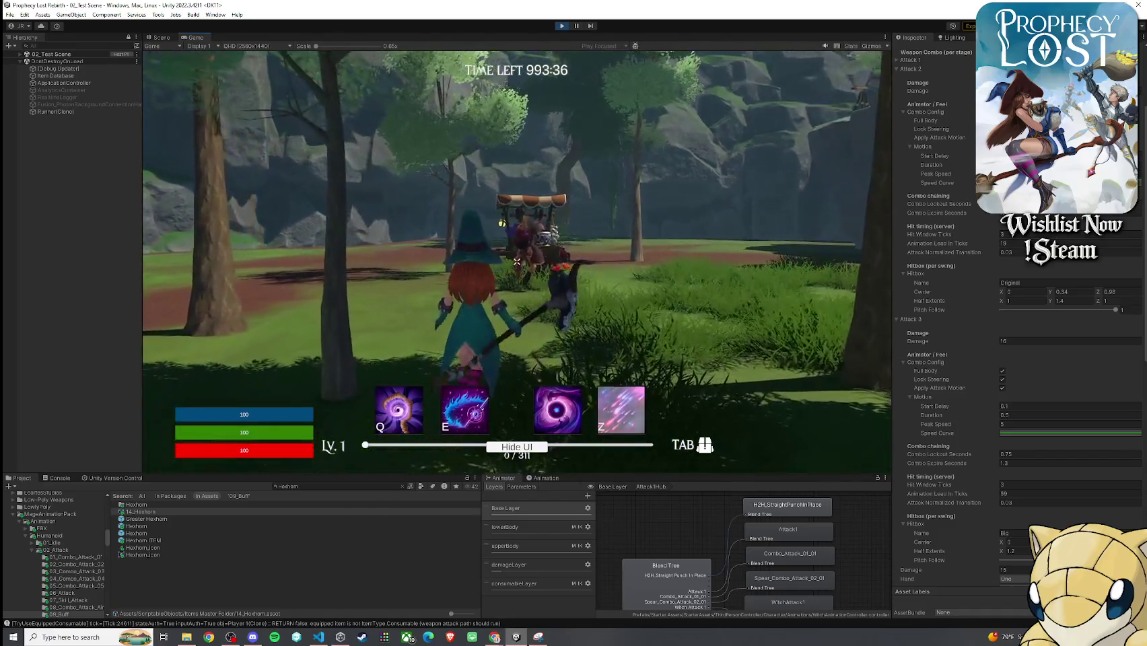
# - Swing again, run into the scene, then chain three more attacks beside the creature
pyautogui.press('super')
pyautogui.press('Escape')
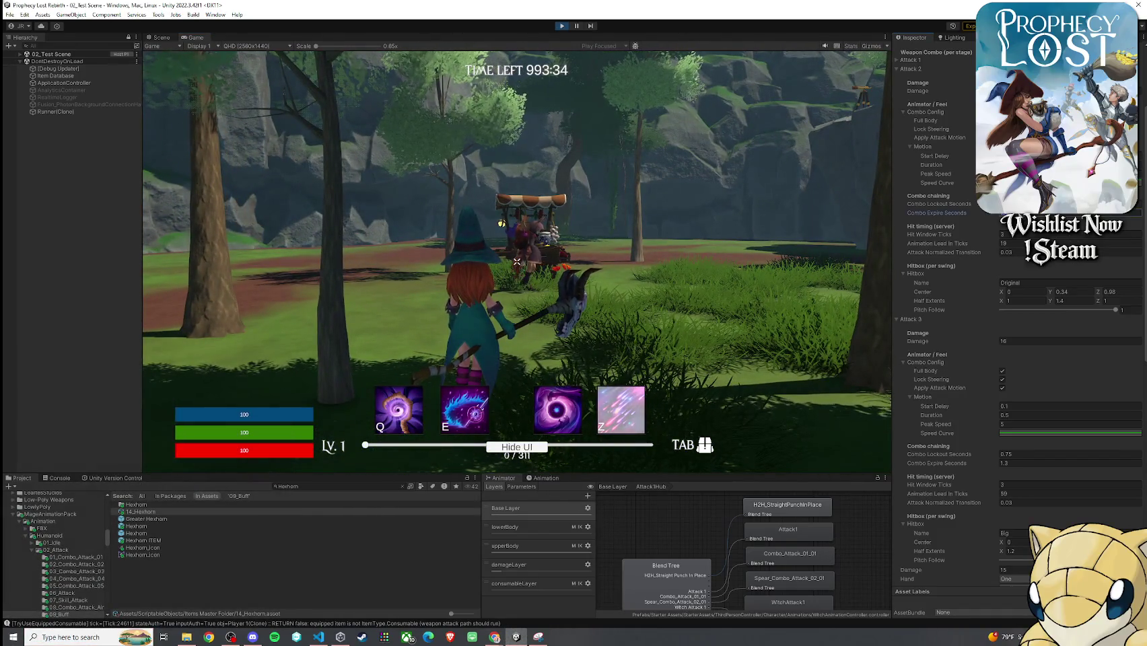
pyautogui.click(517, 261)
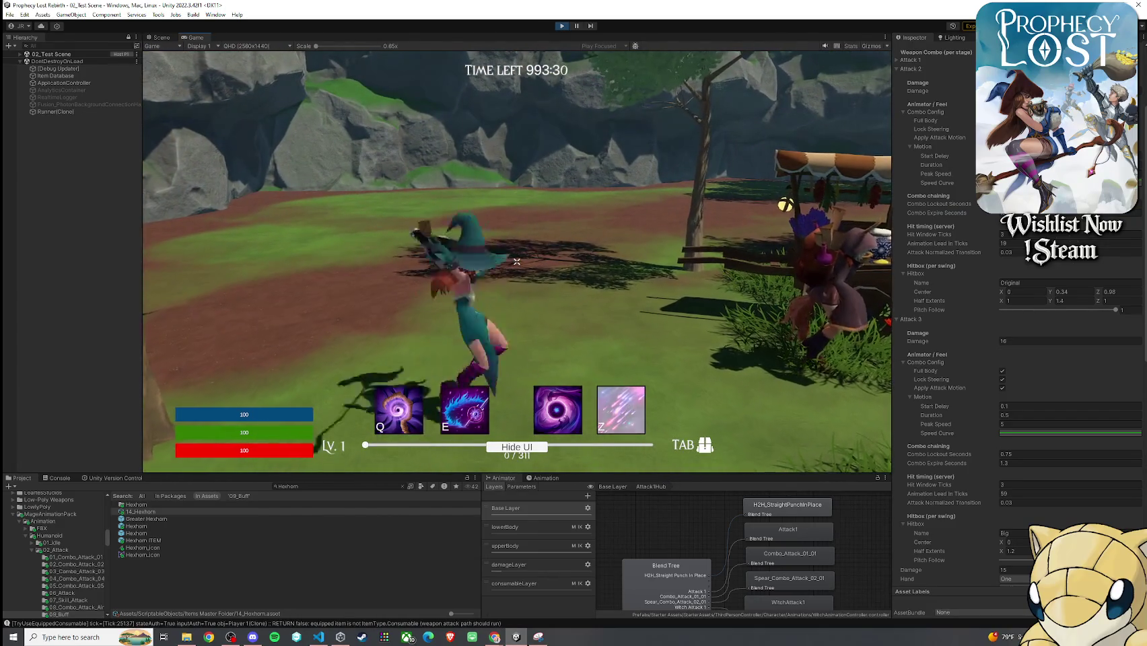
pyautogui.press('w')
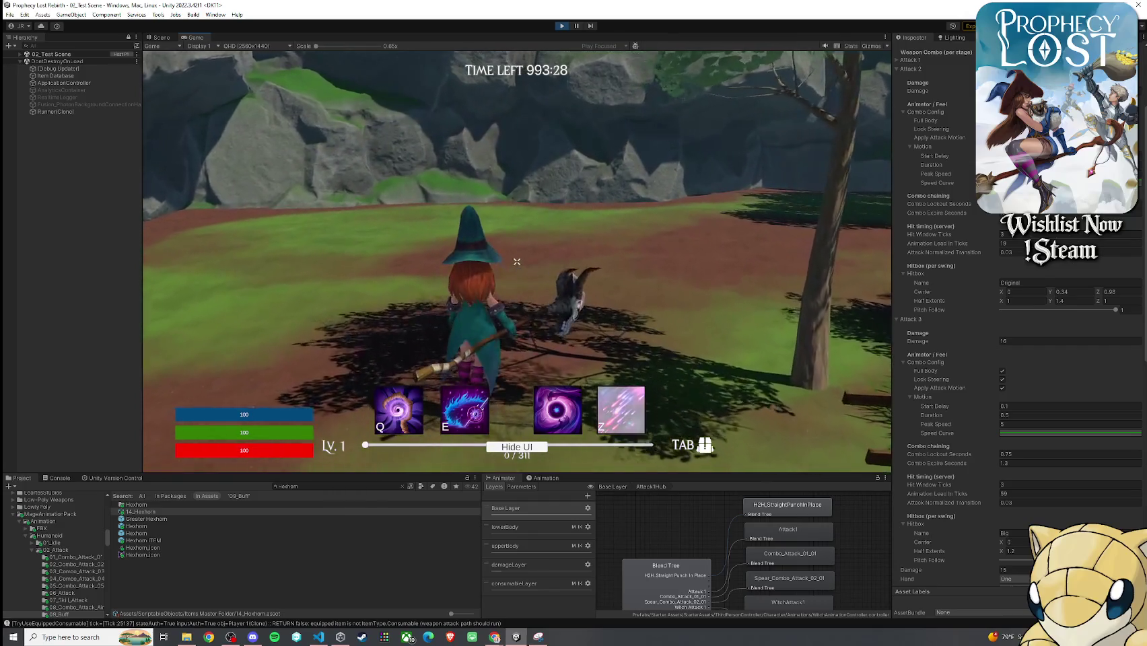
pyautogui.press('super')
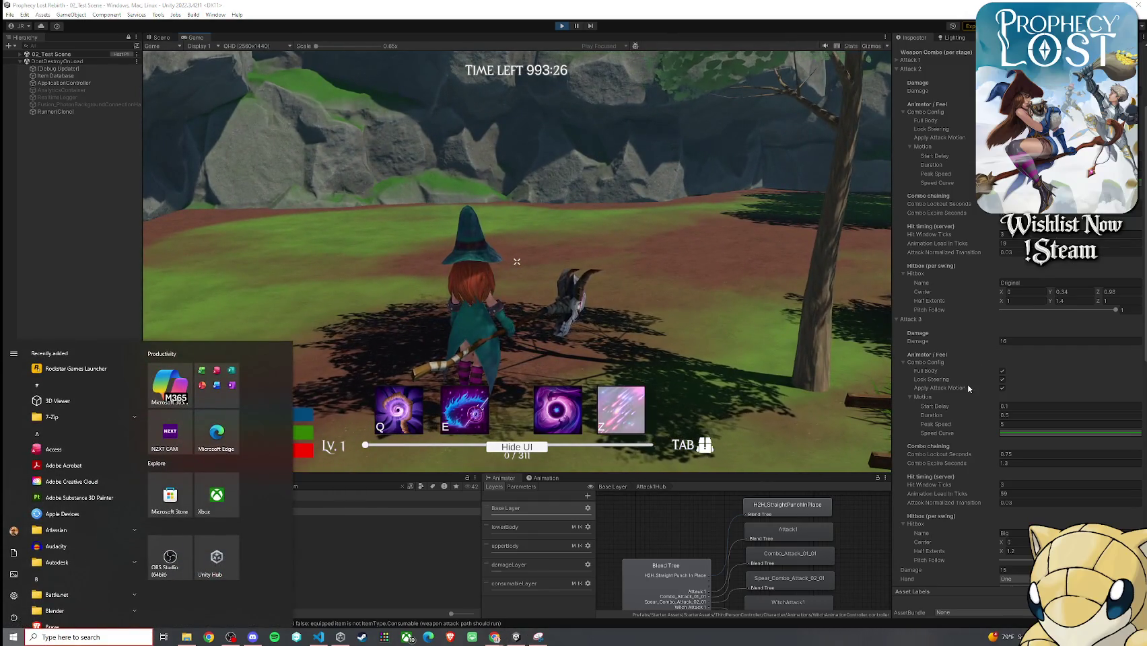
pyautogui.press('super')
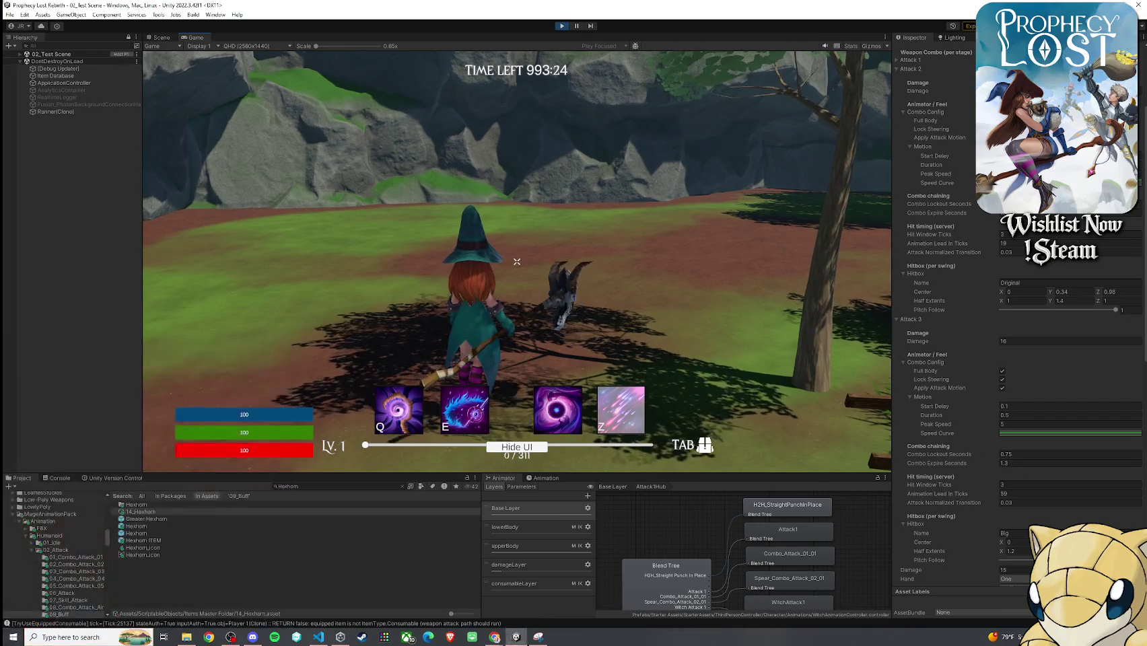
pyautogui.click(517, 262)
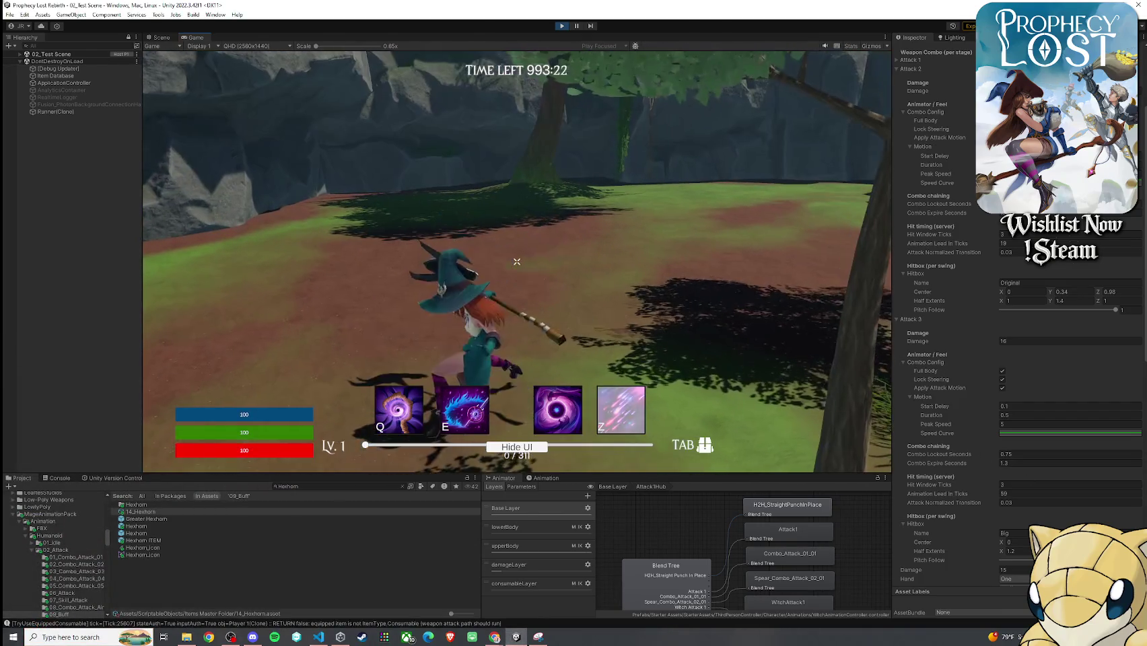
pyautogui.click(517, 262)
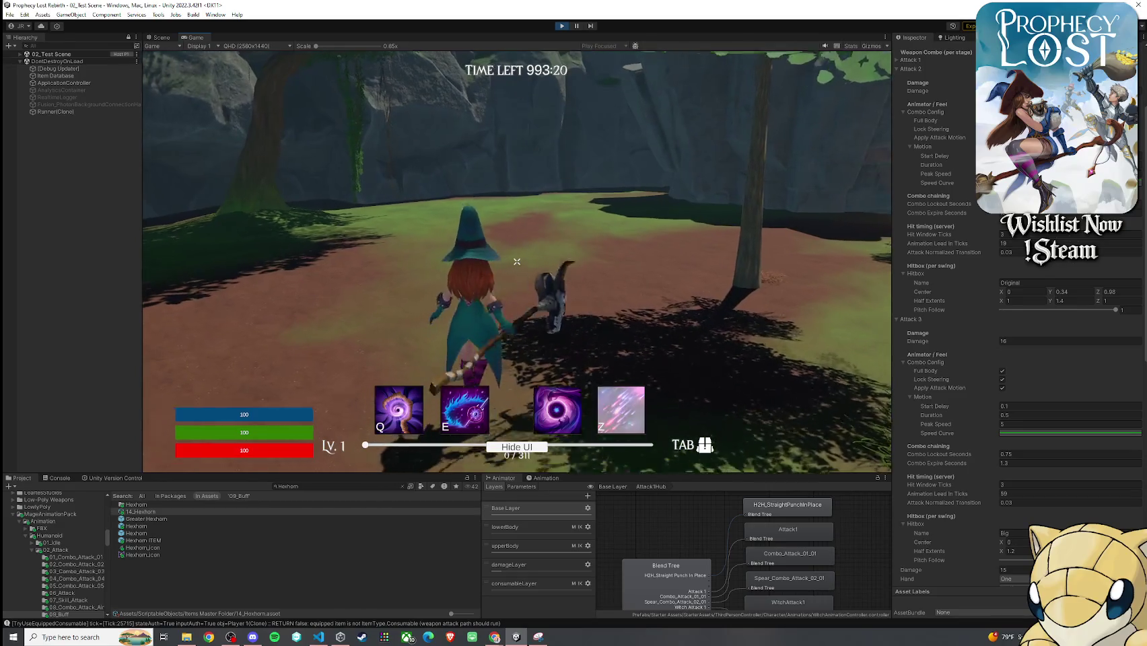
pyautogui.click(517, 262)
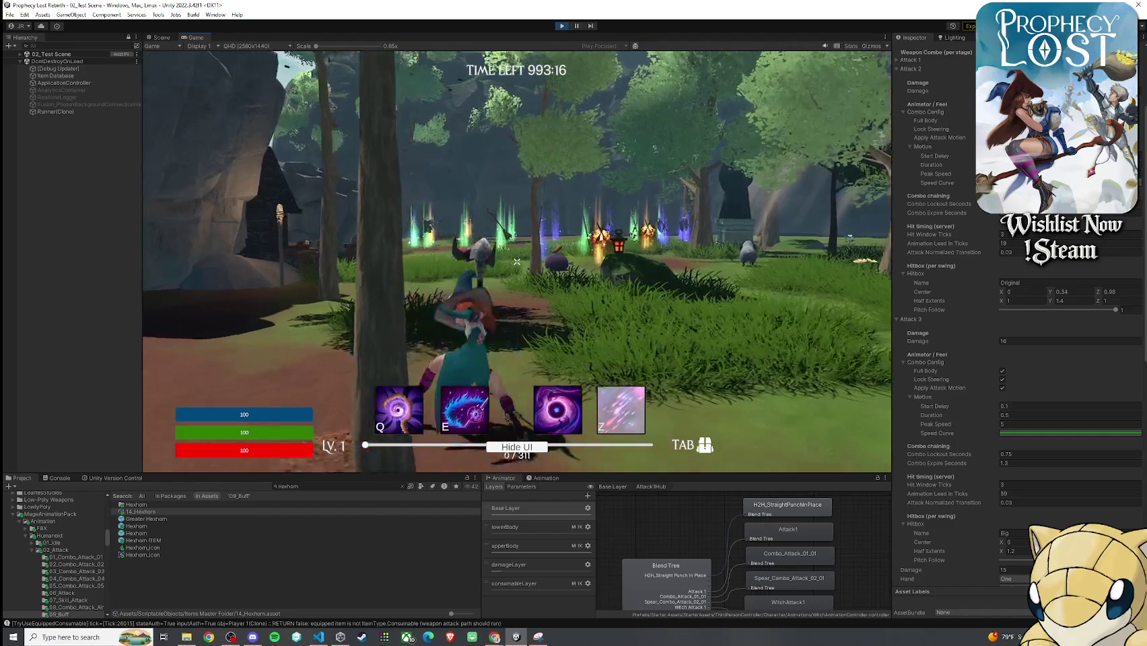
# - Set Attack 3's Combo Expire Seconds to 1.4 and swing to test the new timing
pyautogui.press('super')
pyautogui.click(1039, 464)
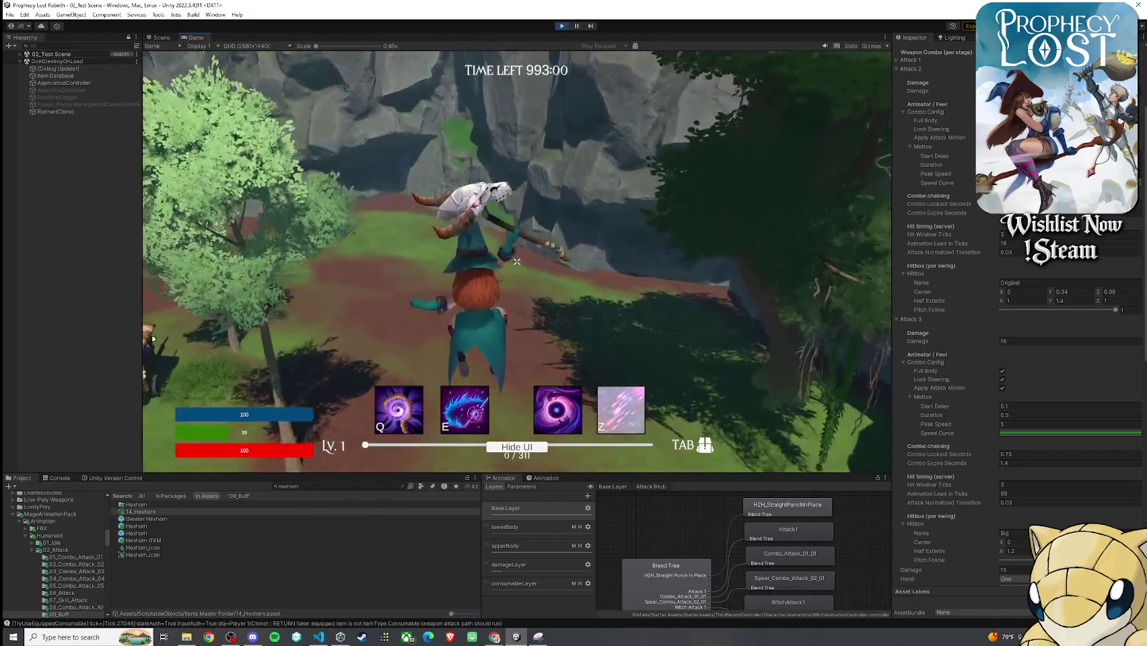
pyautogui.click(517, 262)
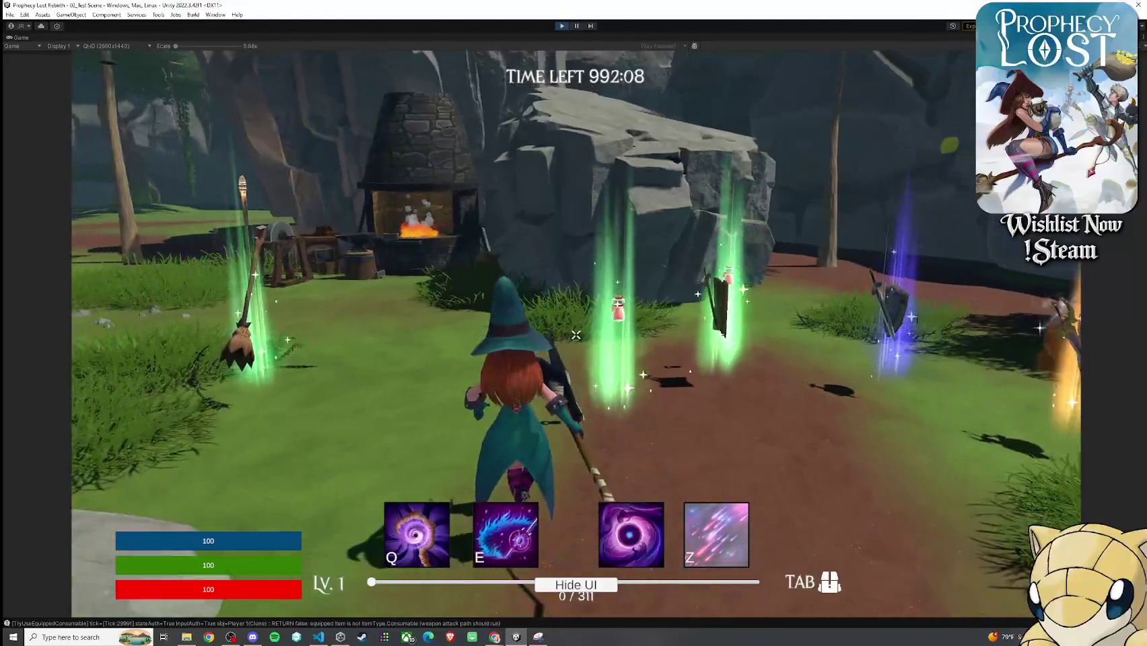
# - Toggle the inventory open and closed while running toward the forge
pyautogui.press('w')
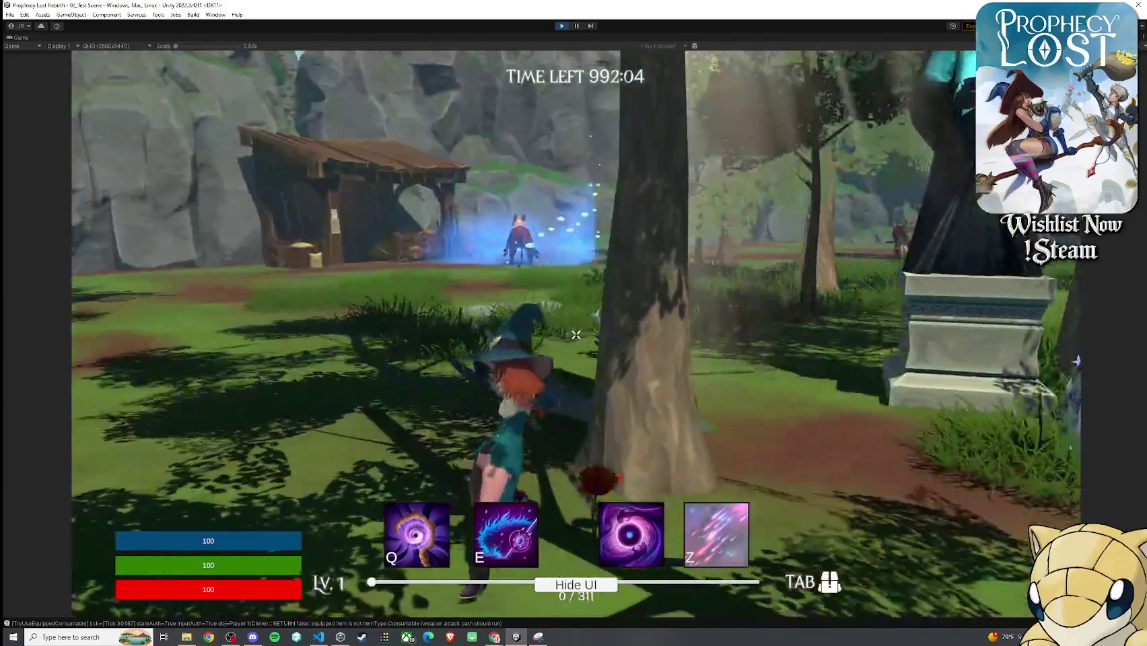
pyautogui.press('Tab')
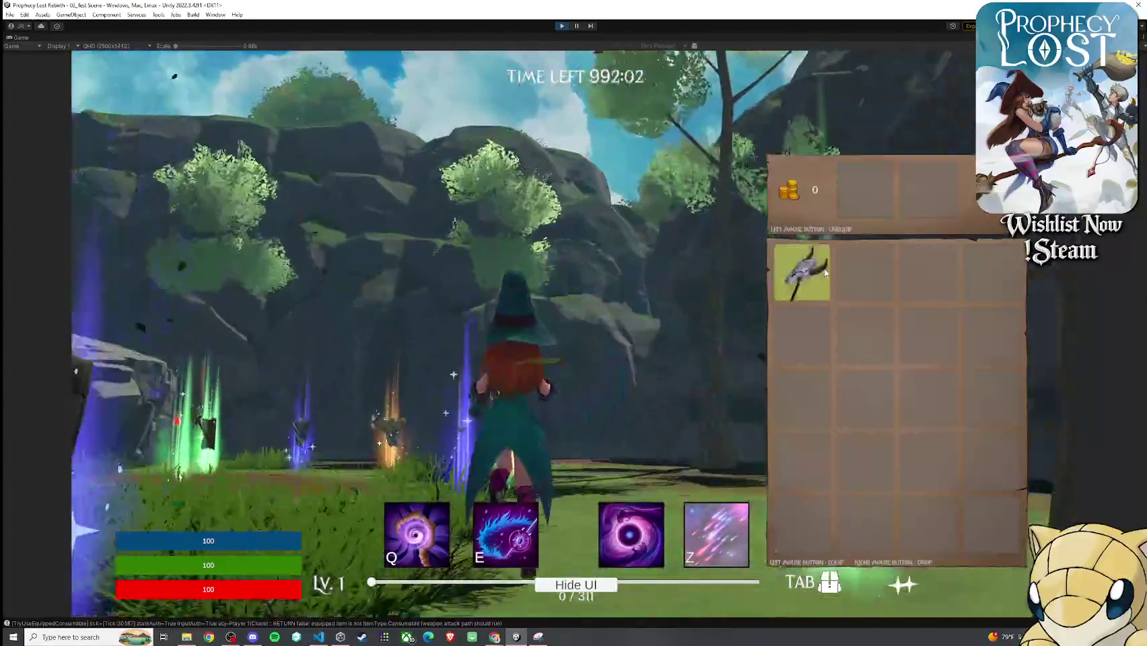
pyautogui.press('Tab')
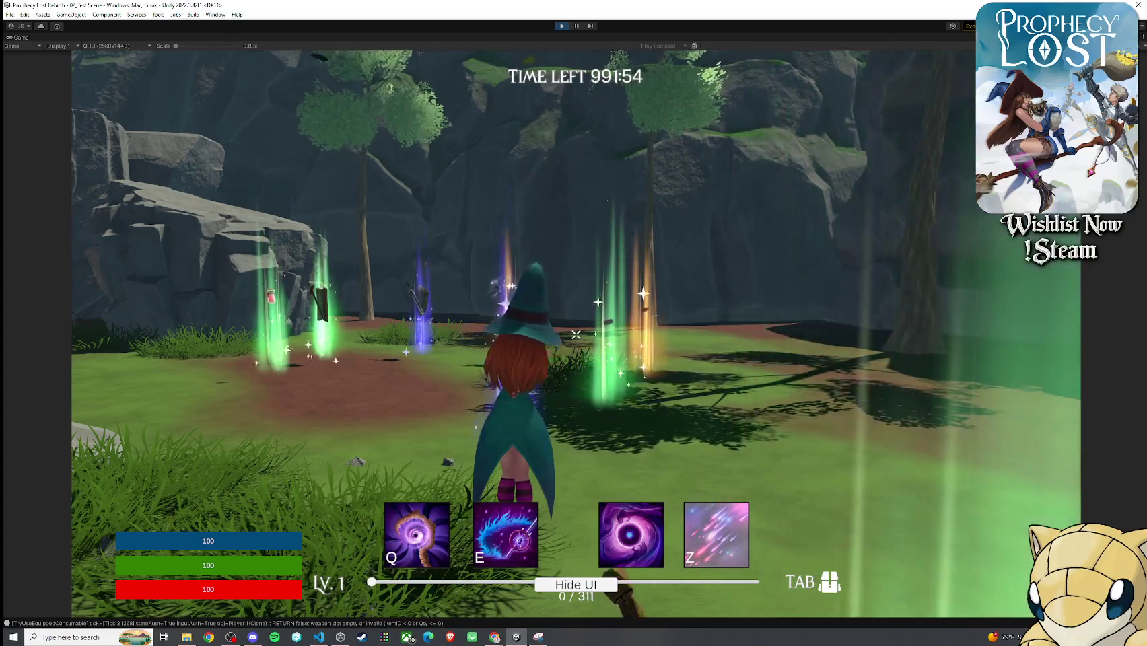
pyautogui.press('Tab')
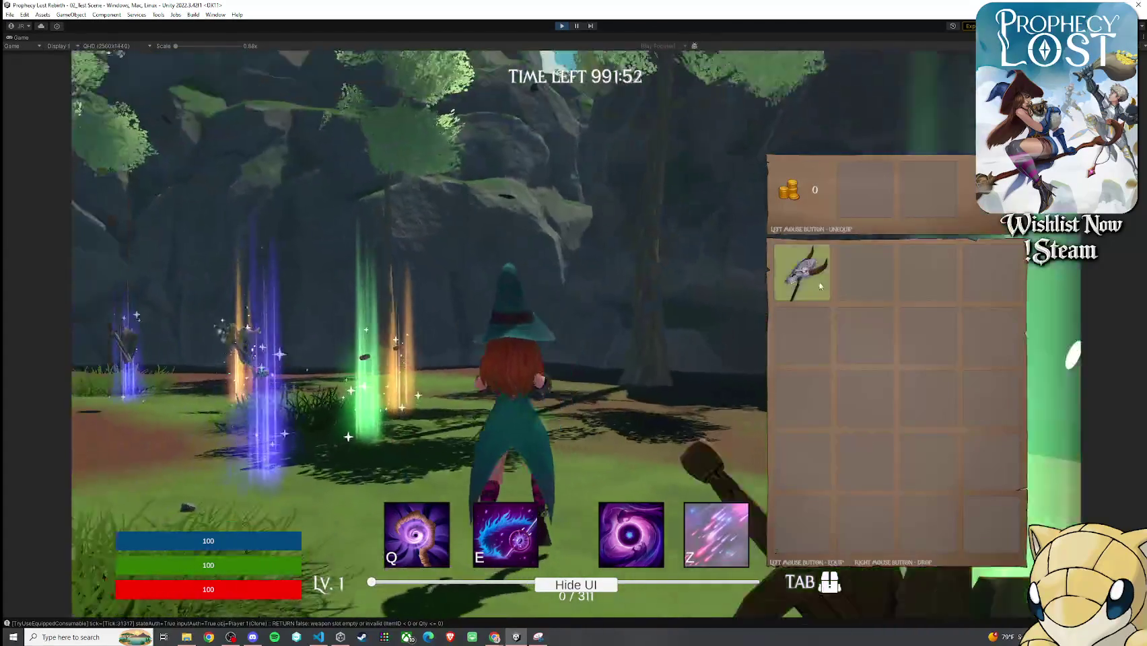
pyautogui.press('Tab')
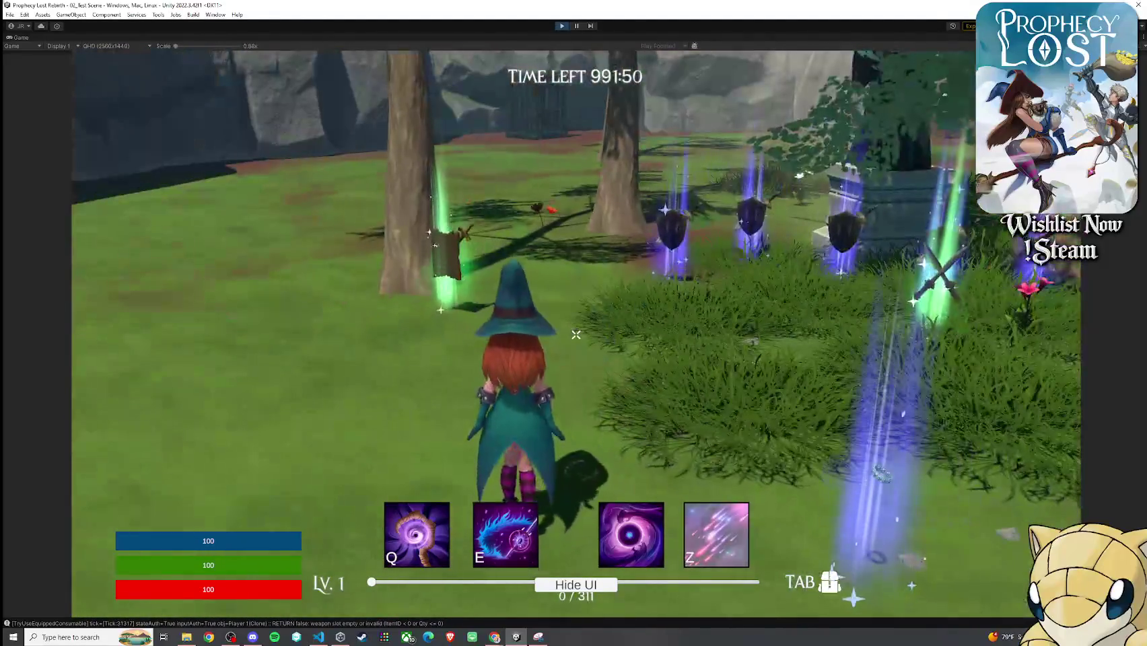
pyautogui.press('w')
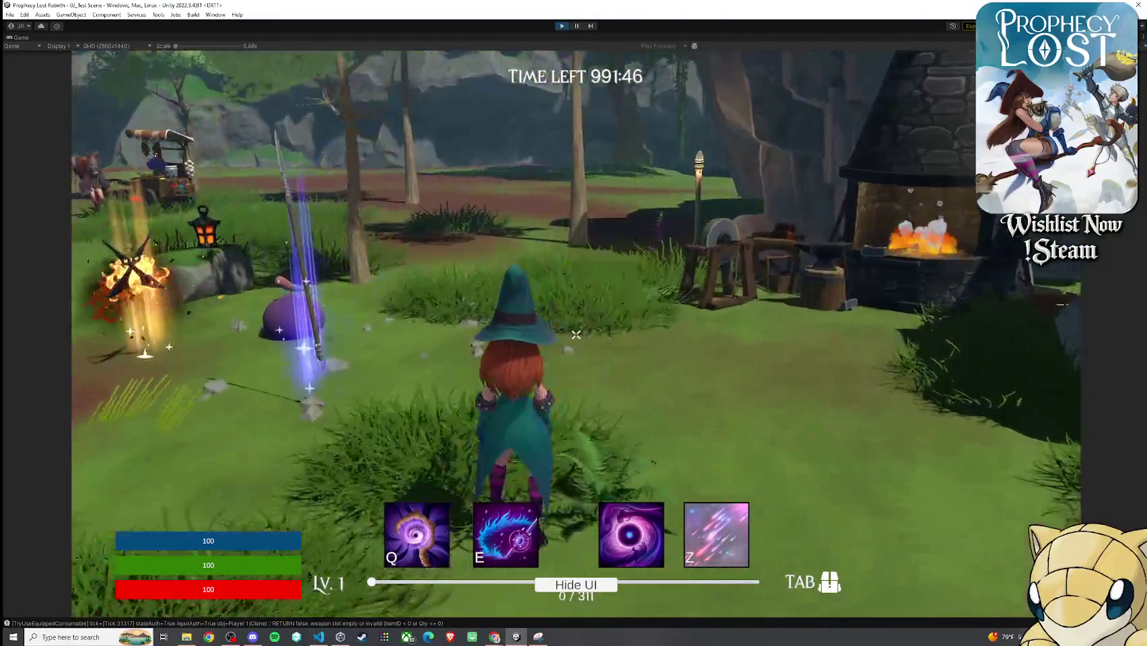
pyautogui.press('Tab')
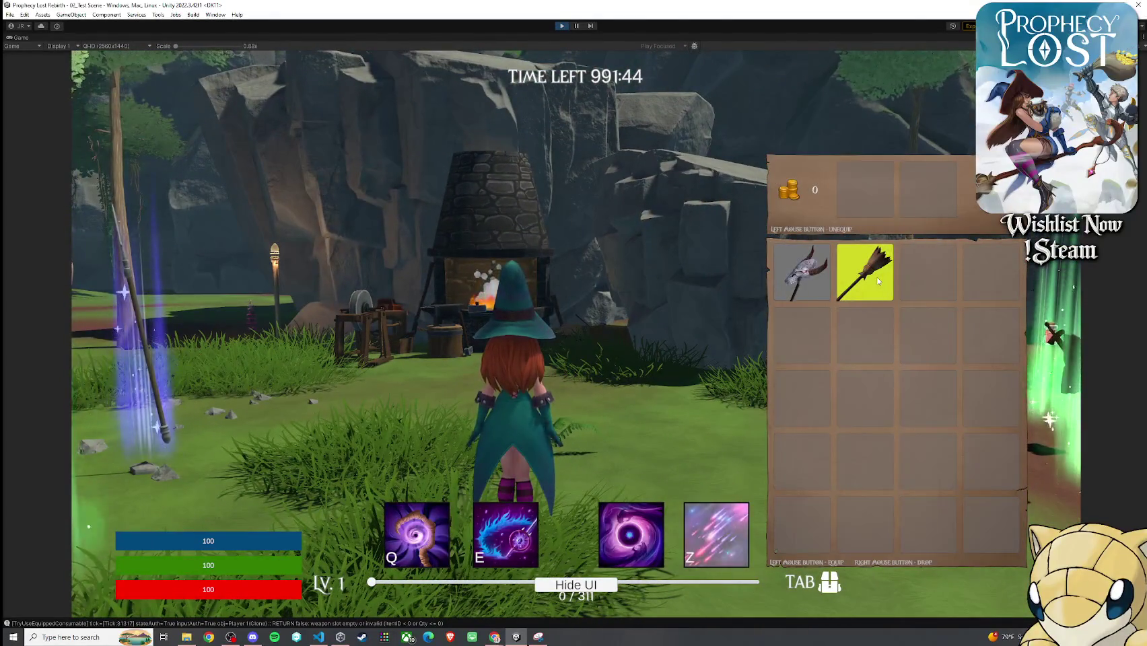
# - Walk the witch past the forge to the tree and back, then equip the horned axe
pyautogui.press('a')
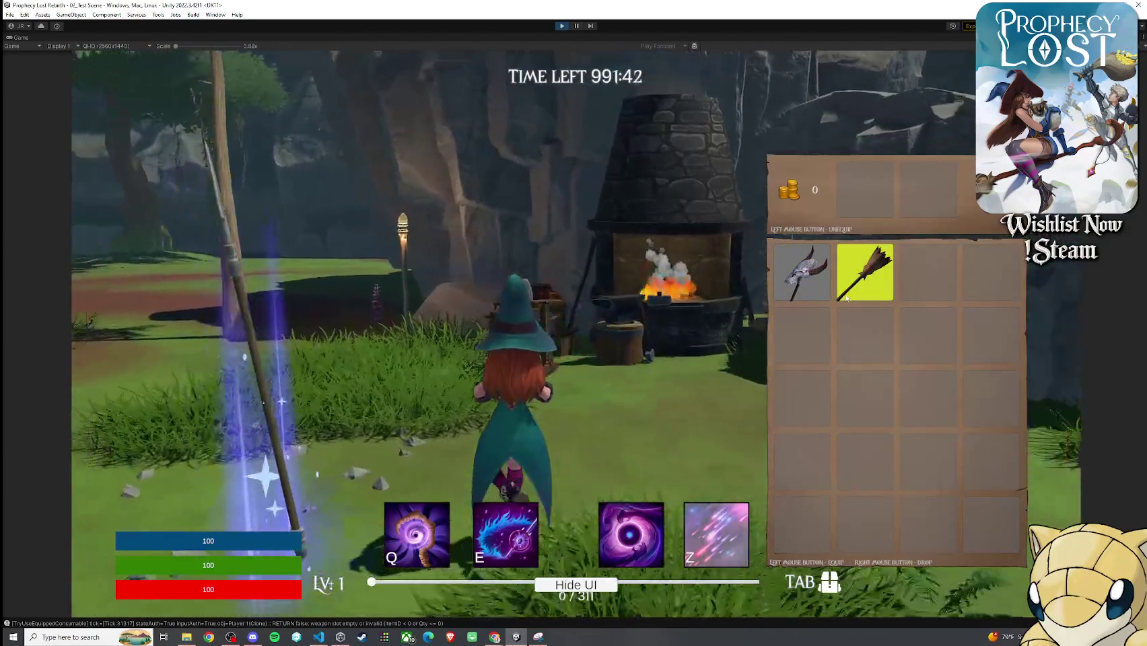
pyautogui.press('a')
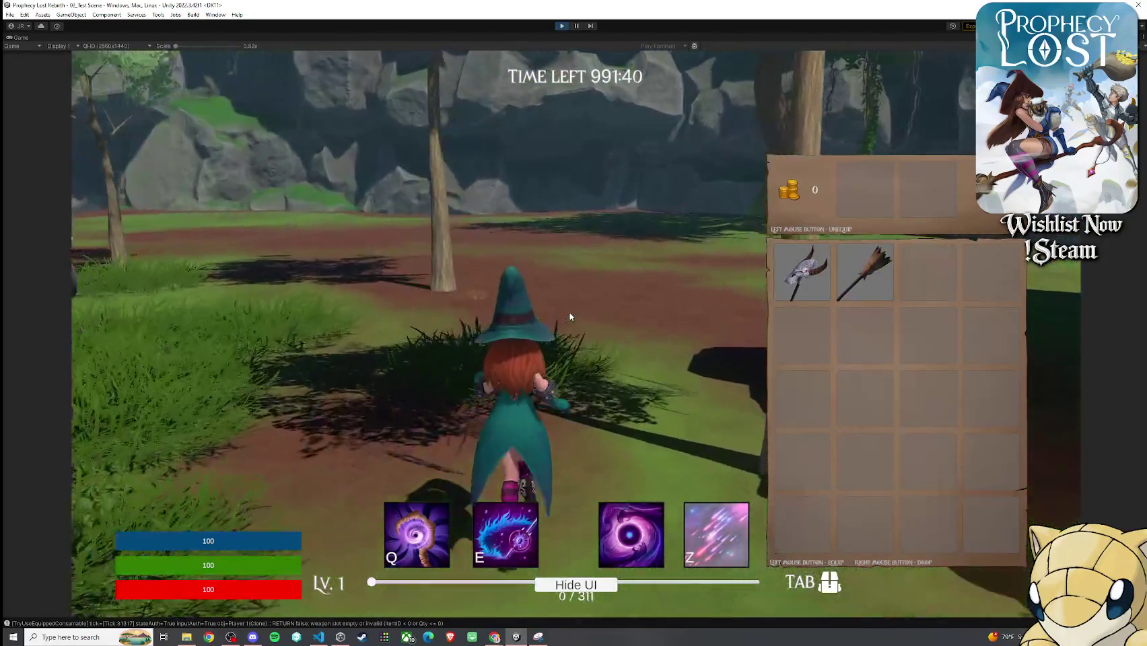
pyautogui.press('w')
pyautogui.press('w')
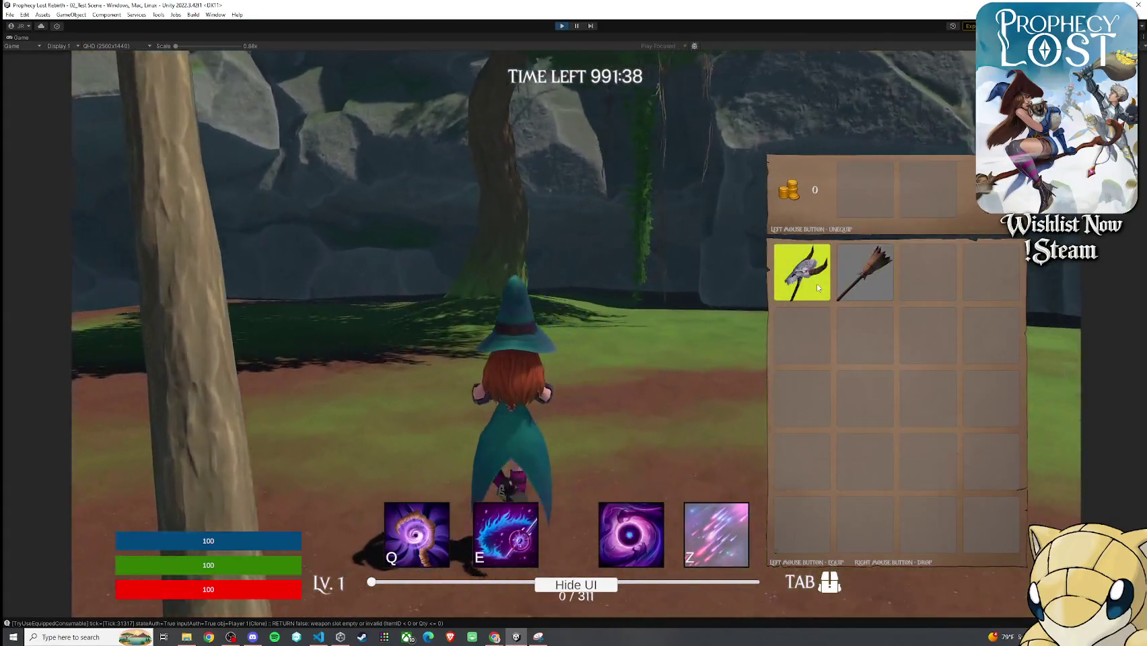
pyautogui.press('w')
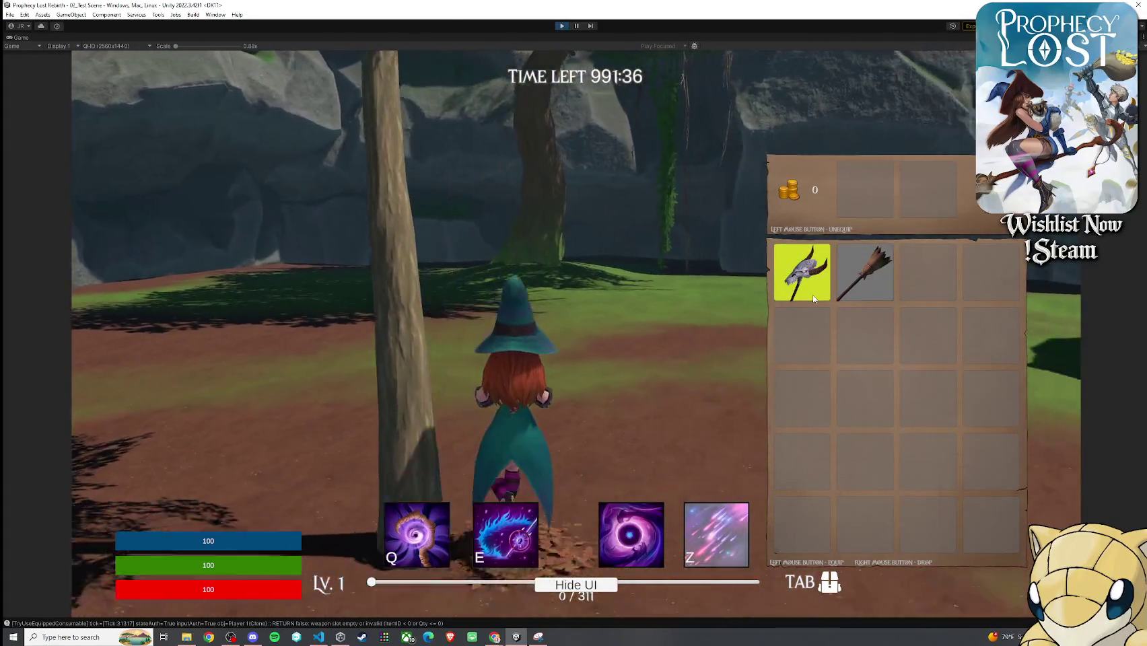
pyautogui.press('w')
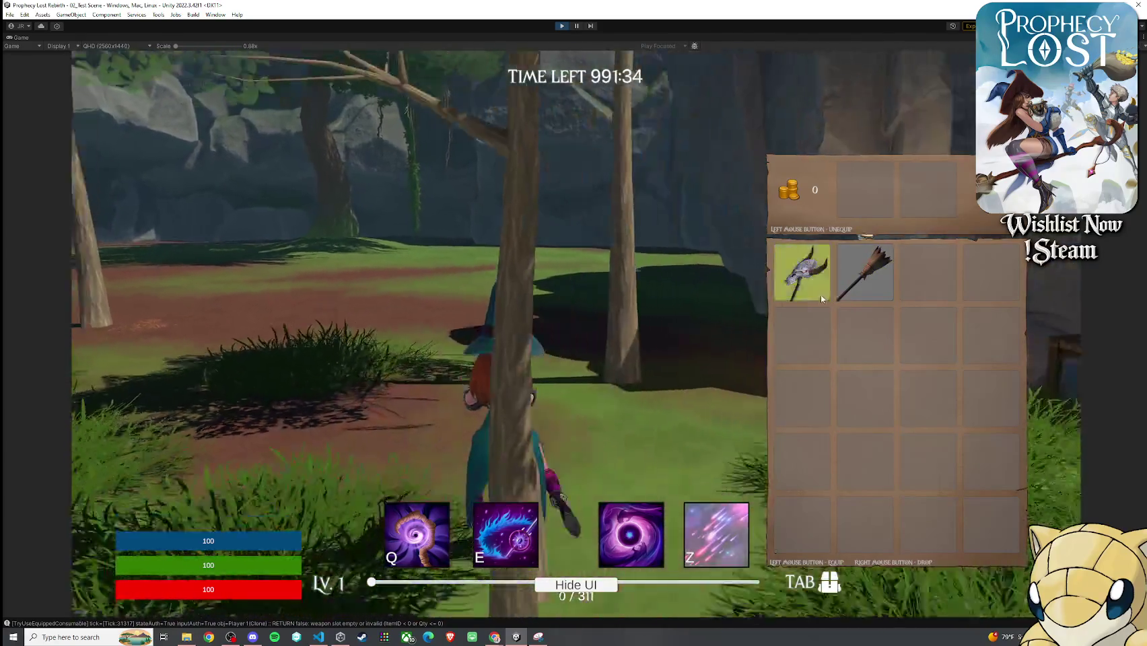
pyautogui.press('a')
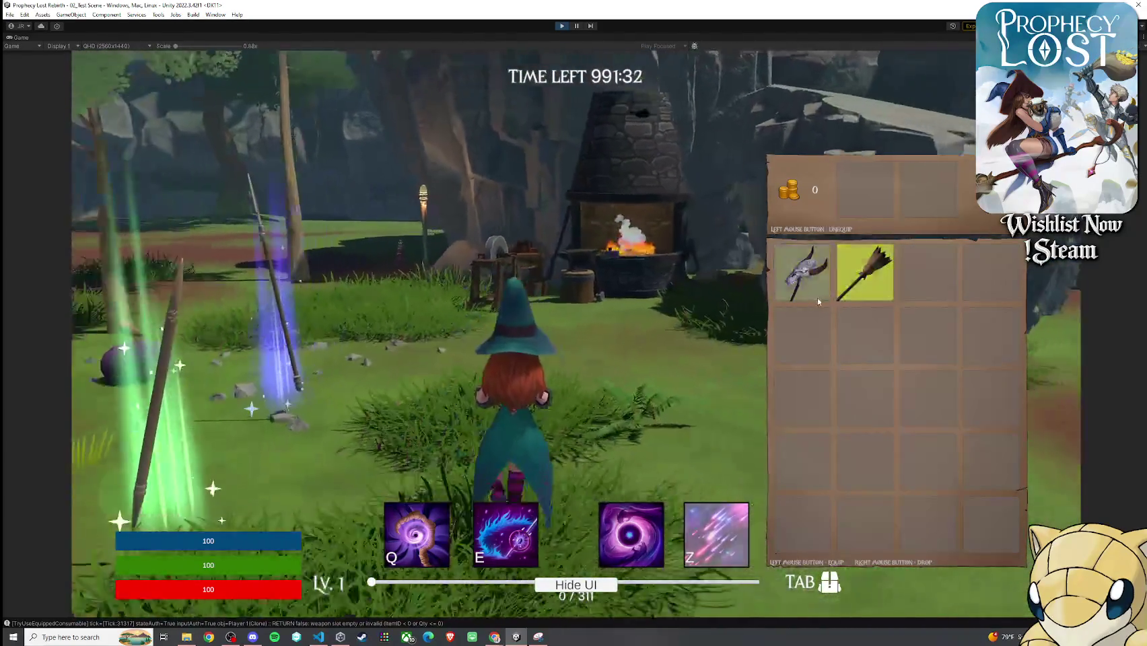
pyautogui.press('d')
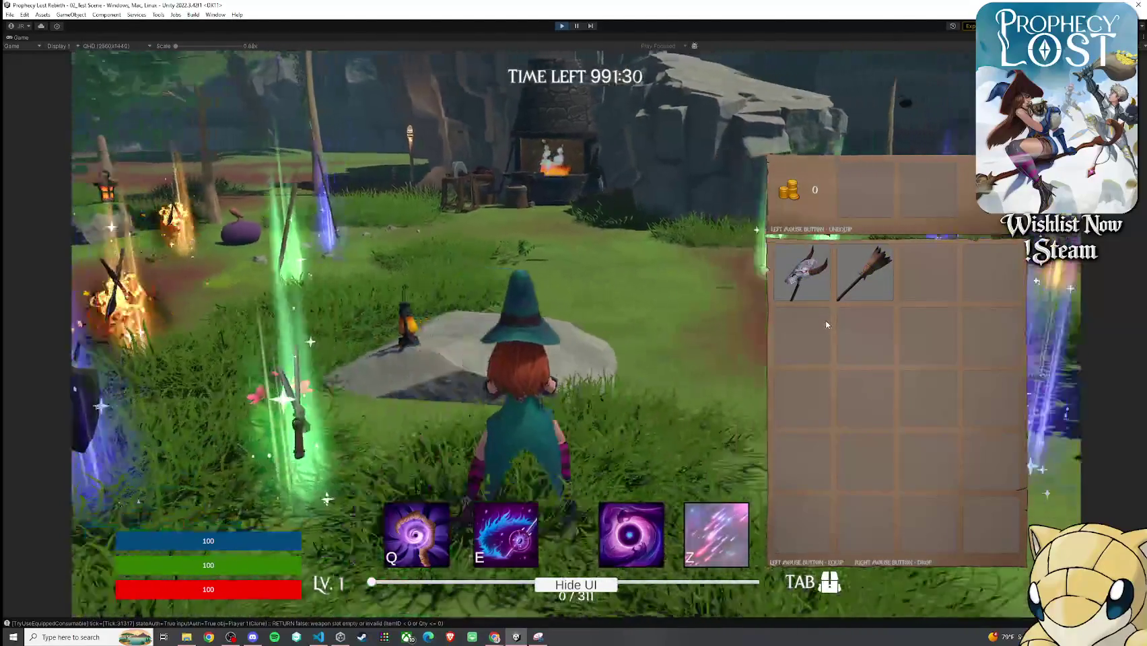
pyautogui.press('w')
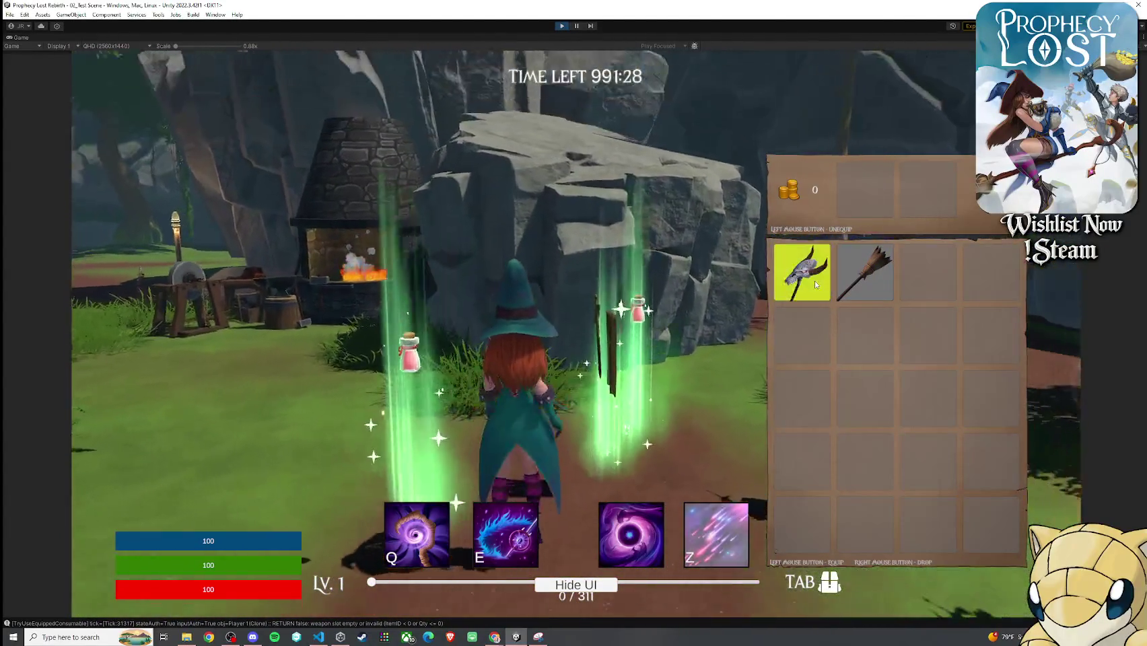
pyautogui.click(816, 285)
# - Swap the broom and axe in the equipped slot, then walk to the glowing pillars
pyautogui.click(855, 286)
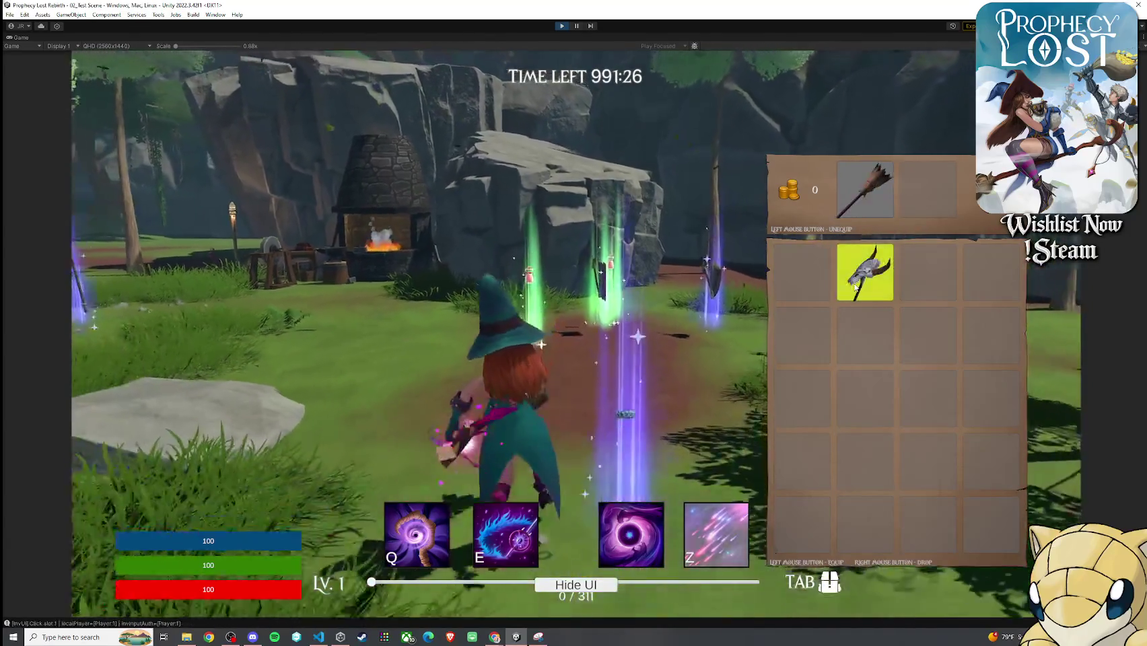
pyautogui.click(856, 286)
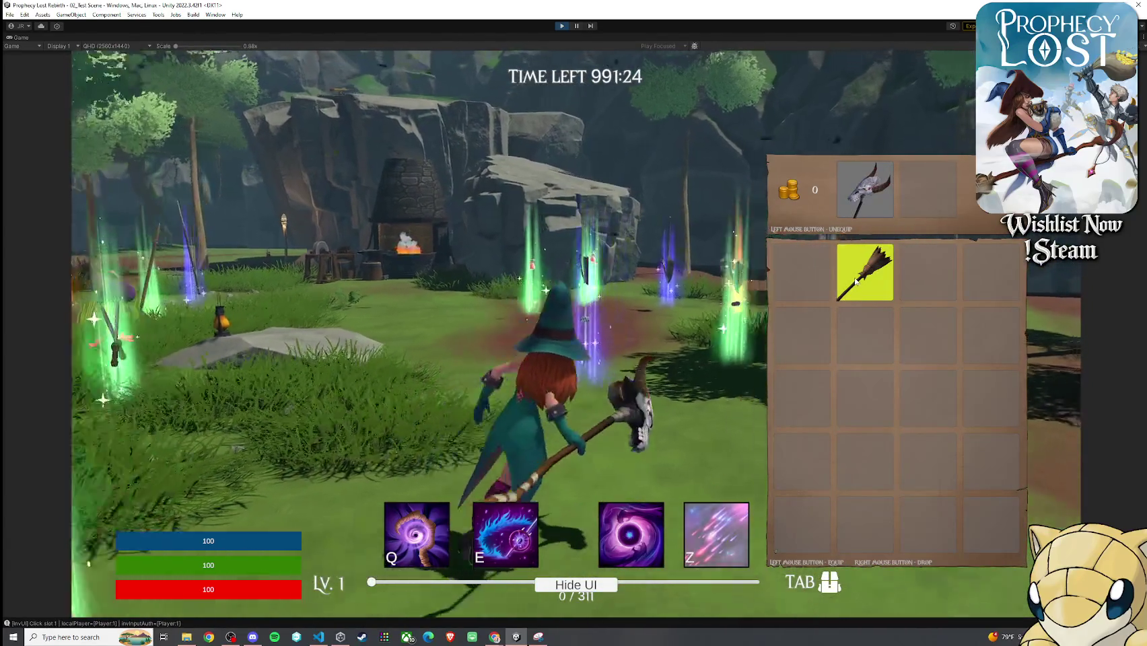
pyautogui.press('Tab')
pyautogui.press('w')
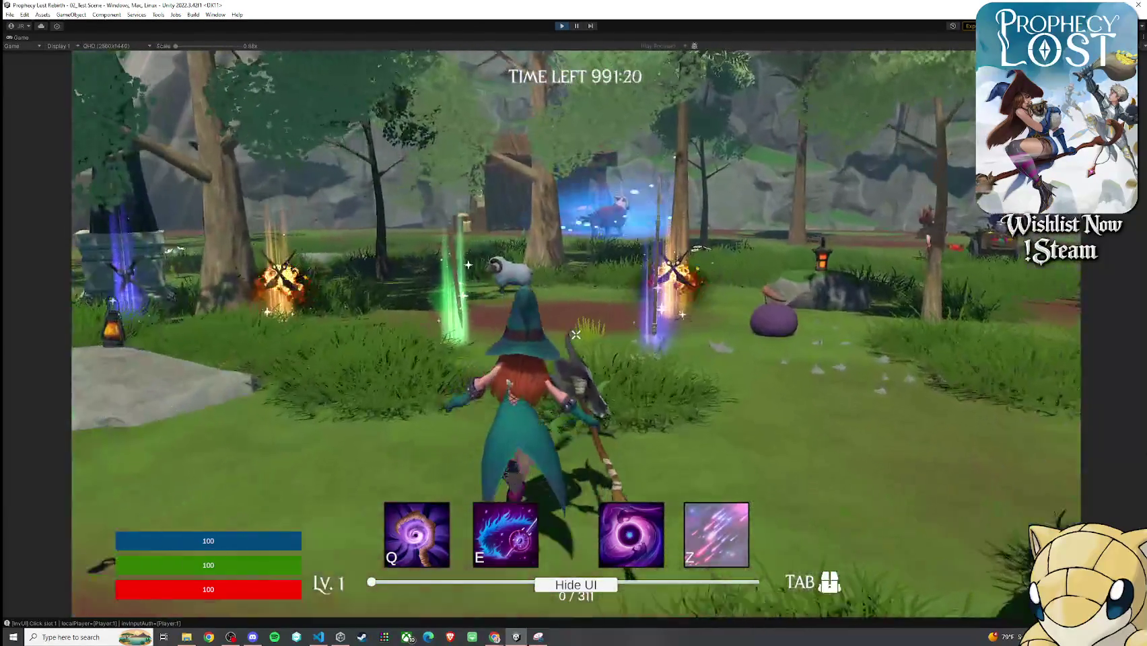
pyautogui.press('w')
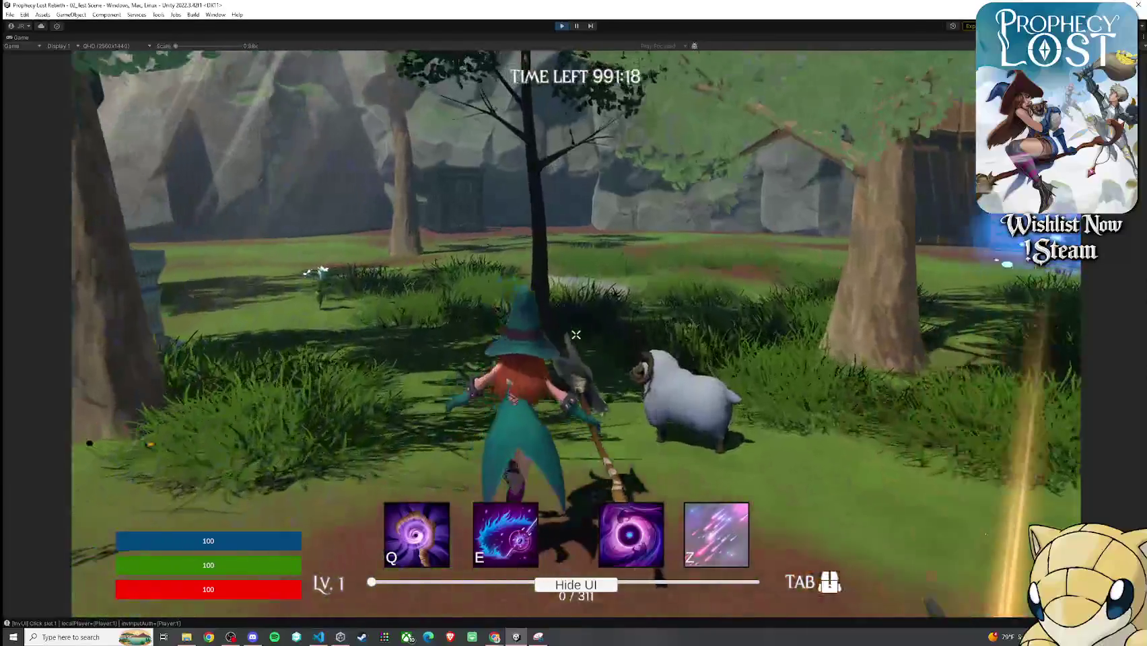
pyautogui.press('w')
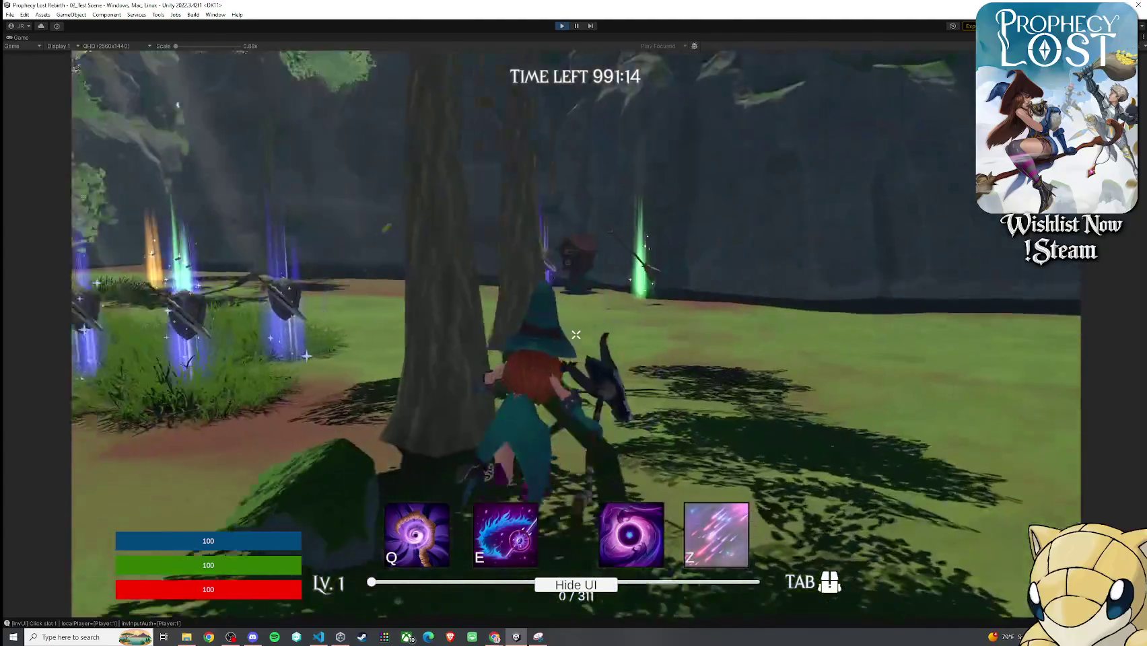
# - Equip the broom in place of the axe, then switch back to the axe
pyautogui.press('Tab')
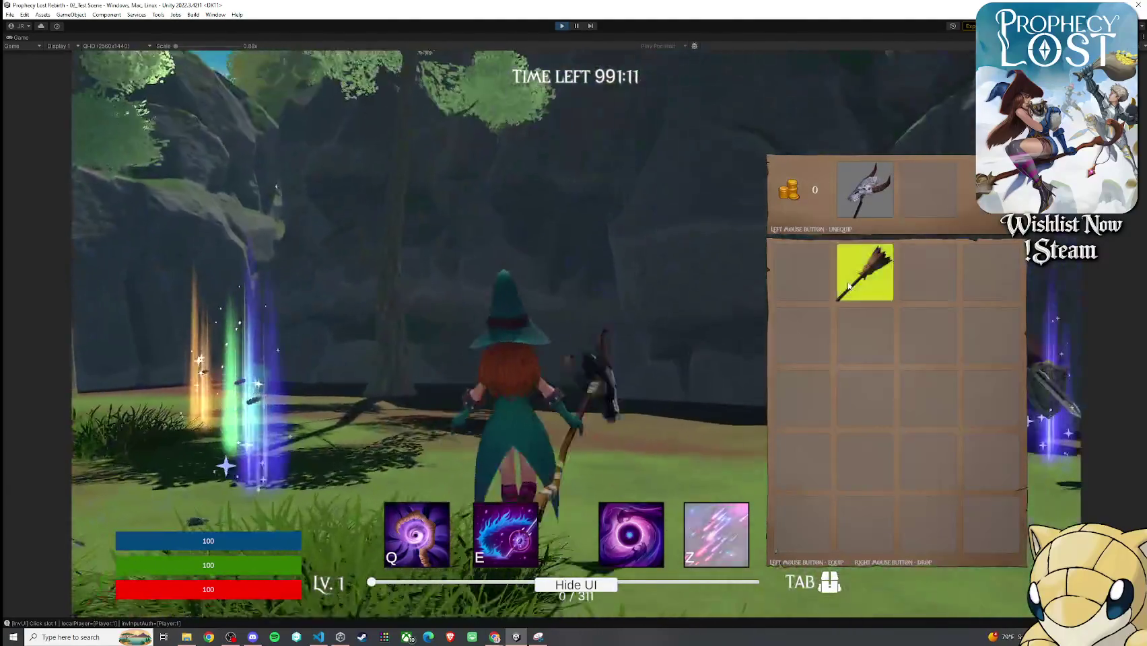
pyautogui.click(865, 271)
pyautogui.press('Tab')
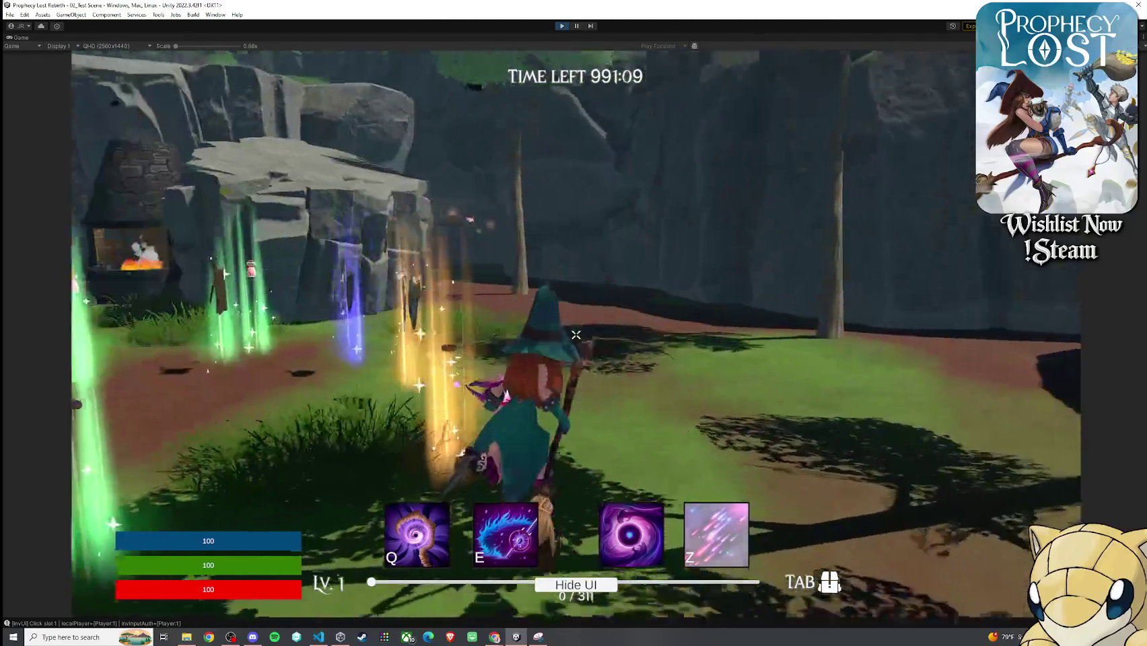
pyautogui.press('Tab')
pyautogui.click(865, 271)
pyautogui.press('Tab')
pyautogui.press('Tab')
# - Swap the axe and broom repeatedly between grid slot 1 and the equipped slot, ending unequipped
pyautogui.click(802, 272)
pyautogui.click(865, 189)
pyautogui.click(865, 272)
pyautogui.click(865, 188)
pyautogui.click(802, 272)
pyautogui.click(873, 258)
pyautogui.click(866, 189)
pyautogui.click(802, 272)
pyautogui.click(866, 188)
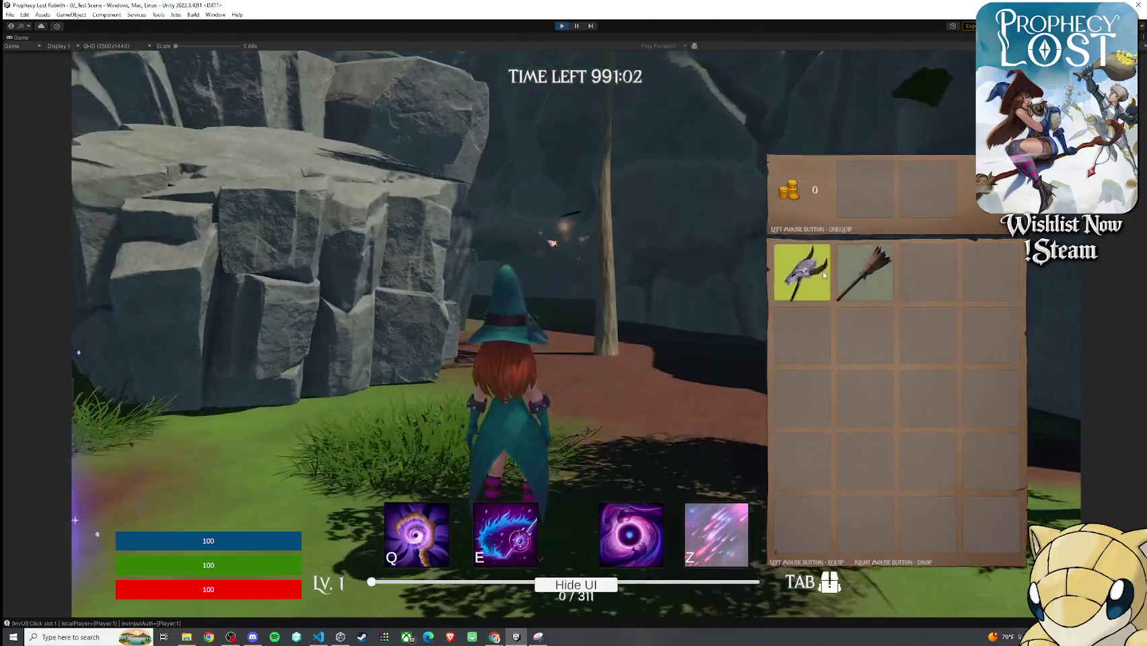
# - Drop the axe, pick it back up and equip it, then drop it again
pyautogui.rightClick(808, 276)
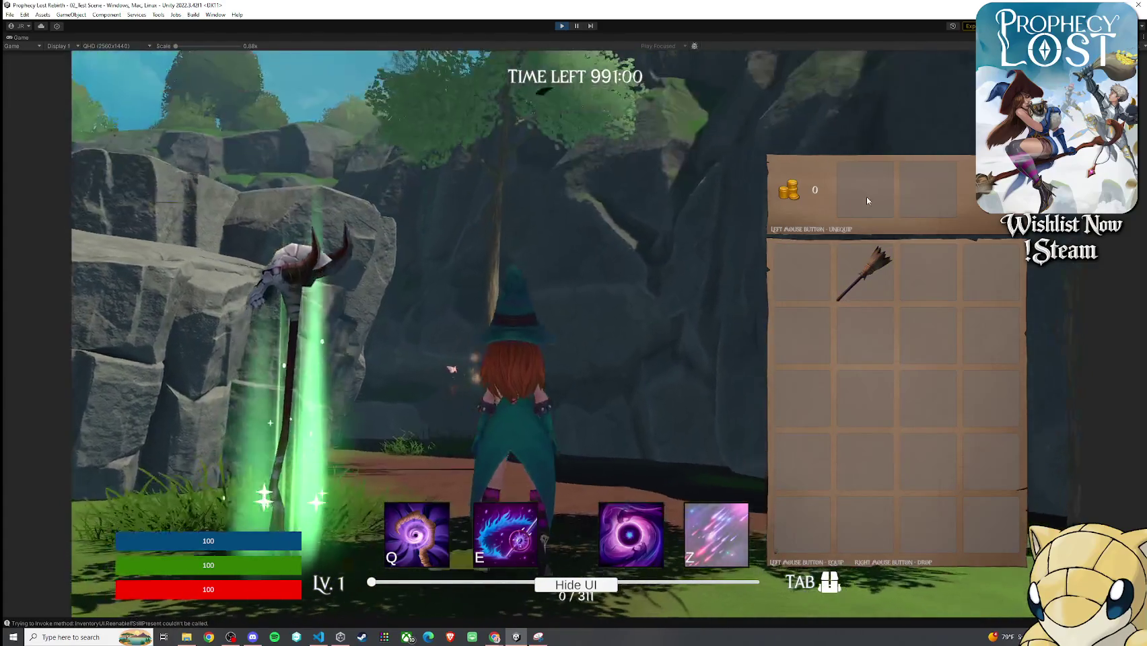
pyautogui.press('Tab')
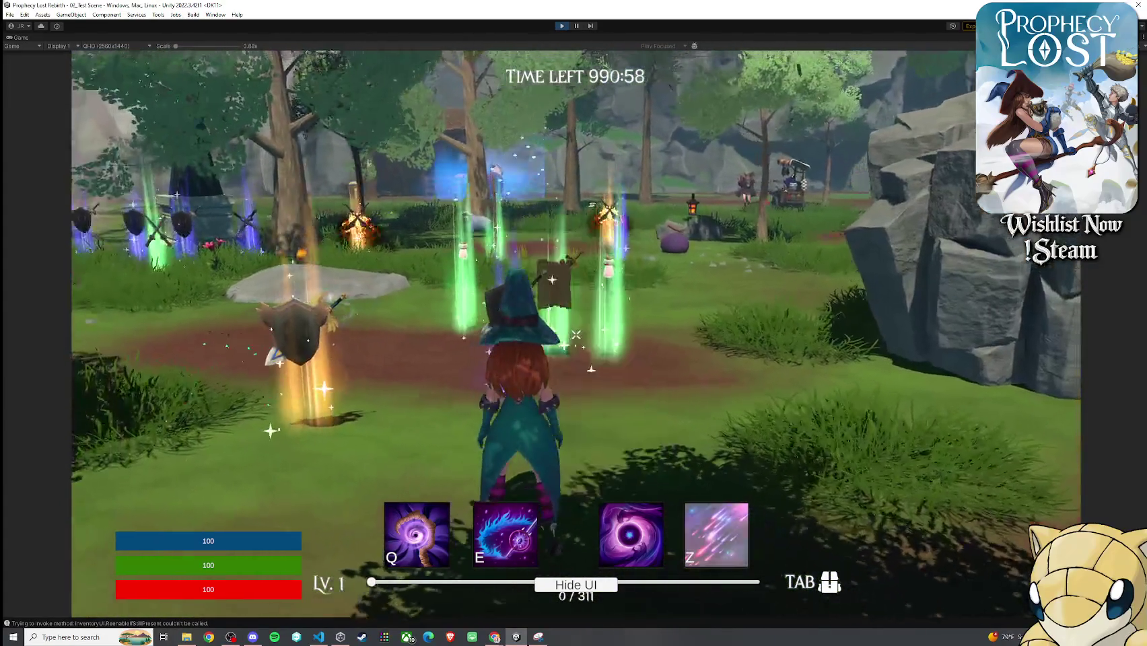
pyautogui.press('f')
pyautogui.press('Tab')
pyautogui.click(802, 272)
pyautogui.click(869, 195)
pyautogui.rightClick(801, 273)
pyautogui.press('Tab')
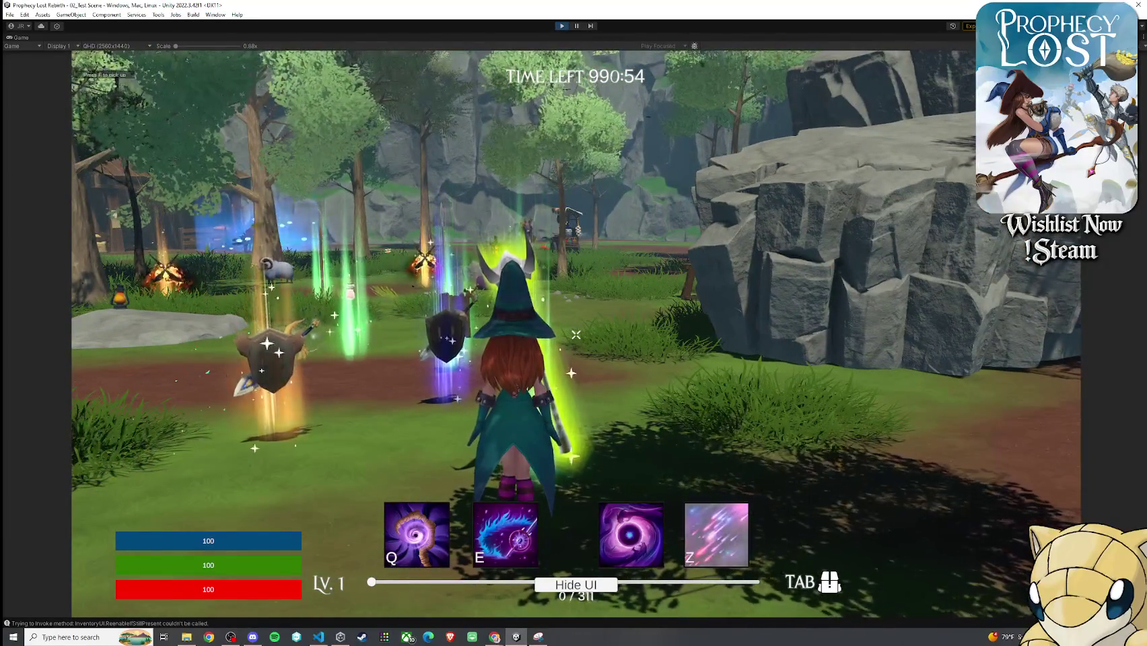
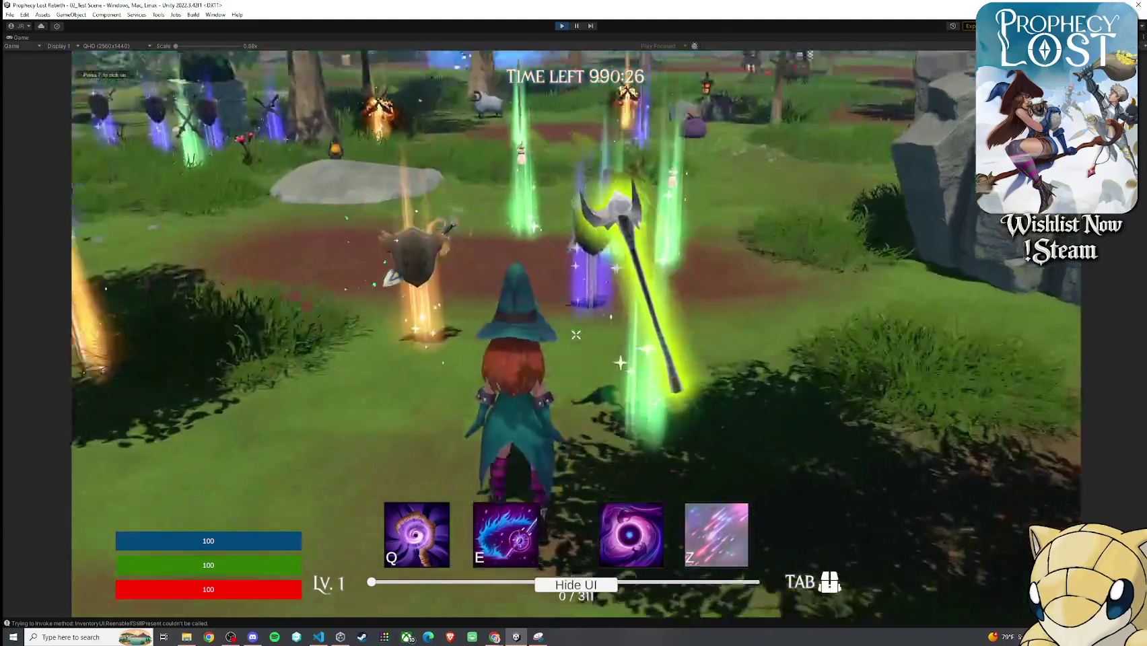
# - Pick up the nearby axe and equip it from the inventory
pyautogui.press('Tab')
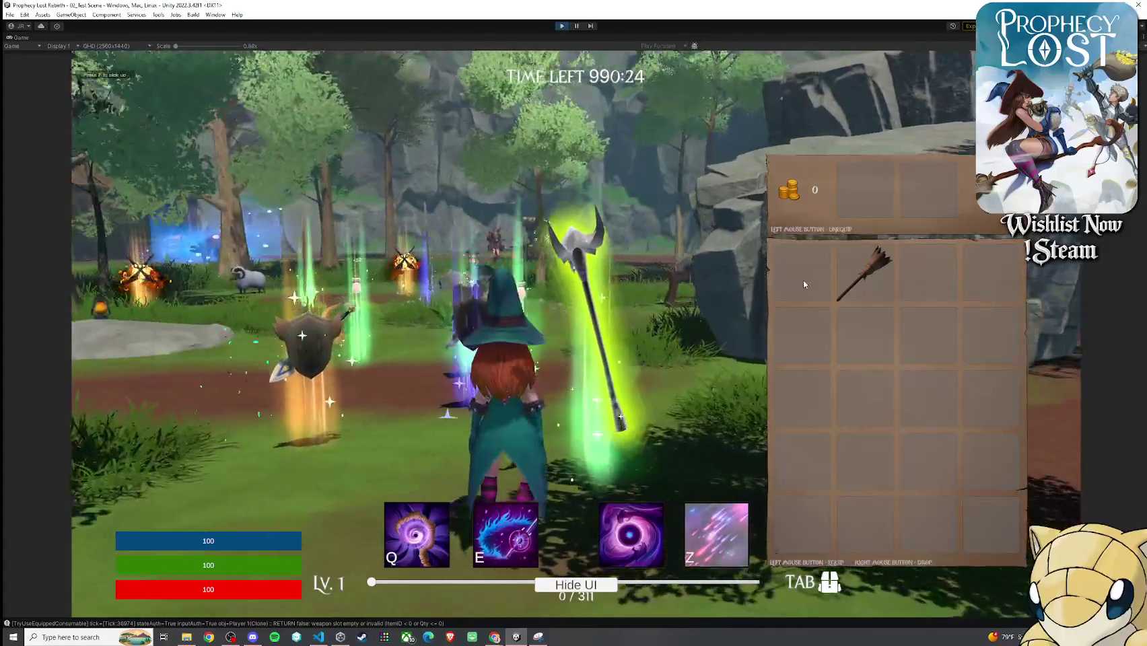
pyautogui.press('Tab')
pyautogui.press('Tab')
pyautogui.click(827, 275)
pyautogui.press('Tab')
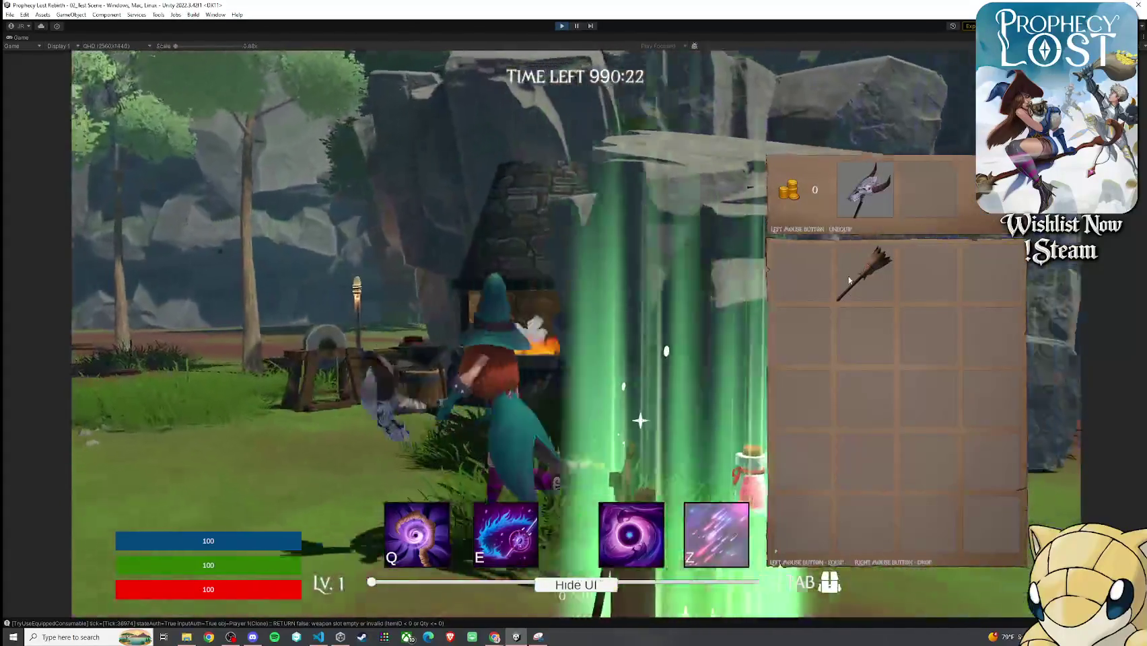
# - Walk toward the grindstone and unequip the axe back into the bag
pyautogui.press('w')
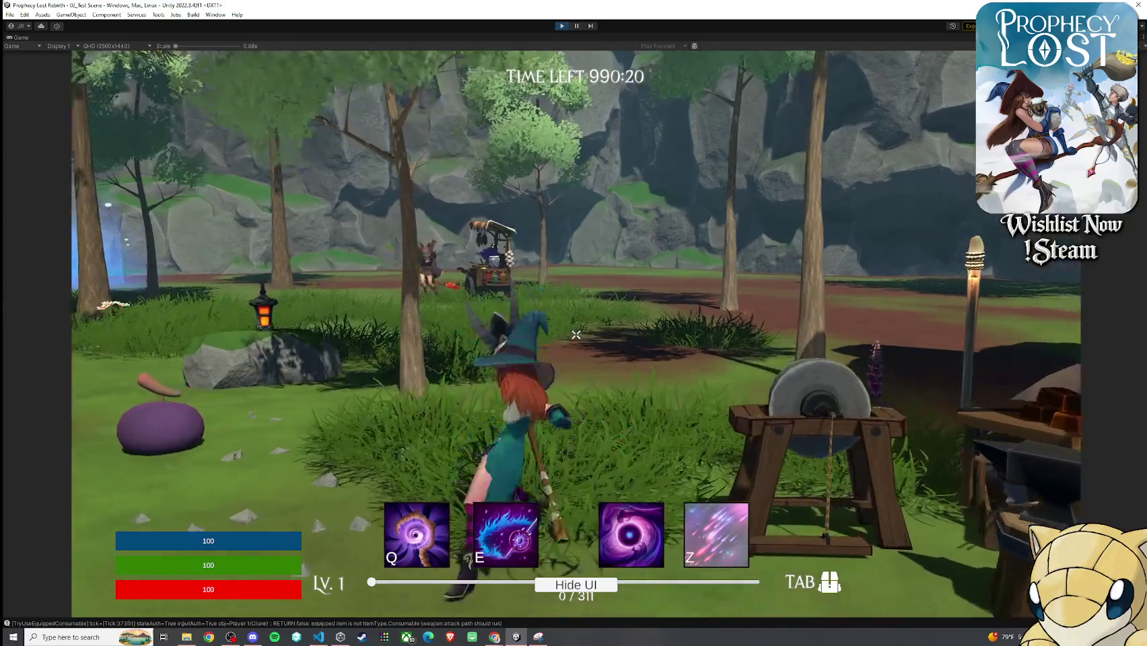
pyautogui.press('Tab')
pyautogui.click(862, 269)
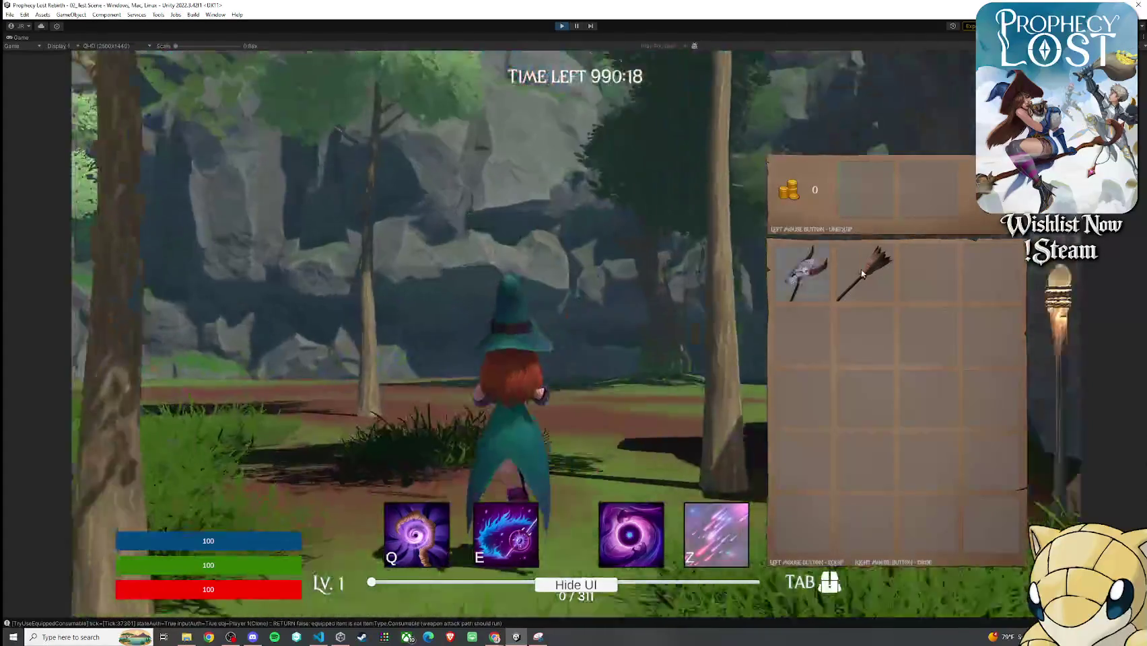
pyautogui.press('Tab')
# - Walk past the light pillars to the glowing broom drop and check the inventory
pyautogui.press('w')
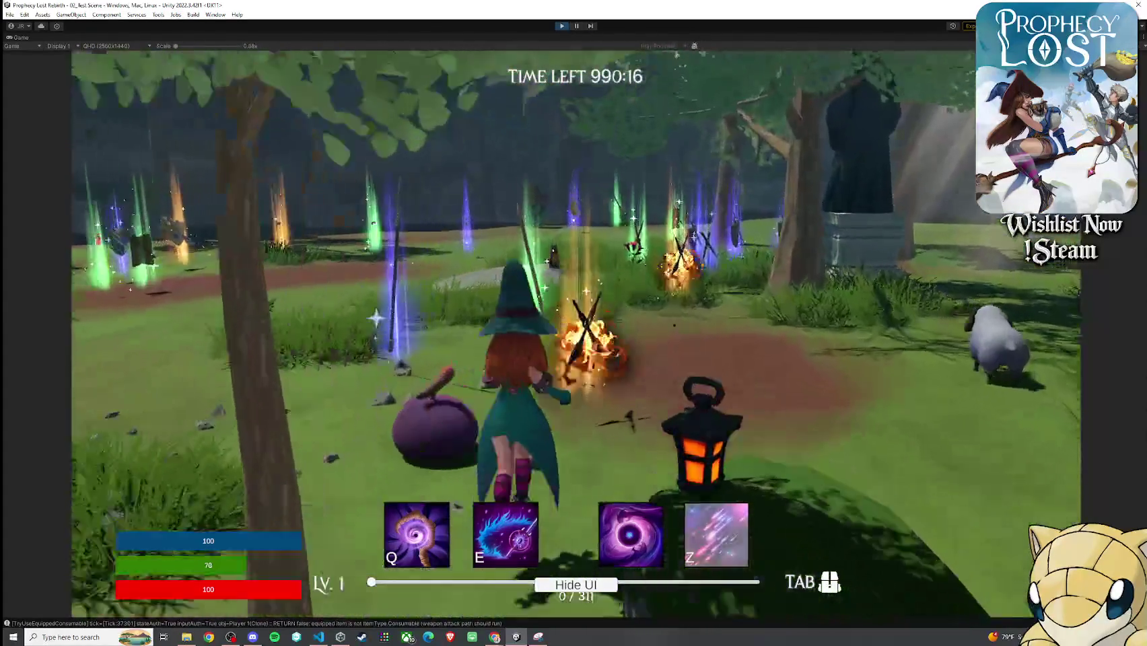
pyautogui.press('w')
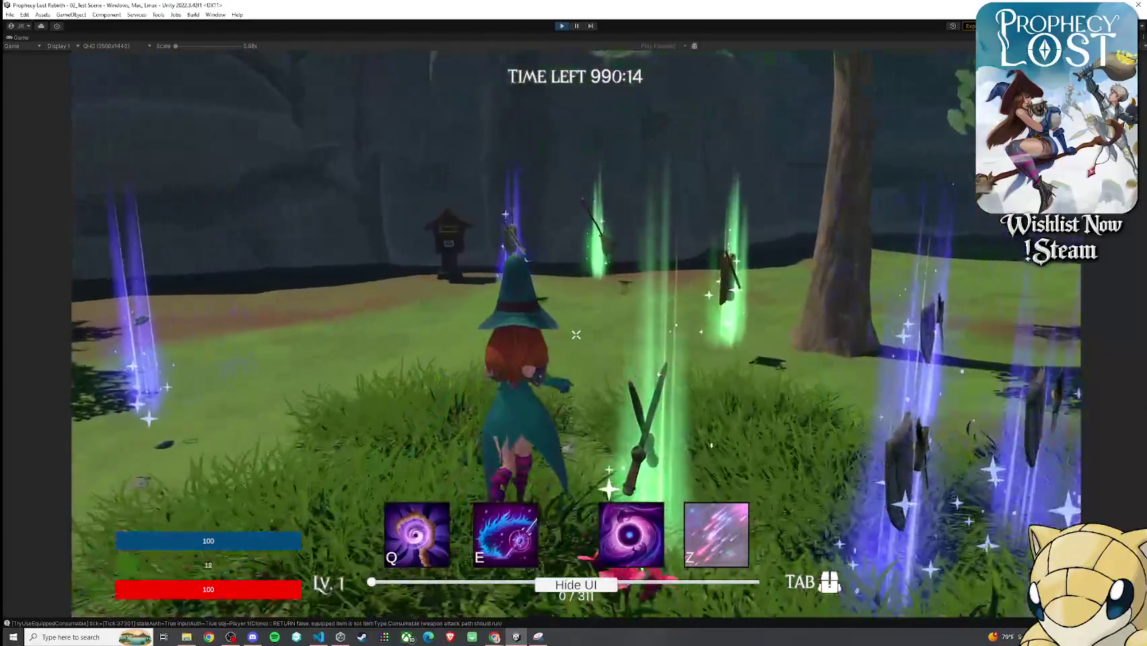
pyautogui.press('w')
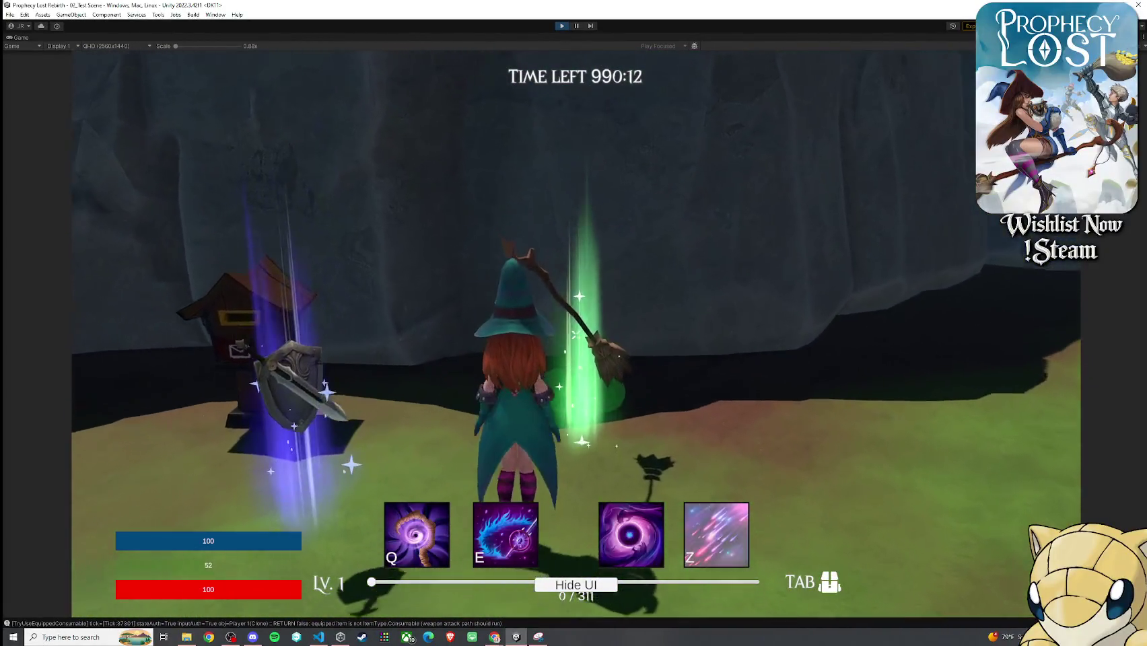
pyautogui.press('w')
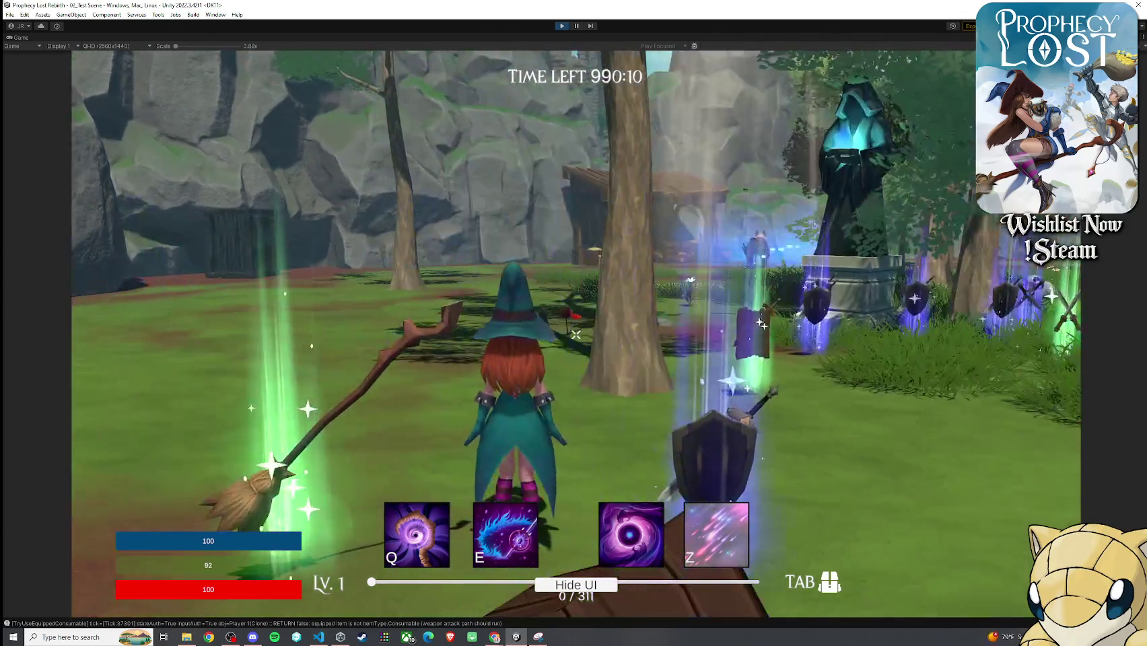
pyautogui.press('w')
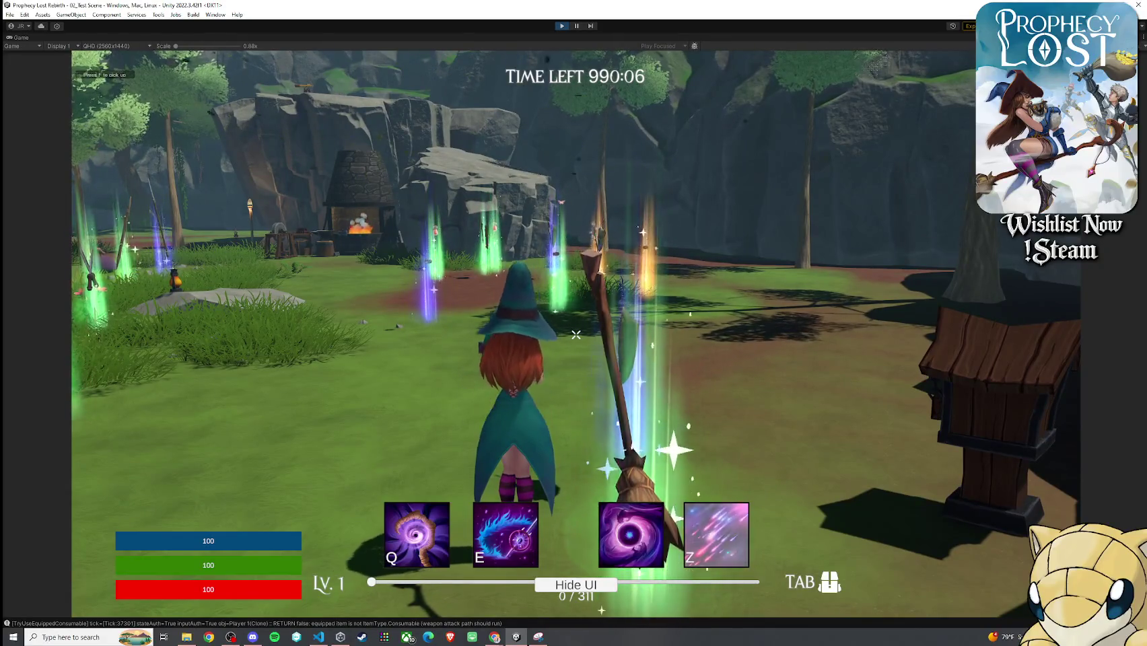
pyautogui.press('Tab')
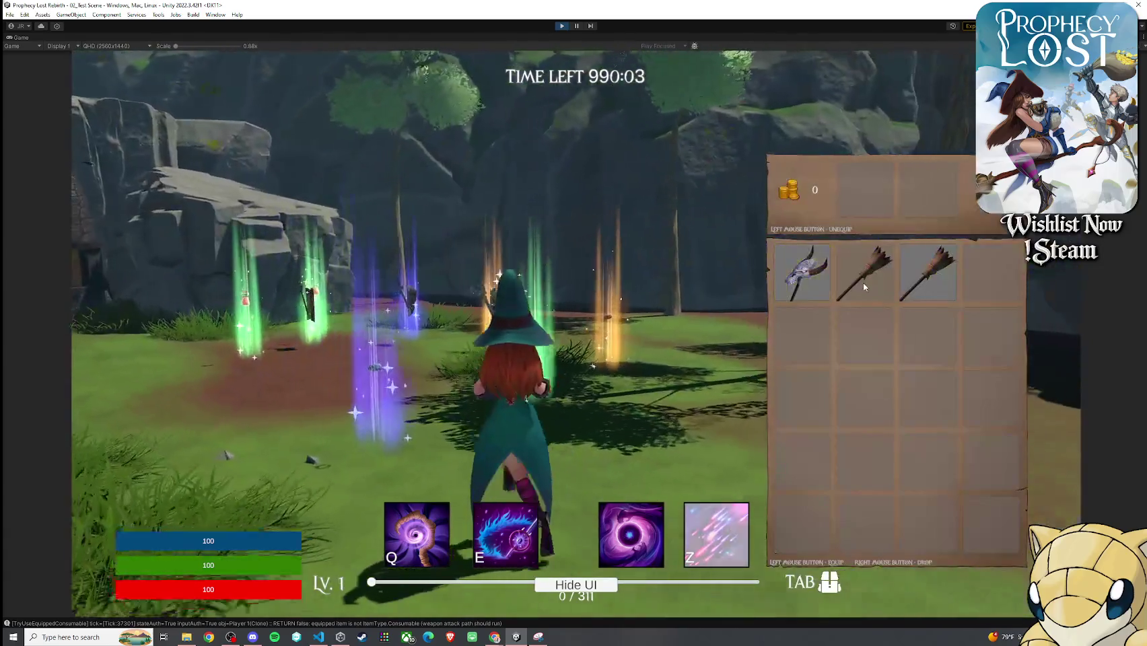
# - Equip a broom from the inventory and swing it through an attack combo
pyautogui.click(864, 287)
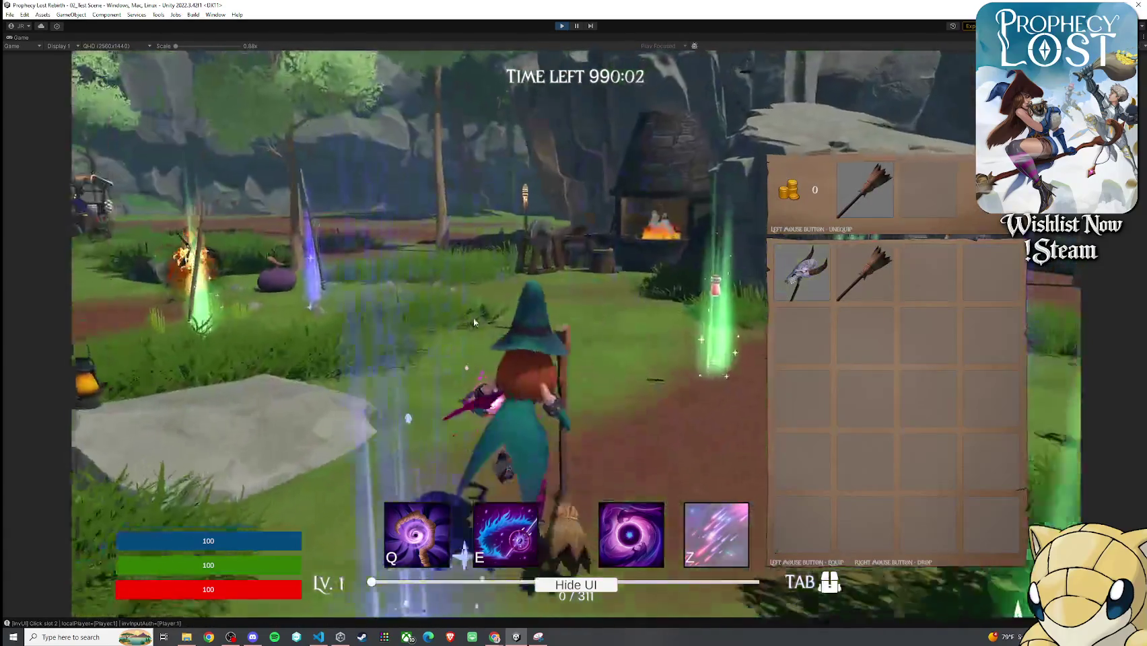
pyautogui.press('Tab')
pyautogui.click(575, 334)
pyautogui.click(575, 334)
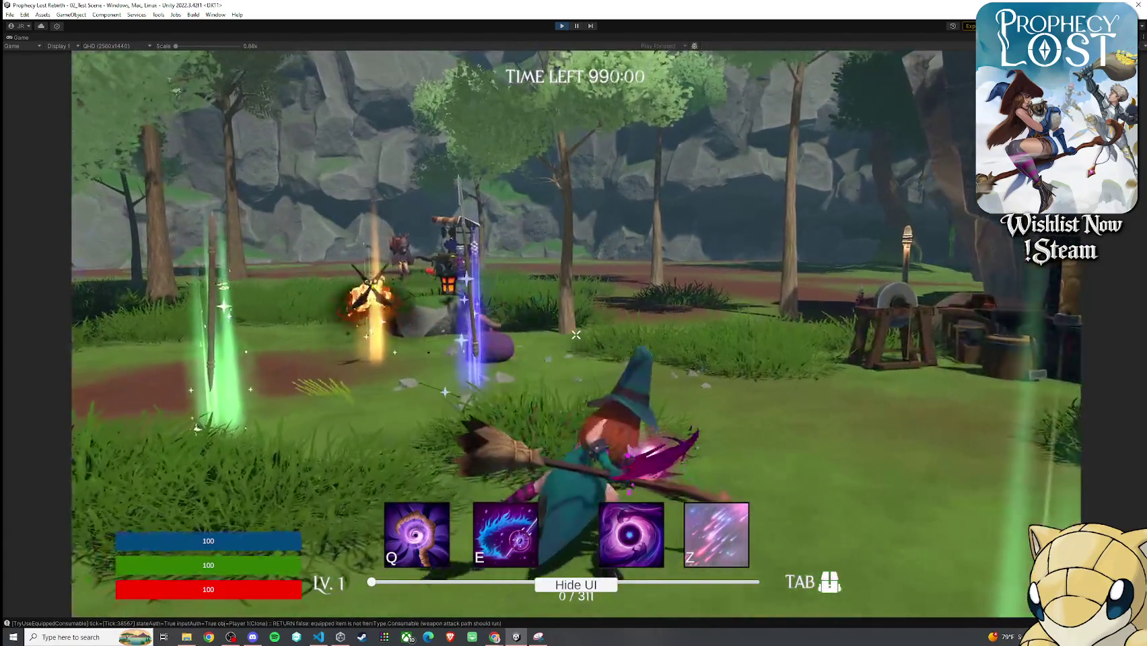
pyautogui.click(575, 334)
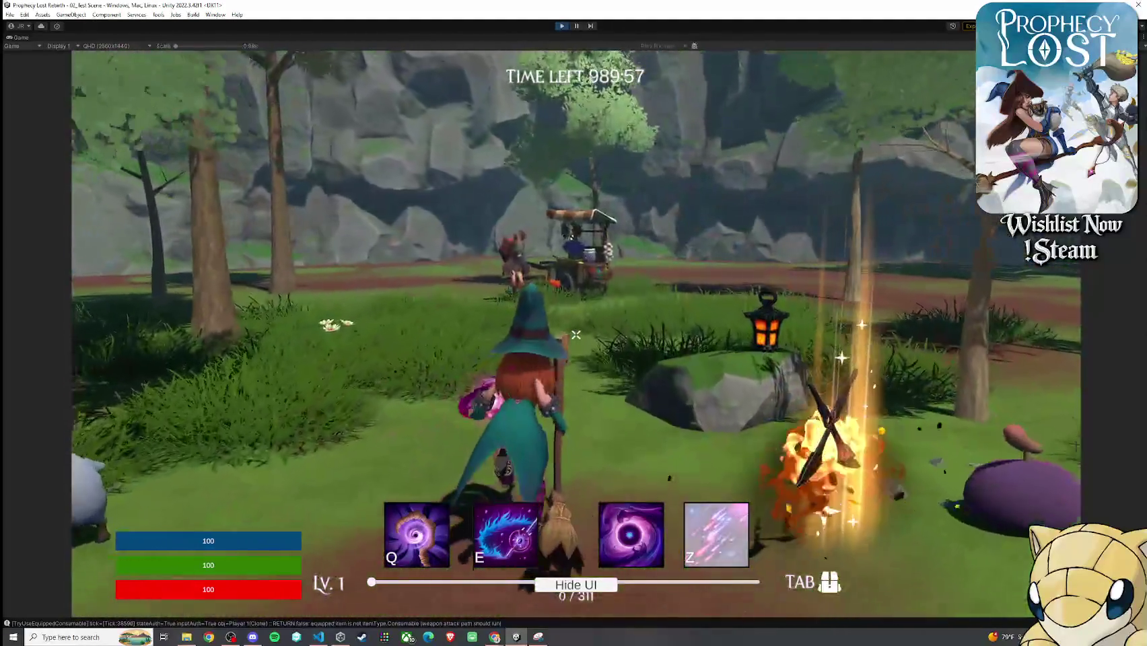
pyautogui.click(575, 335)
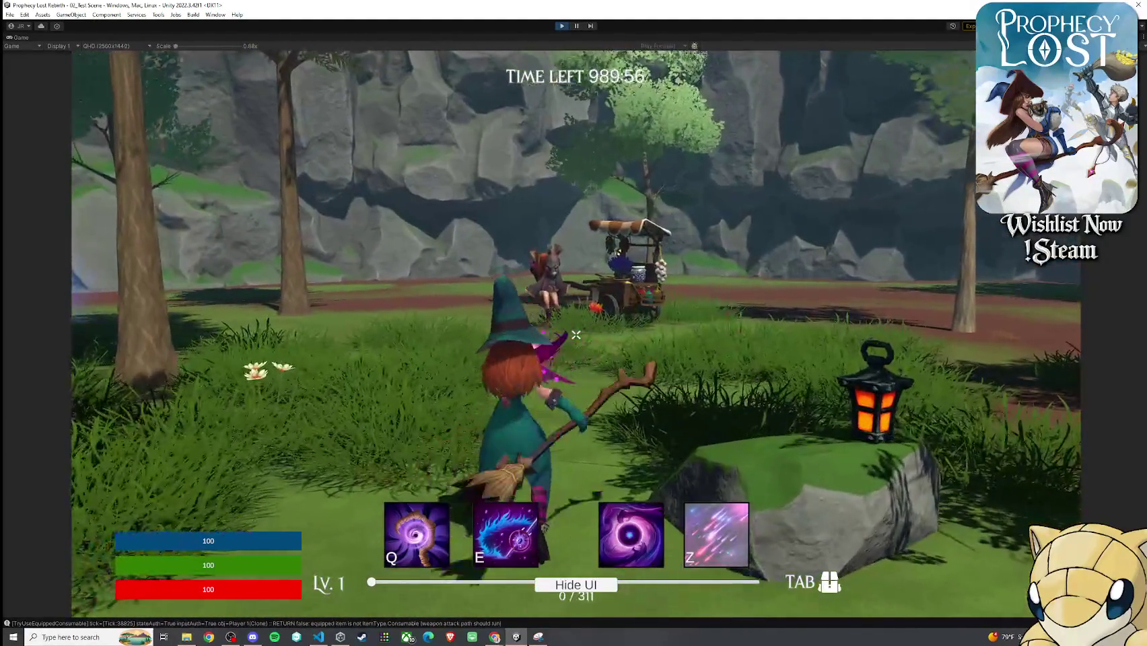
pyautogui.click(575, 334)
pyautogui.click(575, 334)
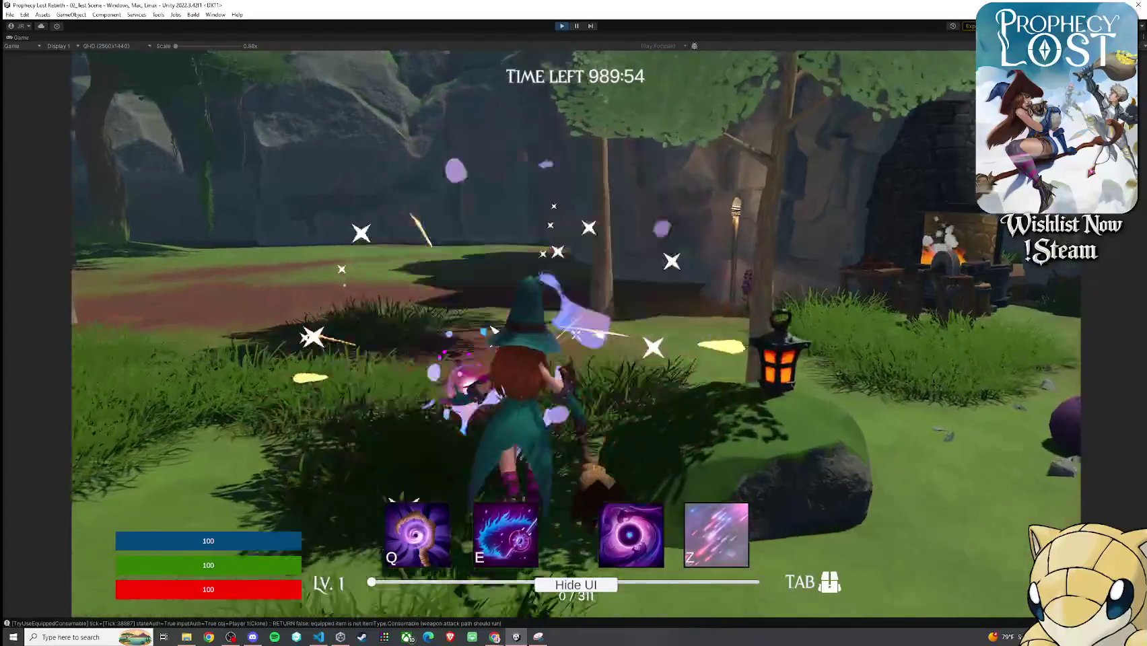
# - Walk to the shop cart, attack, then move toward the crystals and peek at the inventory
pyautogui.press('w')
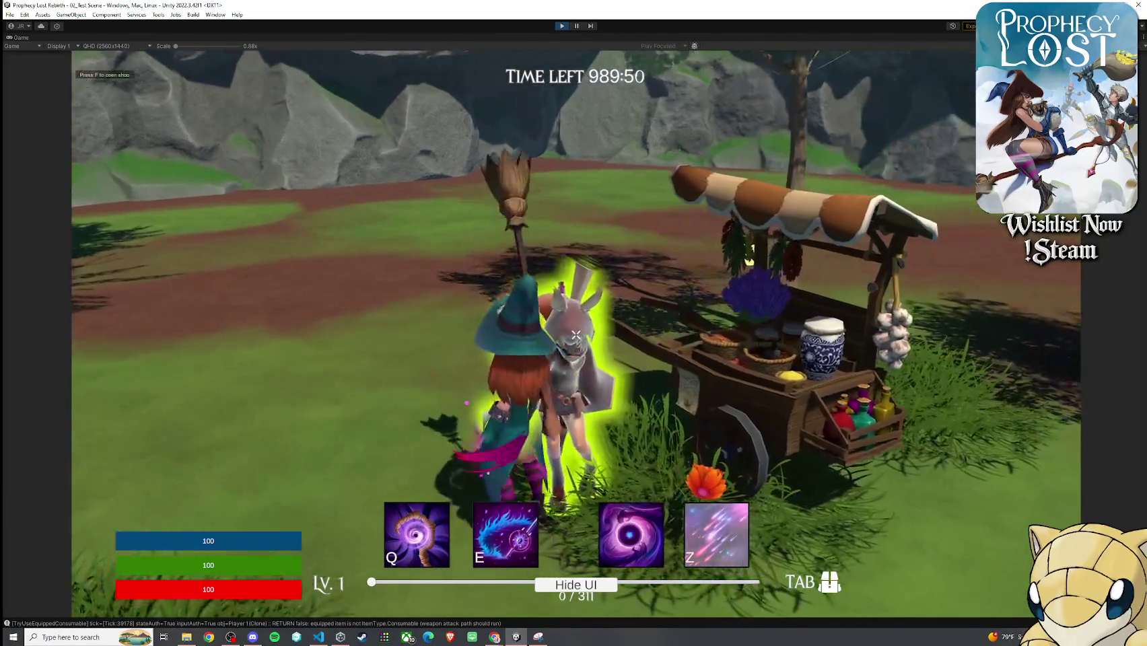
pyautogui.click(576, 334)
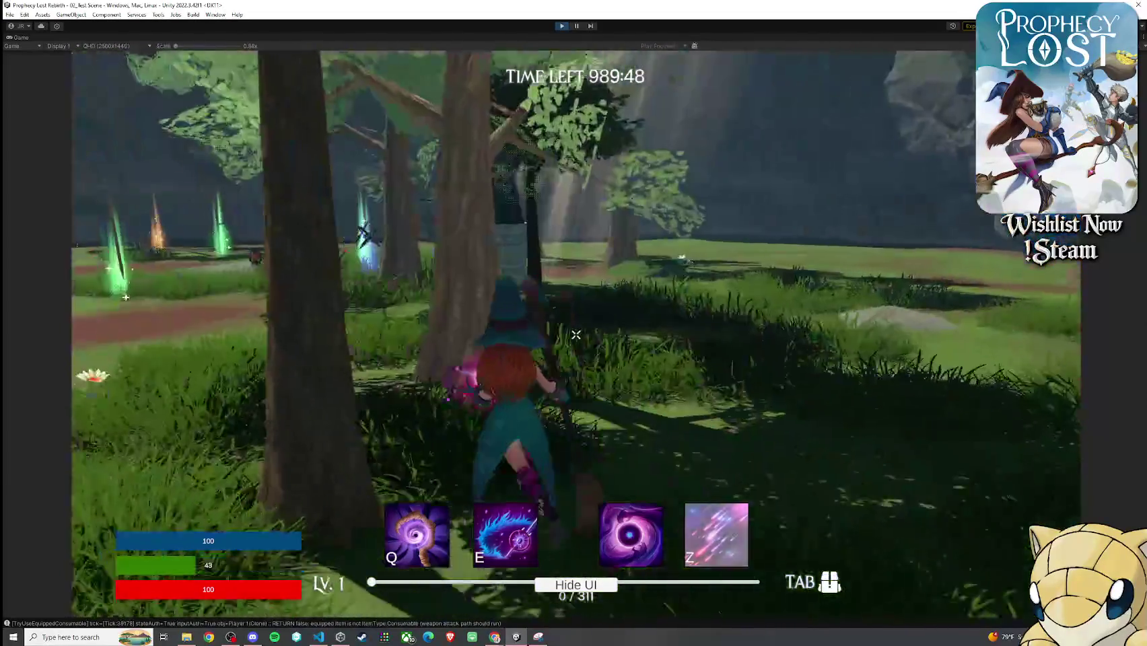
pyautogui.press('w')
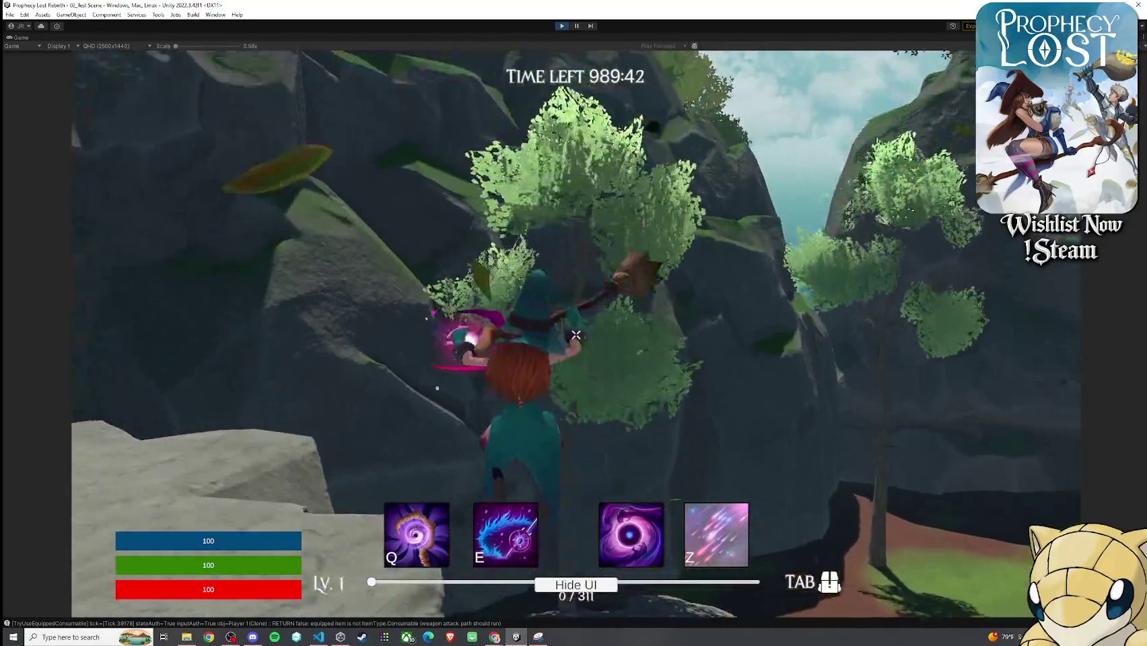
pyautogui.press('Tab')
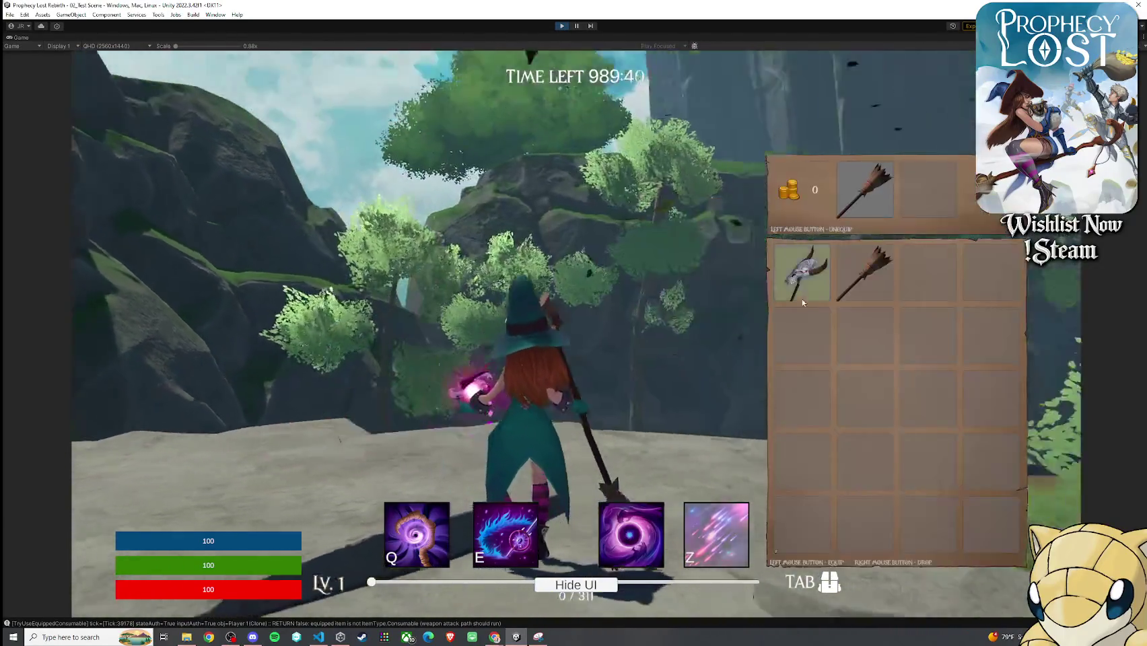
pyautogui.press('Tab')
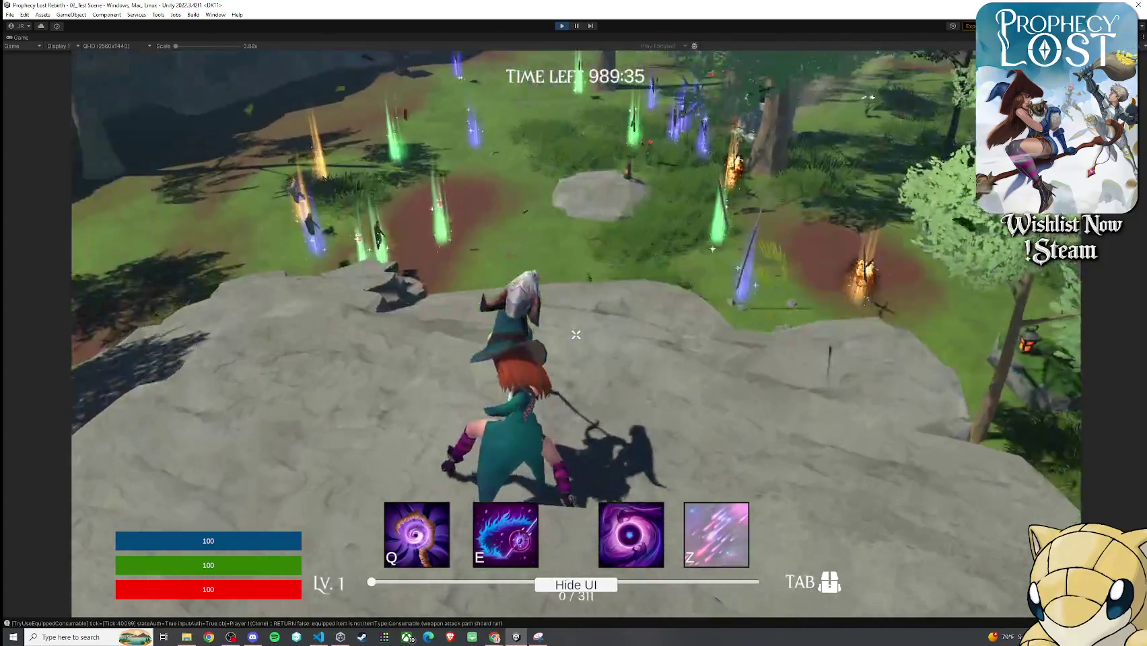
# - Run toward the cliff and clearing, attacking with the broom along the way
pyautogui.click(575, 335)
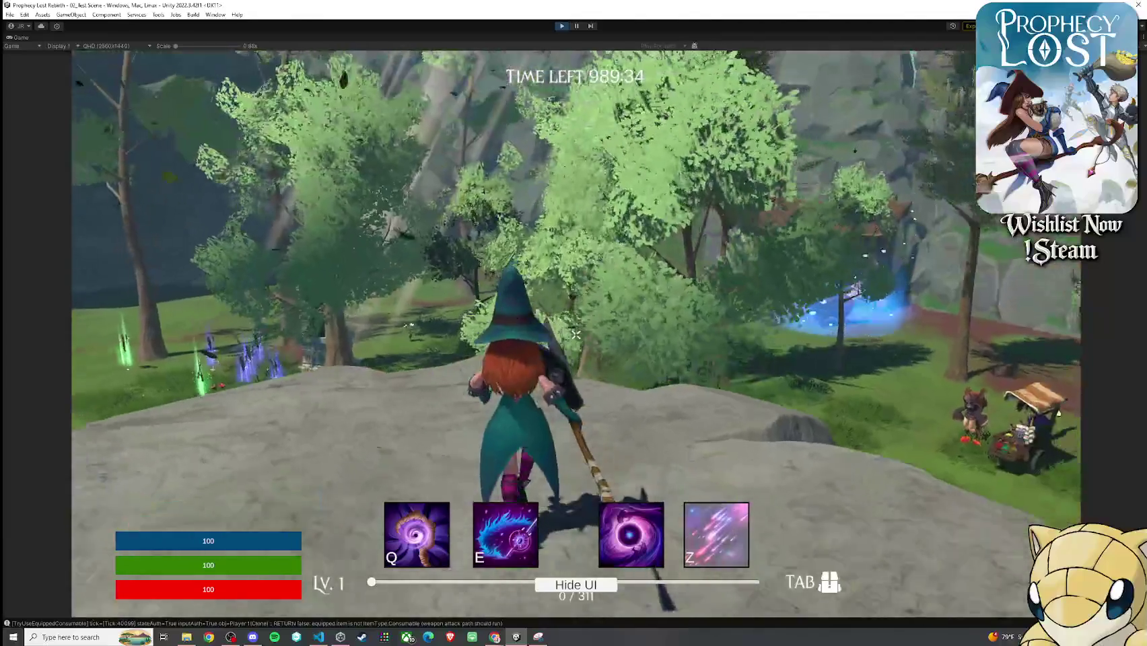
pyautogui.press('w')
pyautogui.press('w')
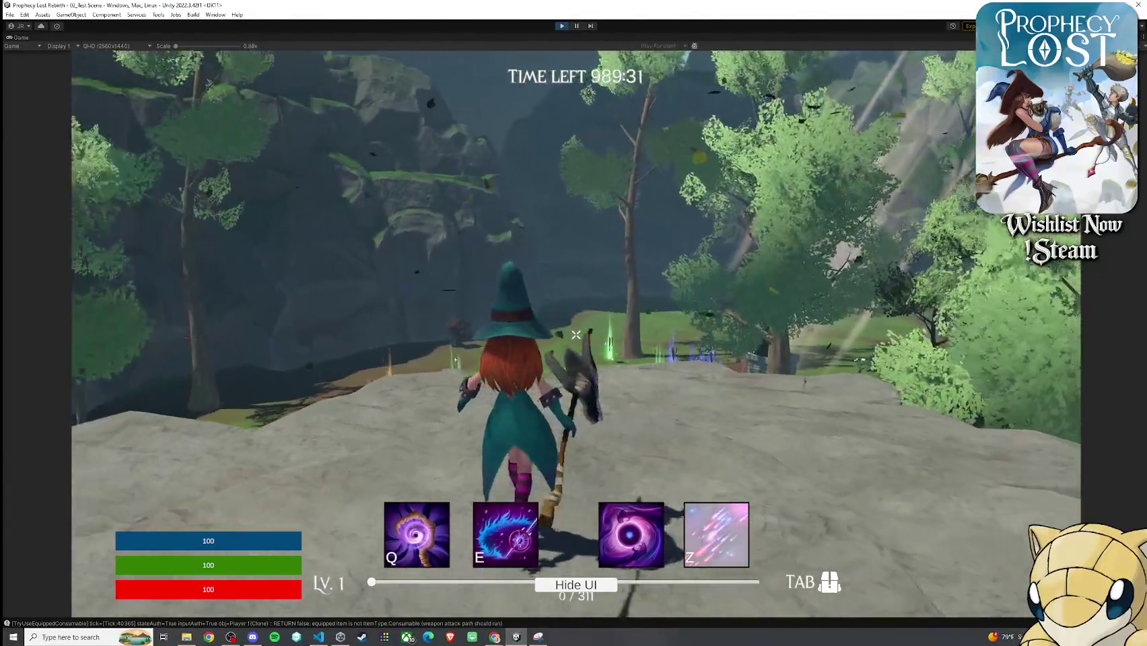
pyautogui.click(575, 335)
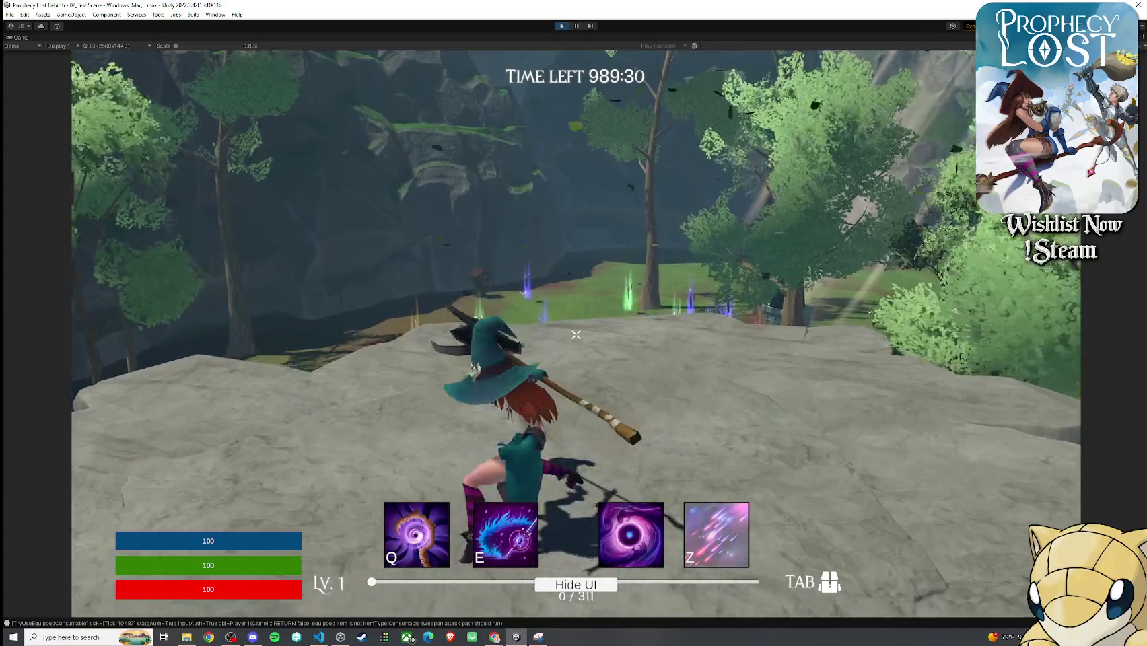
pyautogui.press('w')
pyautogui.press('w')
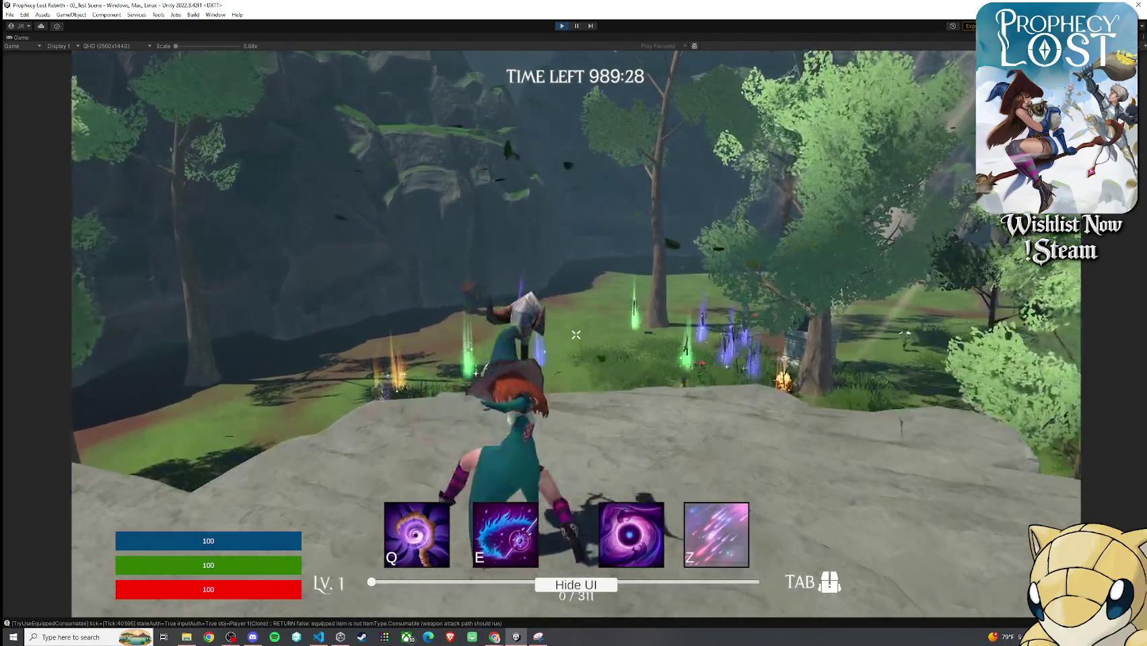
pyautogui.click(576, 335)
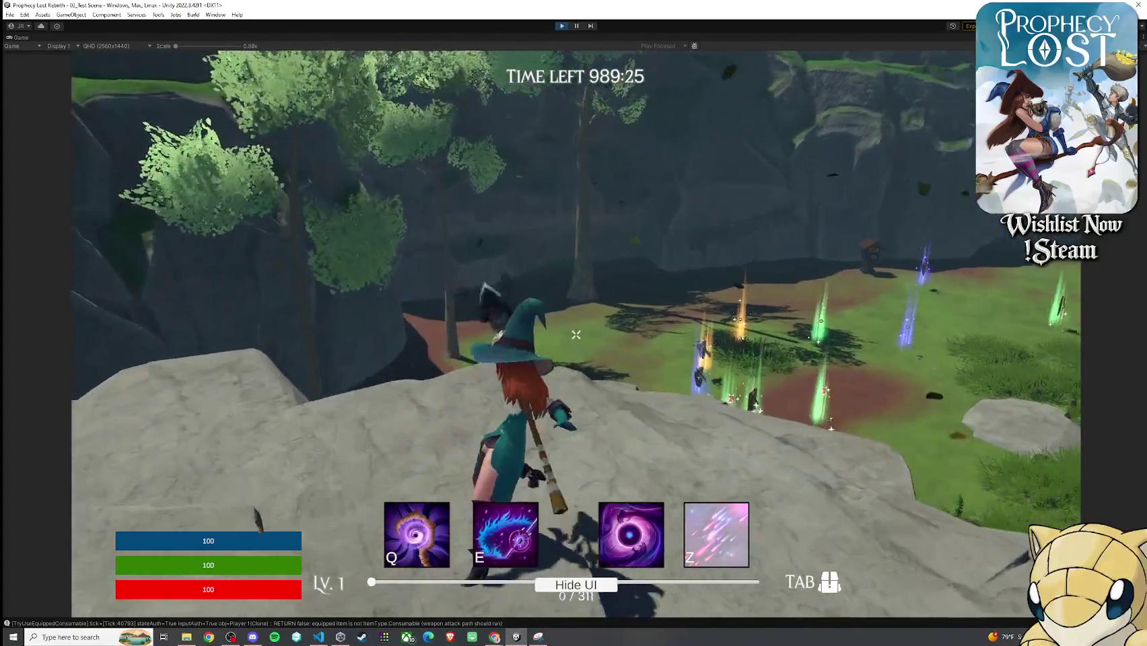
pyautogui.click(575, 335)
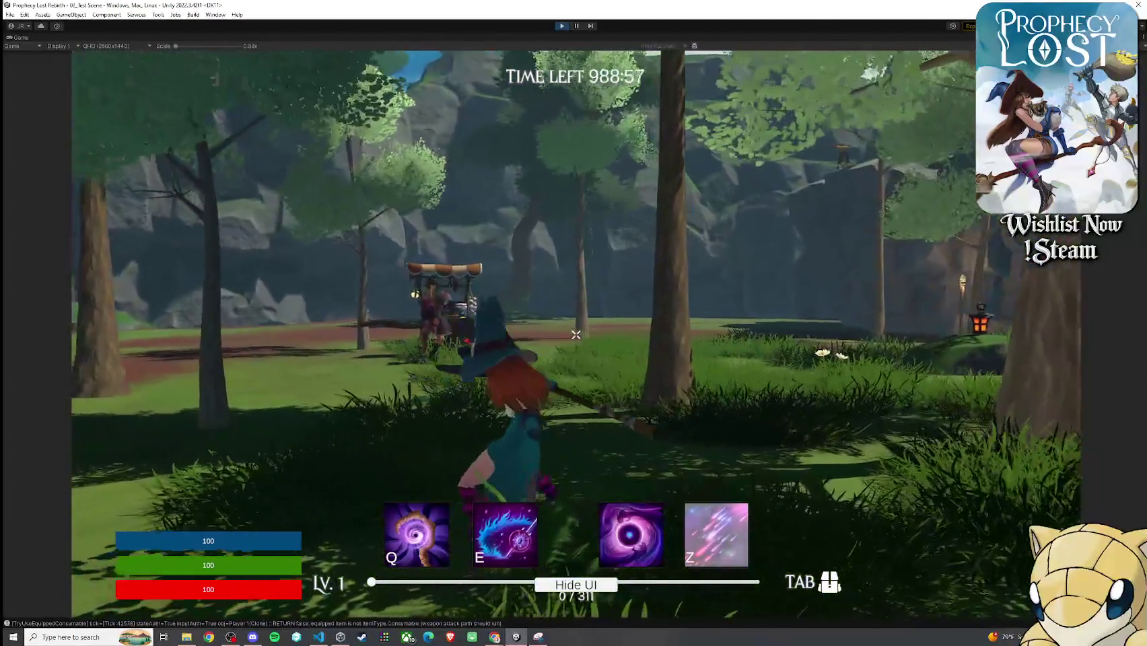
pyautogui.click(576, 334)
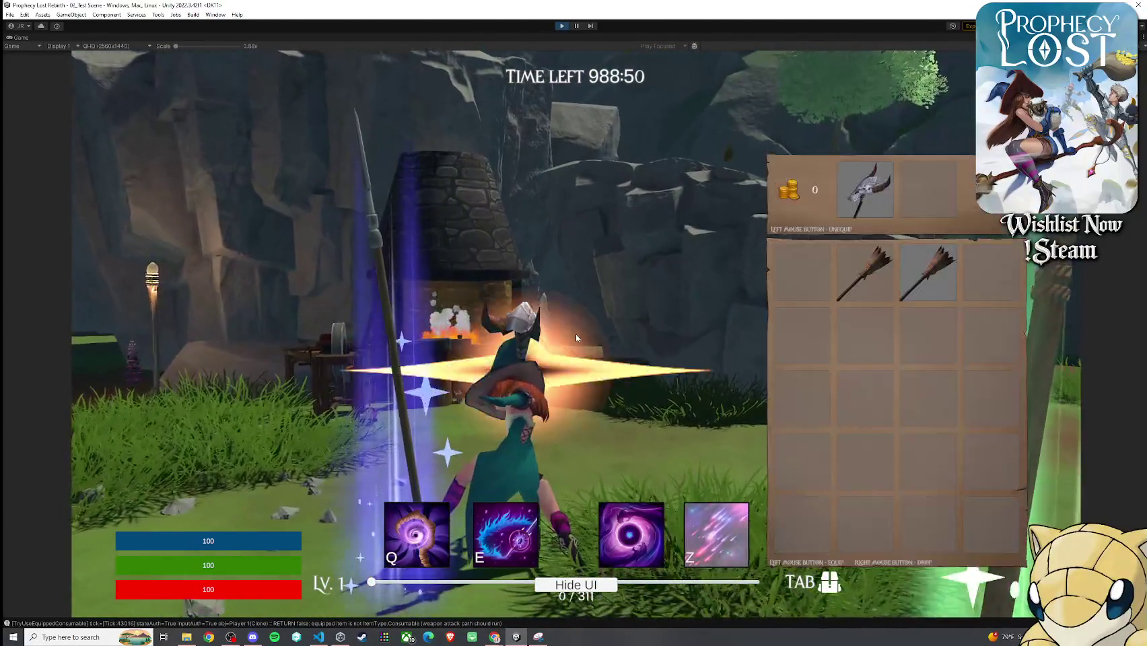
# - Close the inventory and chain weapon combo swings against the training dummies
pyautogui.press('Tab')
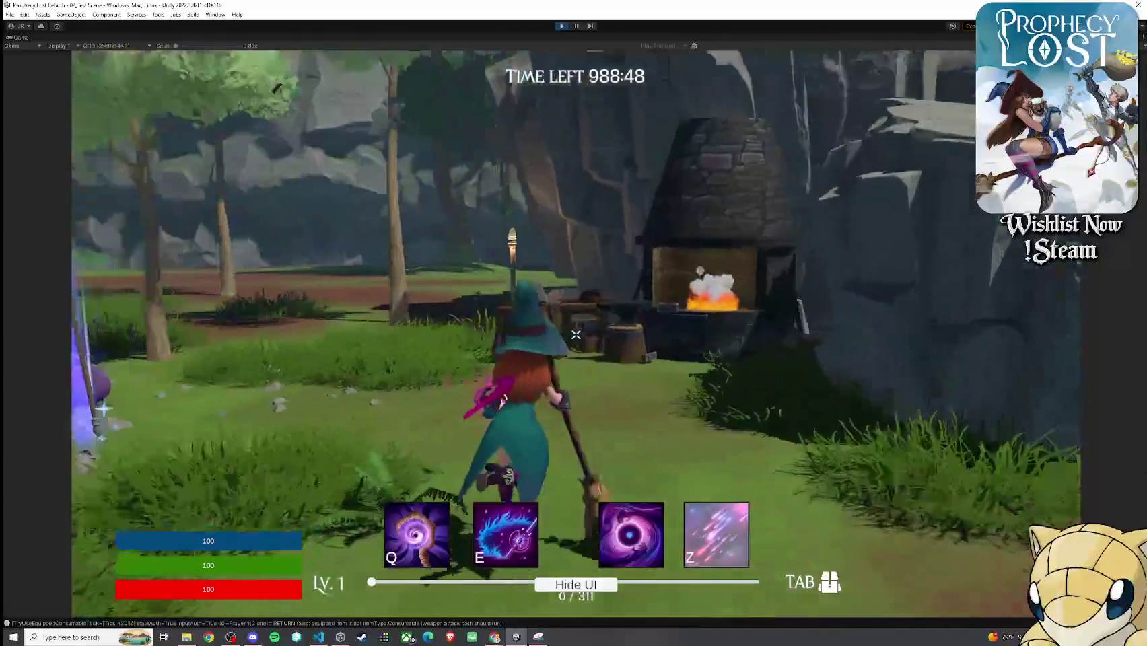
pyautogui.click(575, 335)
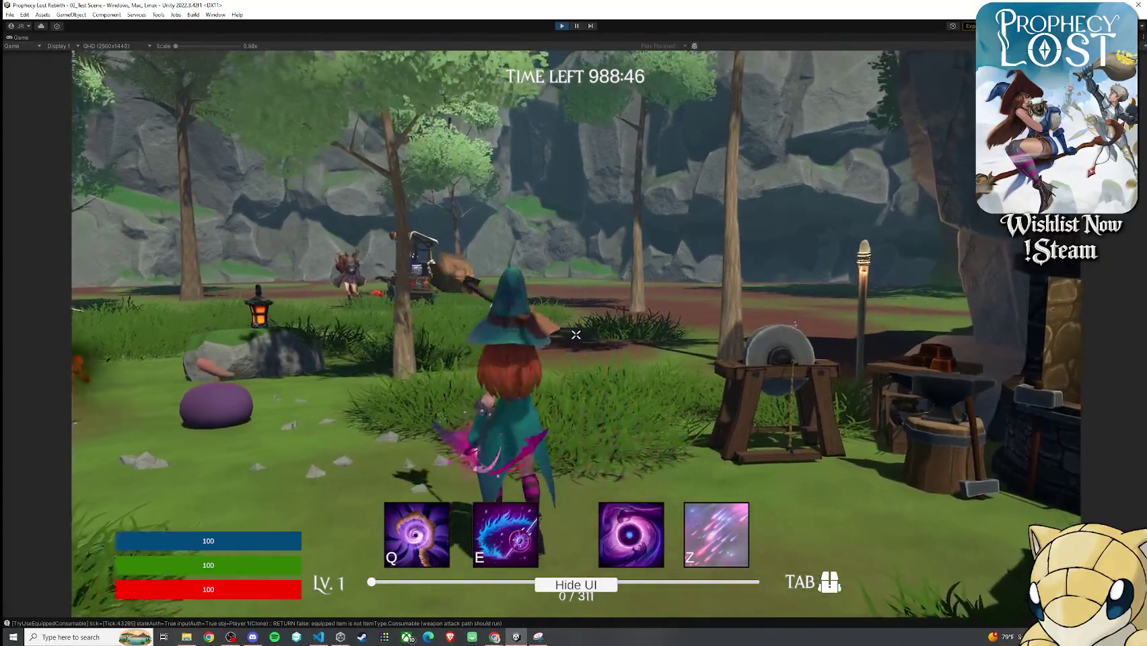
pyautogui.click(575, 334)
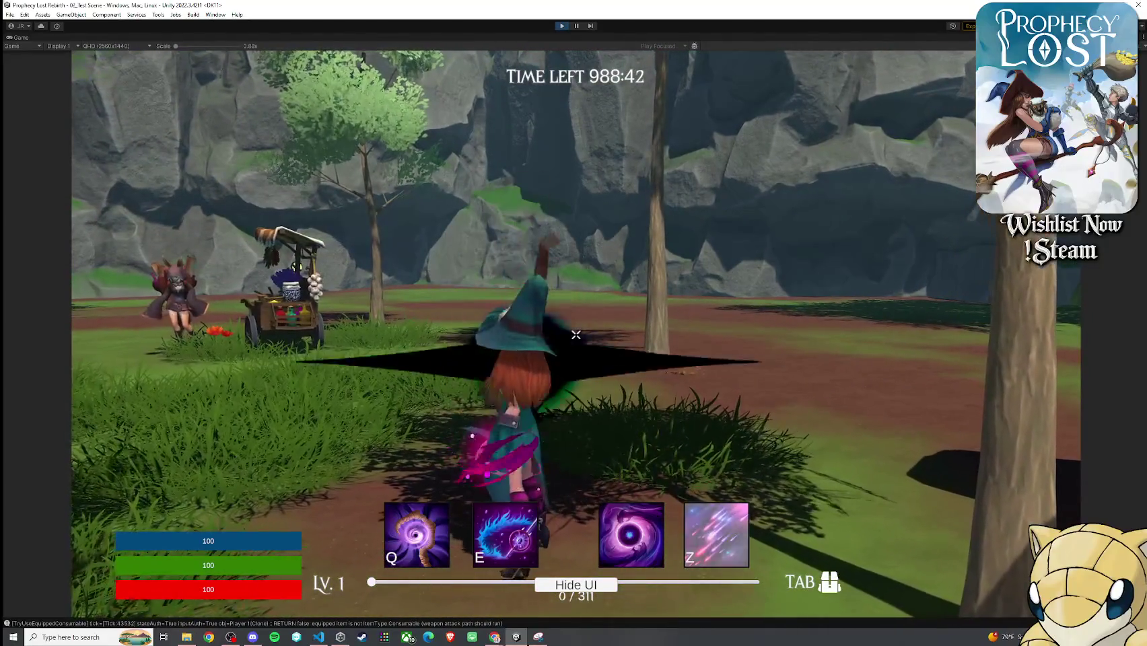
pyautogui.click(576, 334)
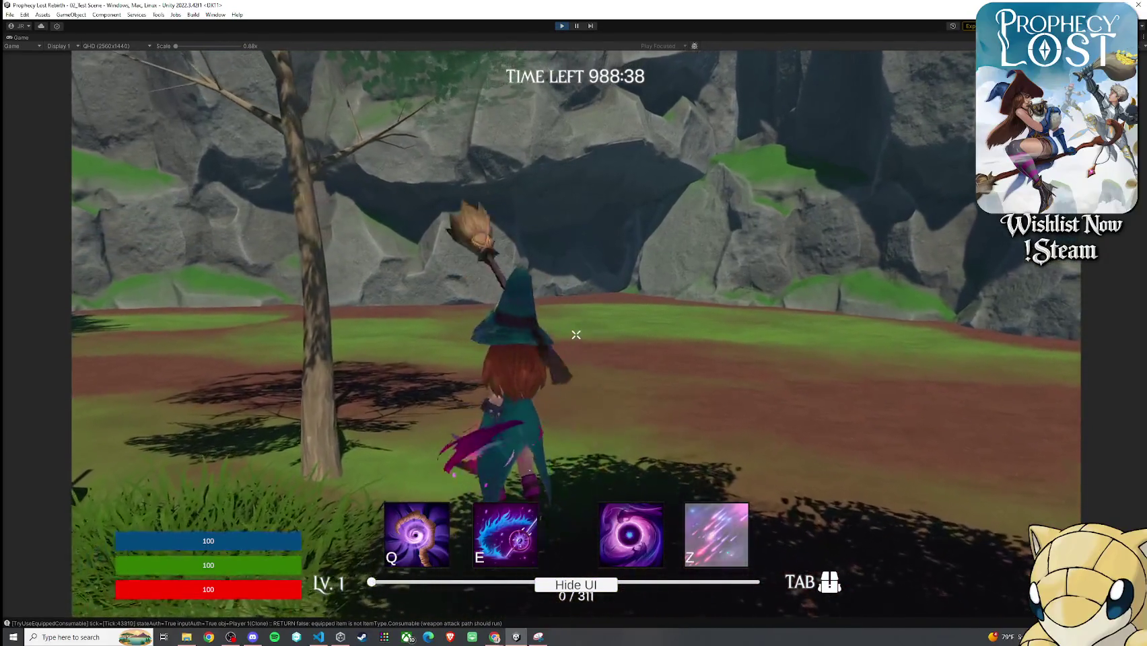
pyautogui.click(576, 334)
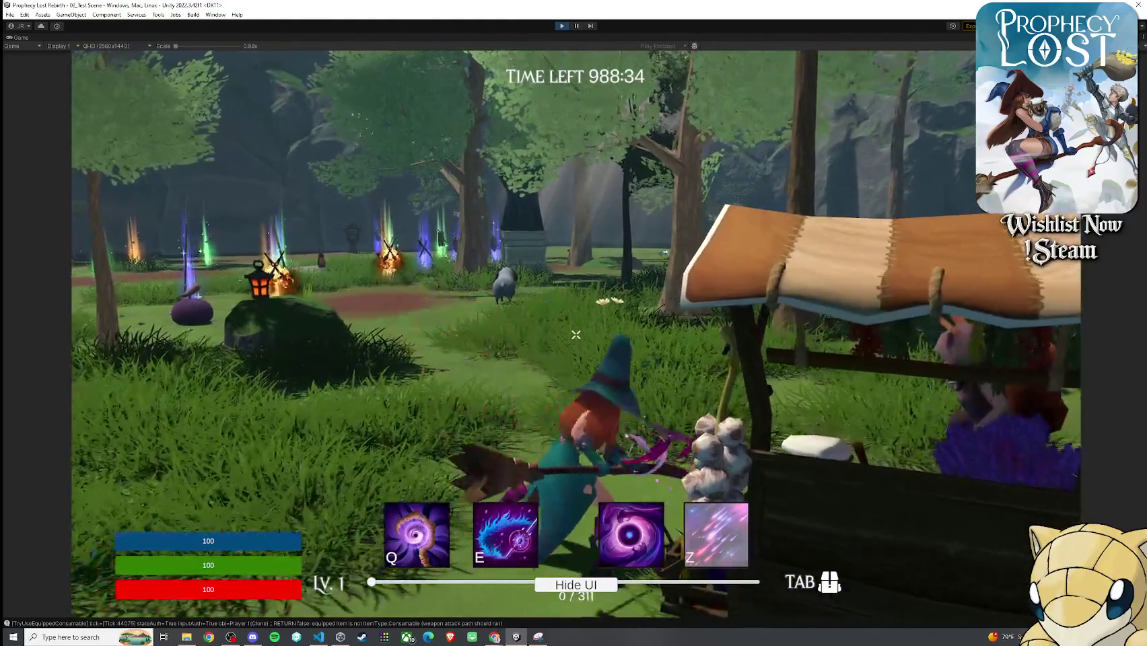
pyautogui.click(576, 335)
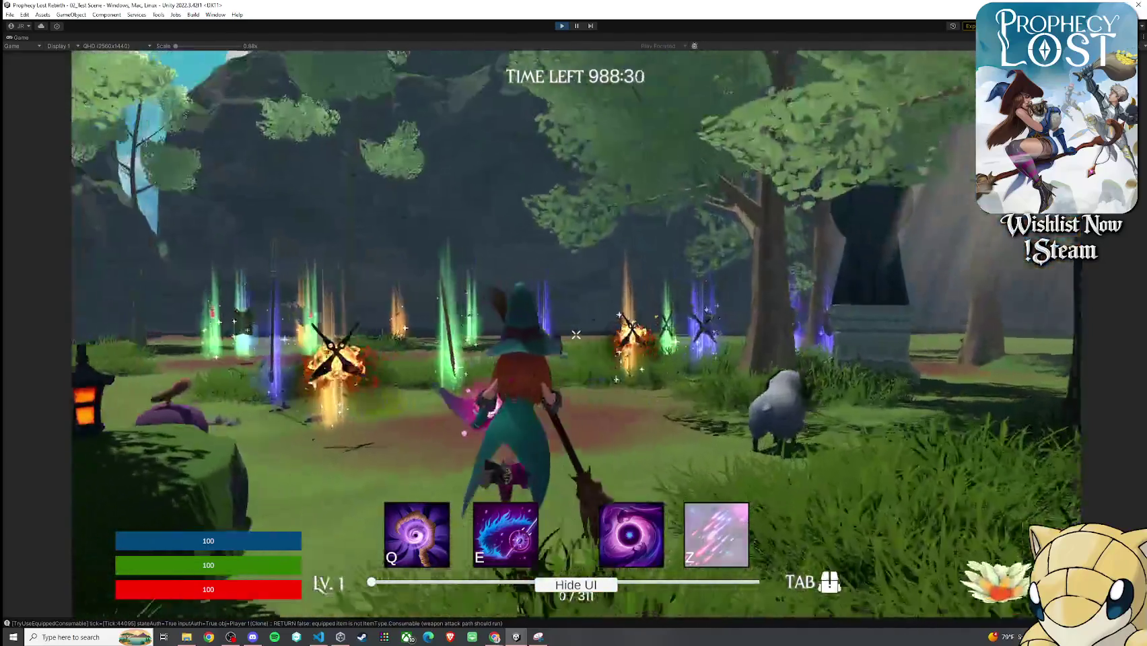
pyautogui.click(576, 334)
pyautogui.click(576, 334)
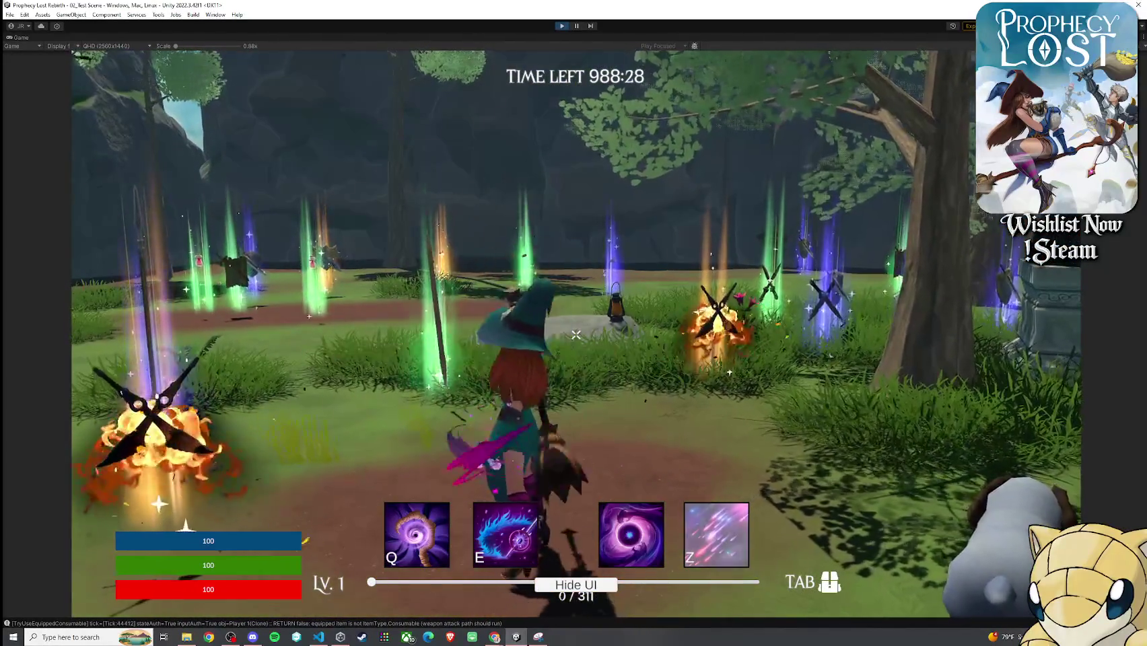
pyautogui.click(576, 334)
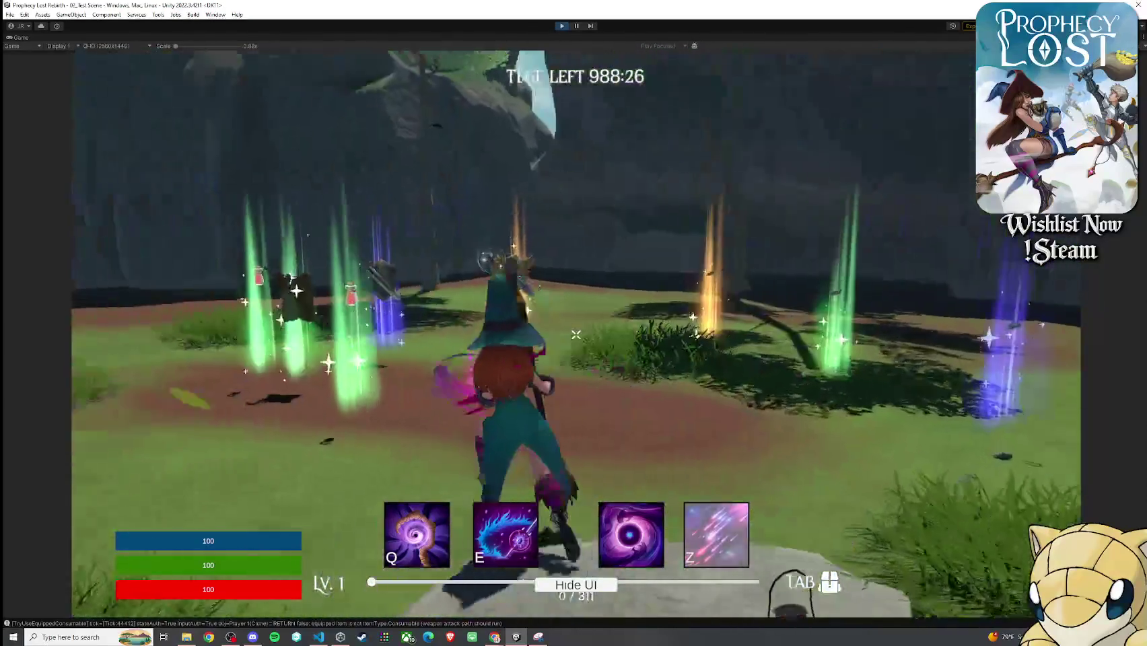
# - Attempt to equip the Hunting Spear from the inventory, then close it
pyautogui.press('Tab')
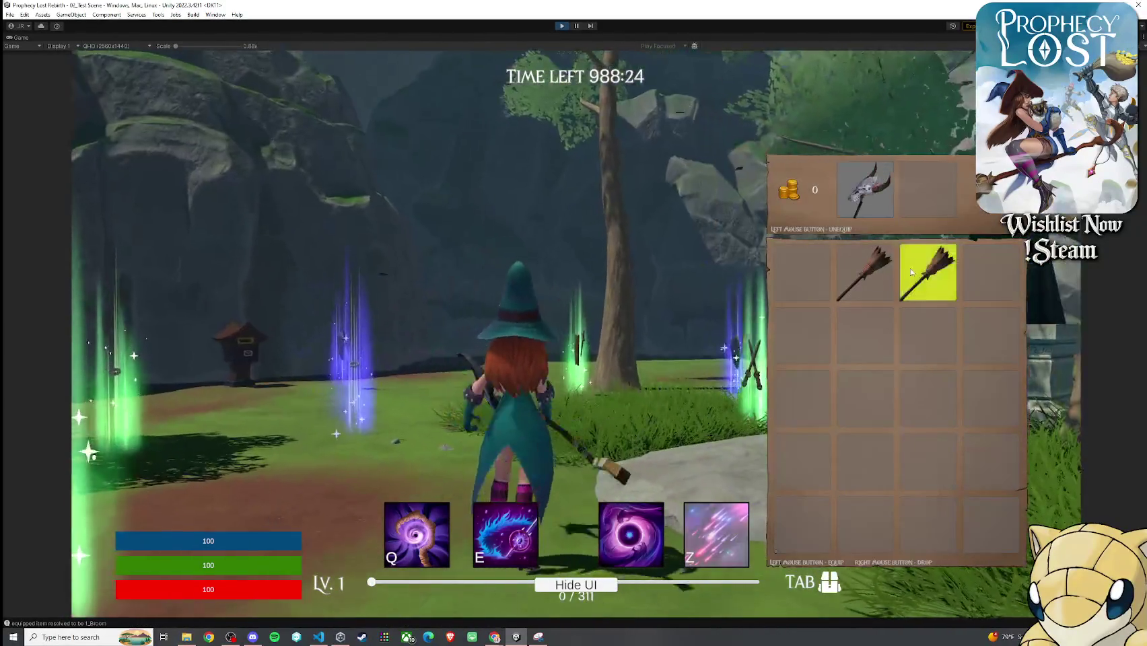
pyautogui.press('Tab')
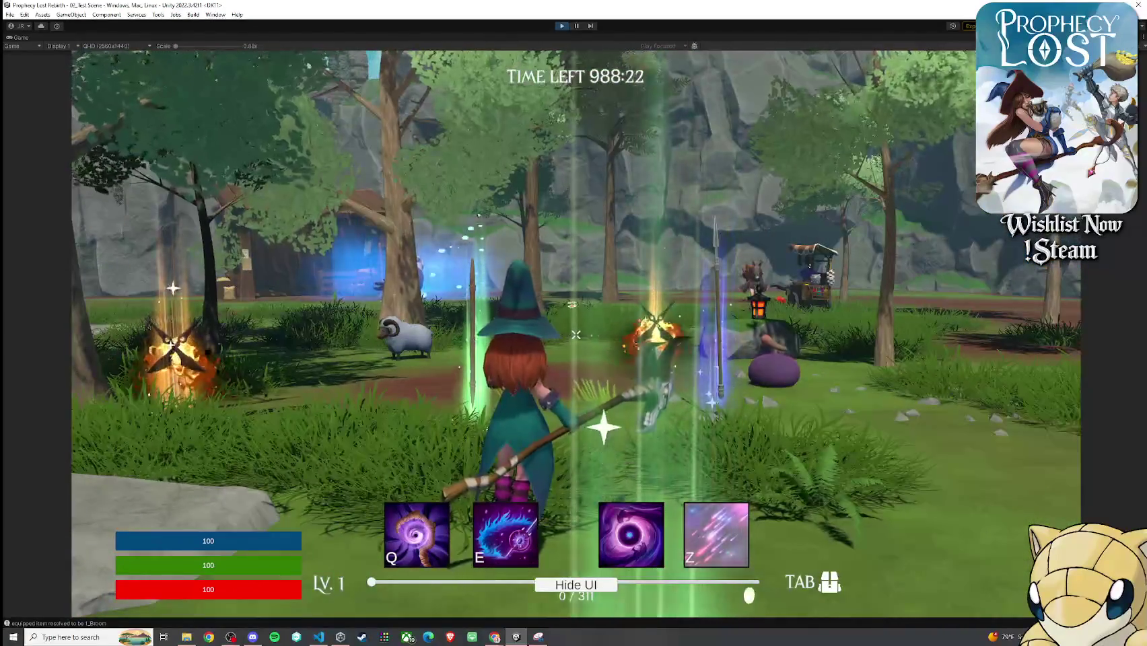
pyautogui.press('Tab')
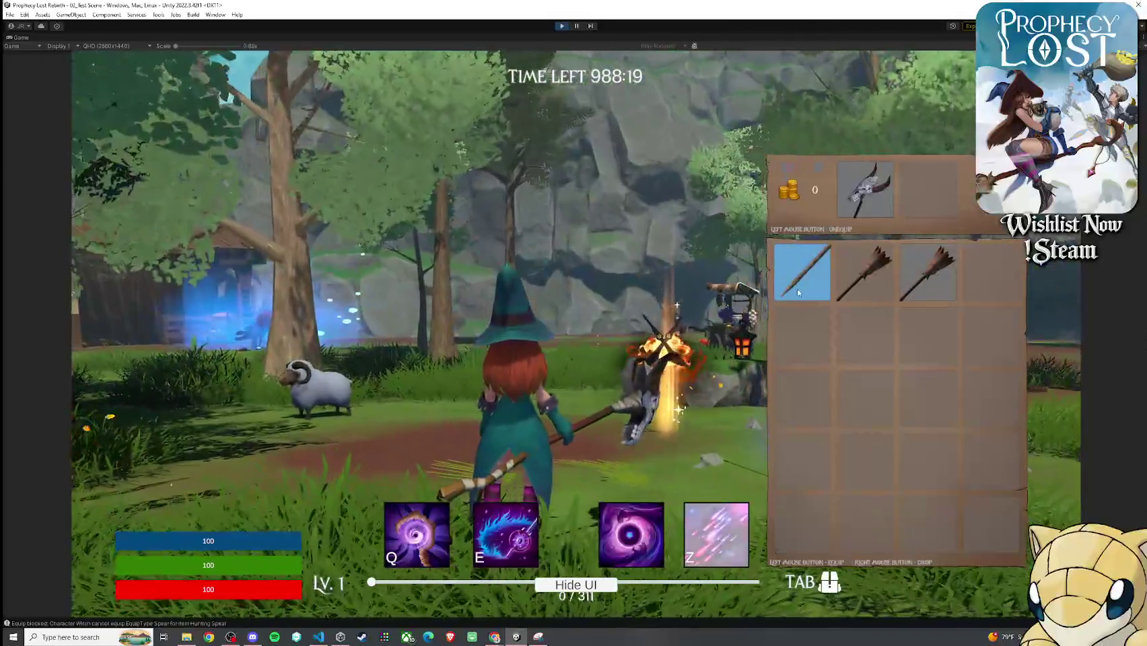
pyautogui.click(781, 281)
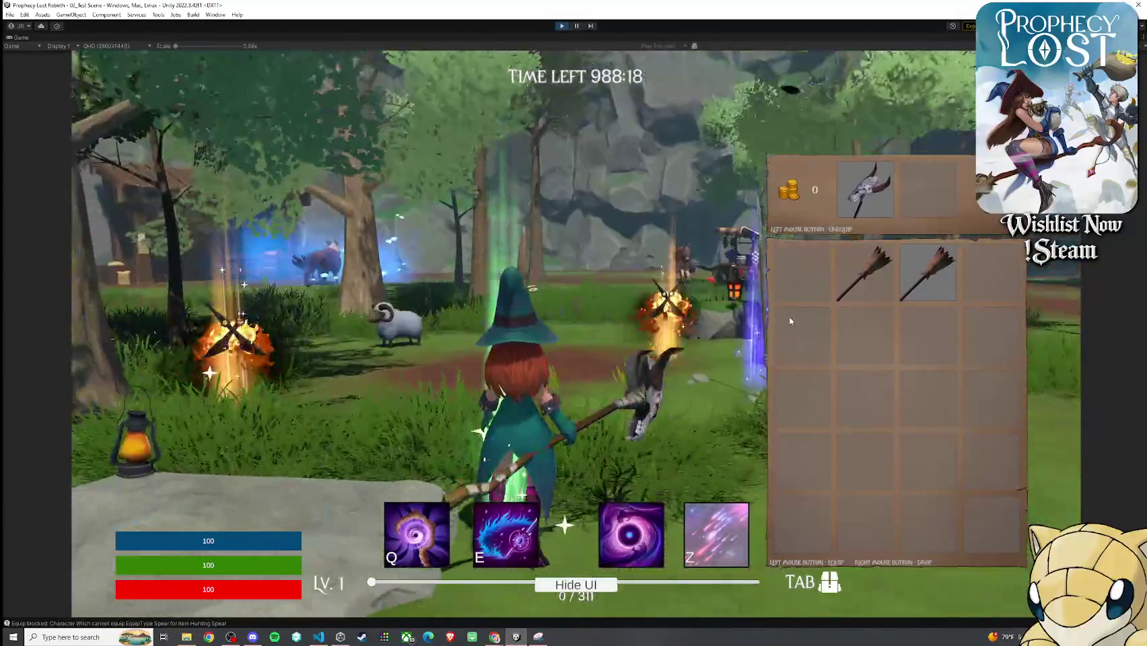
pyautogui.press('Tab')
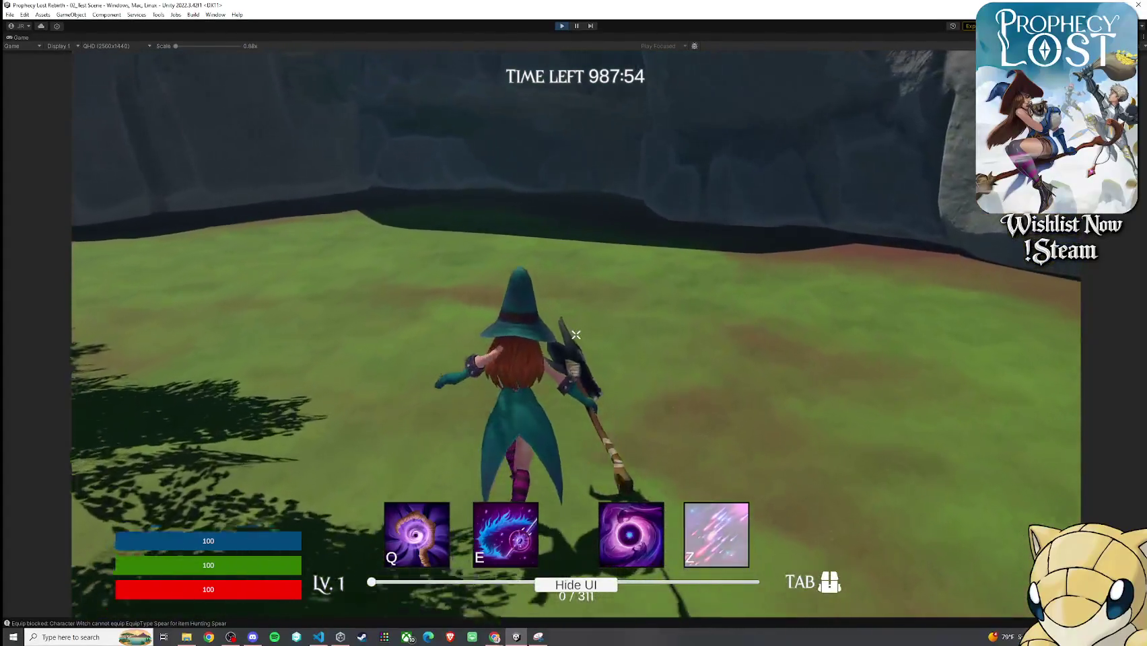
pyautogui.click(575, 334)
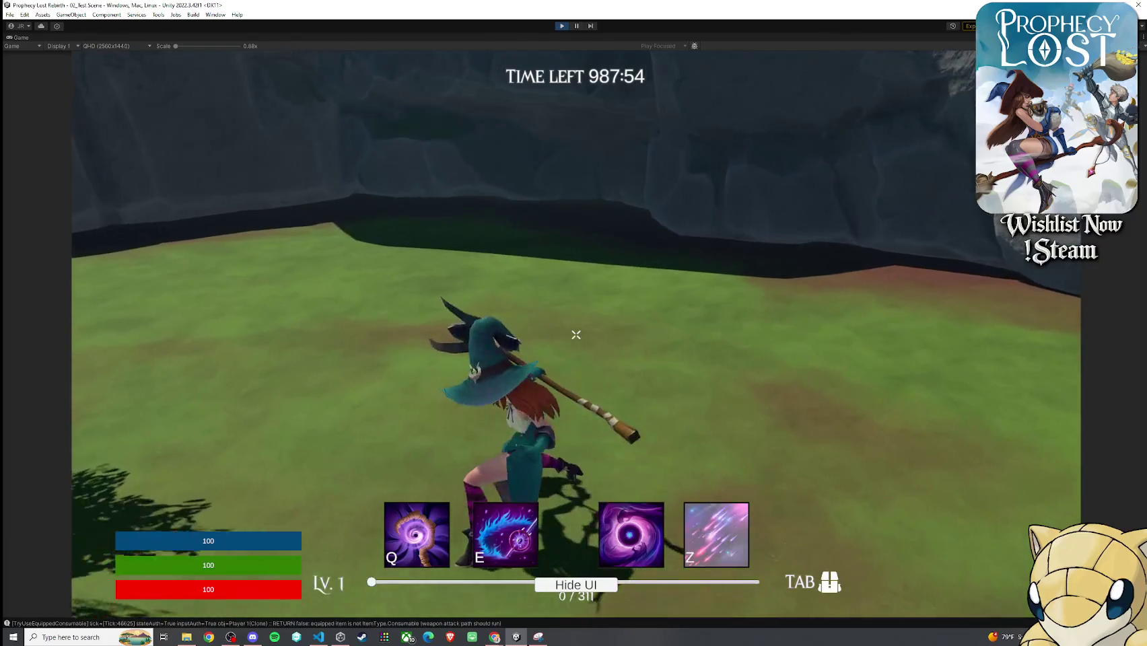
pyautogui.click(575, 334)
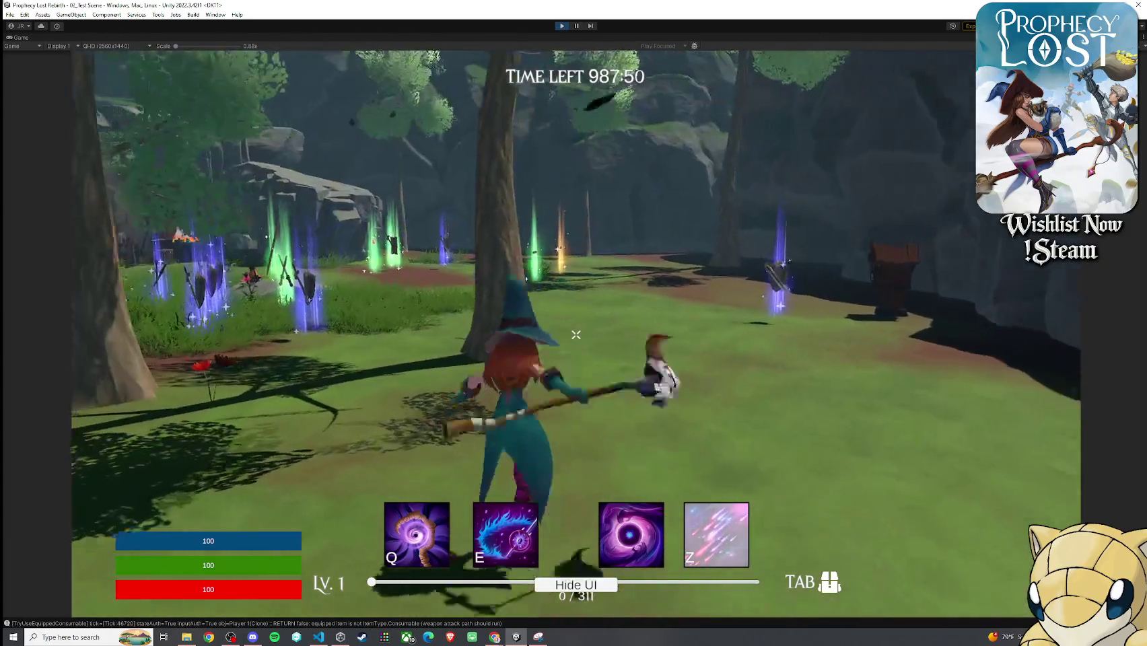
pyautogui.click(575, 335)
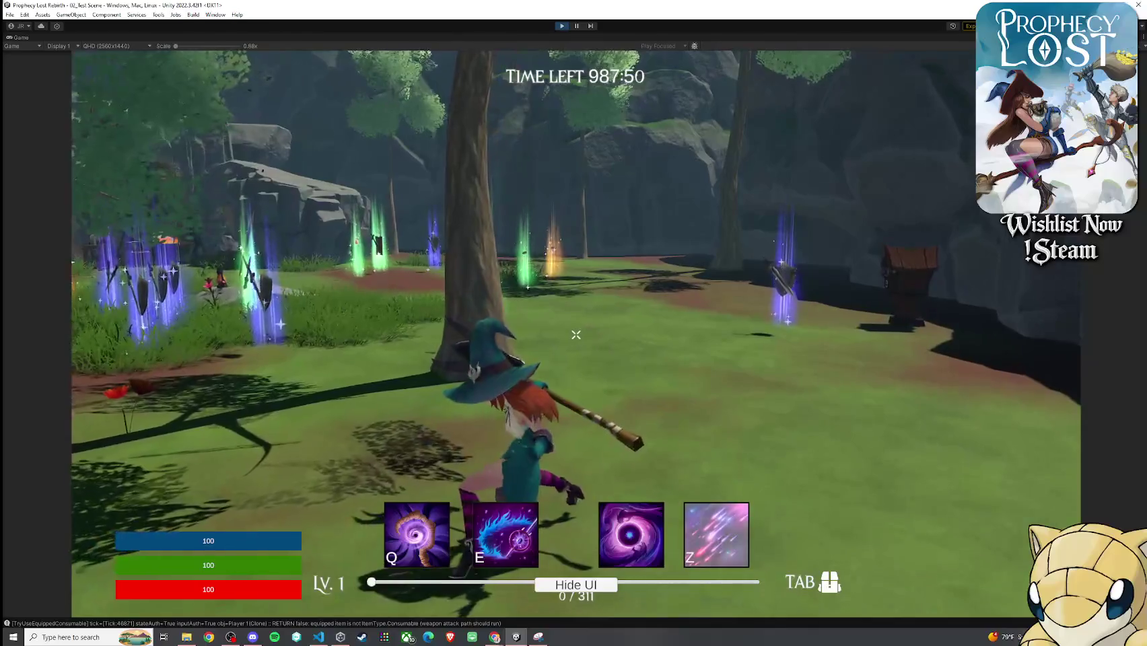
pyautogui.click(576, 334)
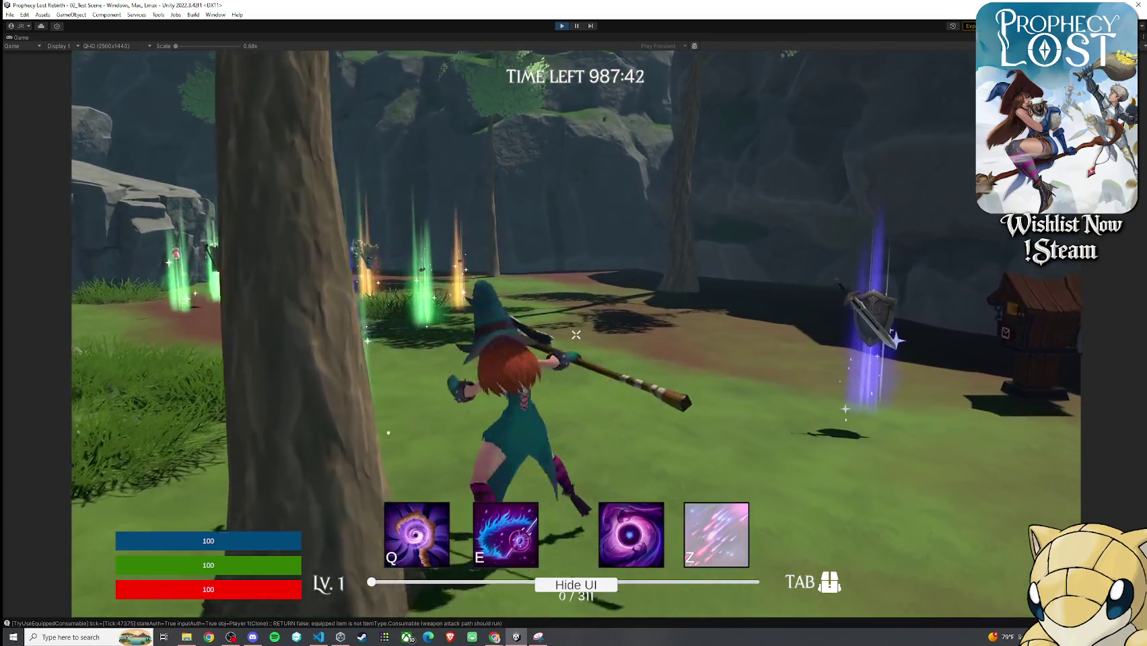
pyautogui.click(576, 334)
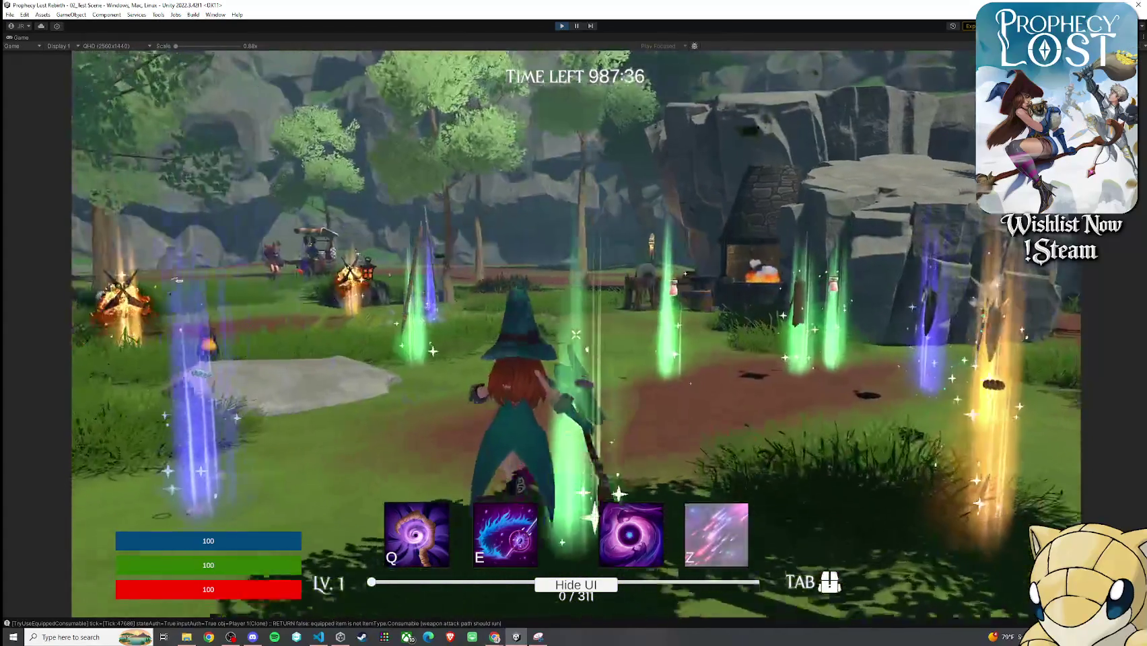
pyautogui.click(575, 334)
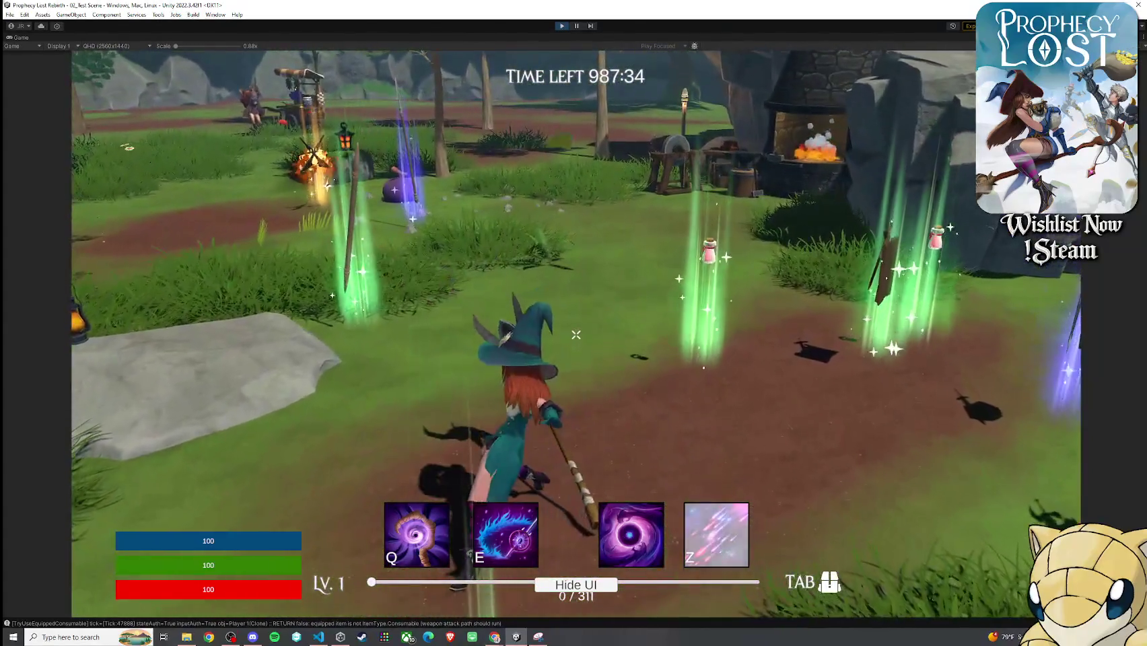
pyautogui.click(575, 334)
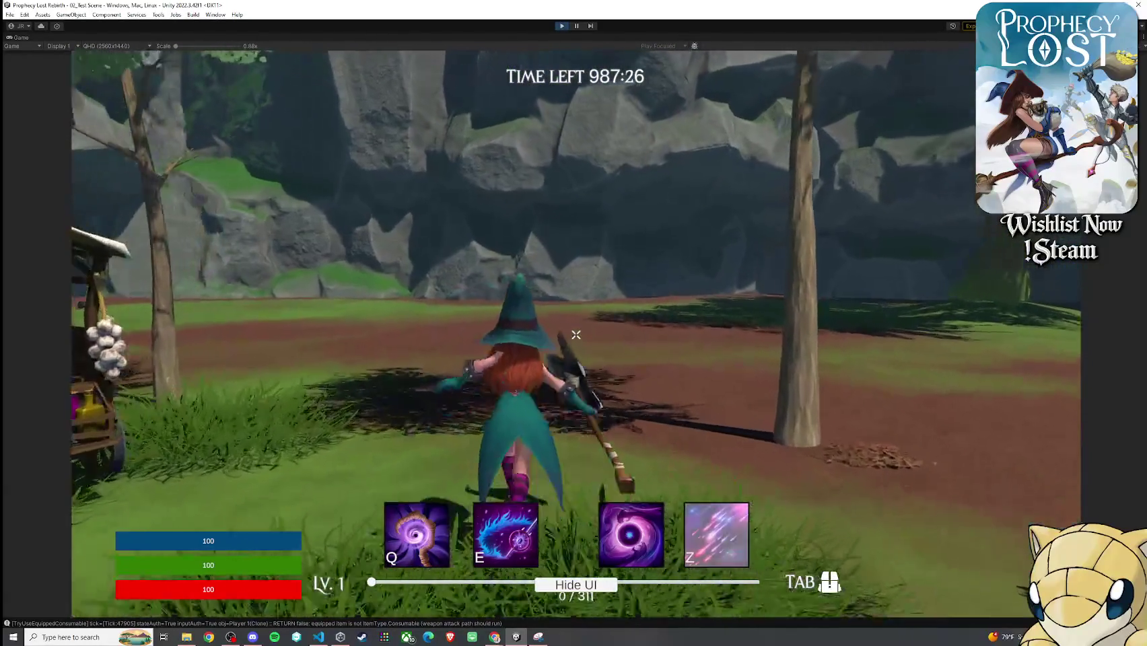
pyautogui.click(575, 335)
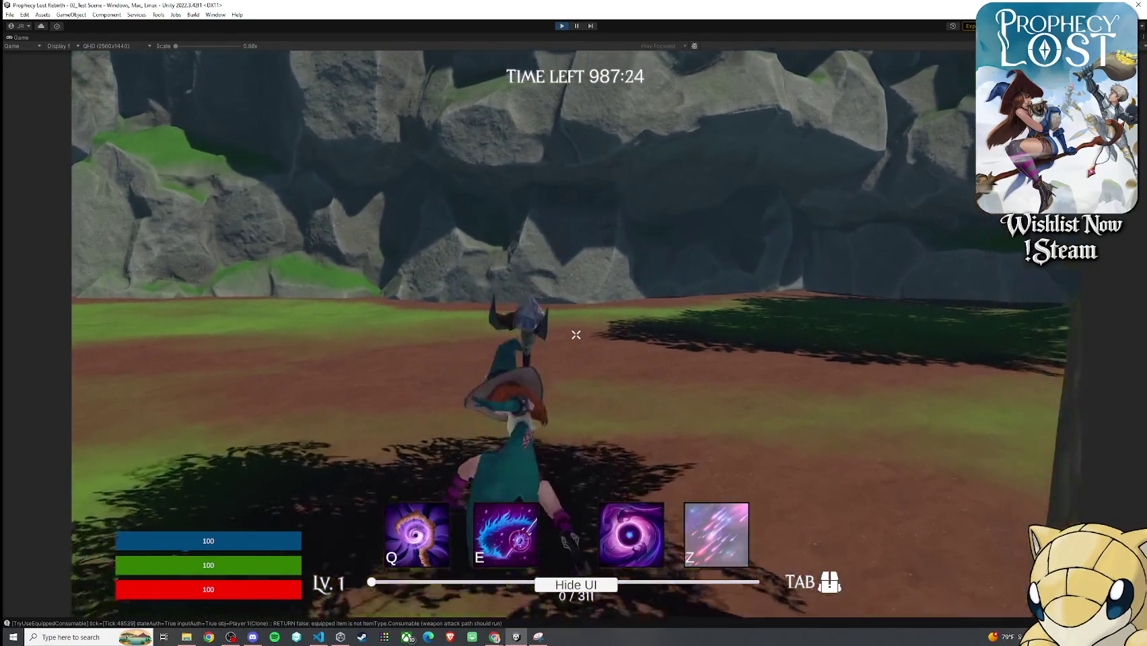
pyautogui.click(575, 334)
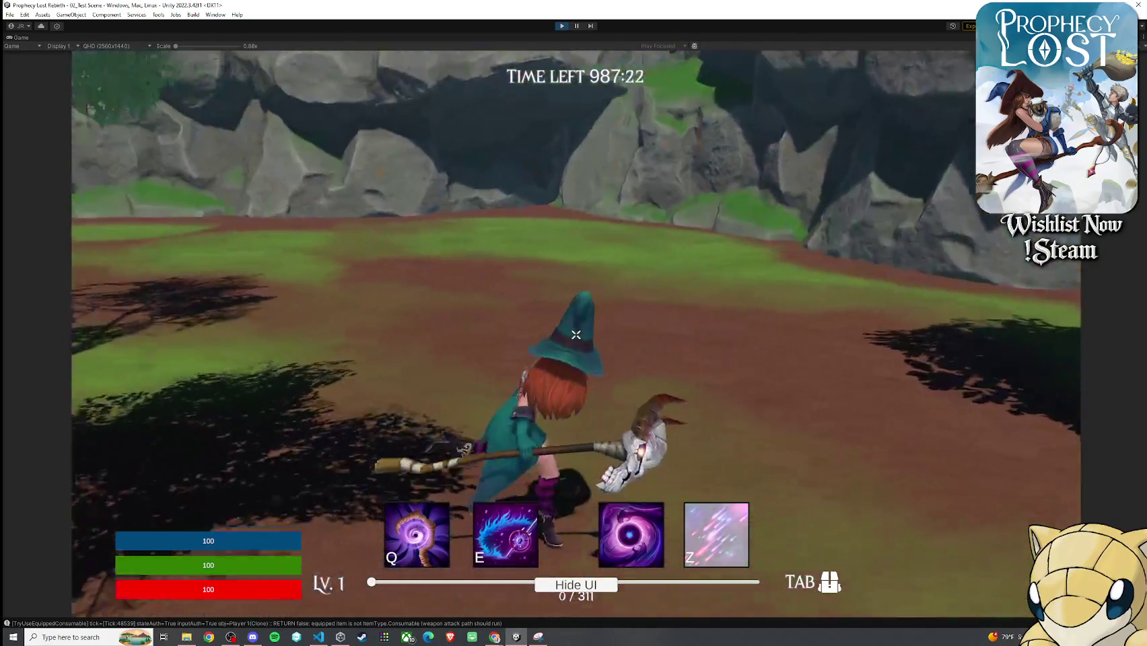
pyautogui.click(576, 335)
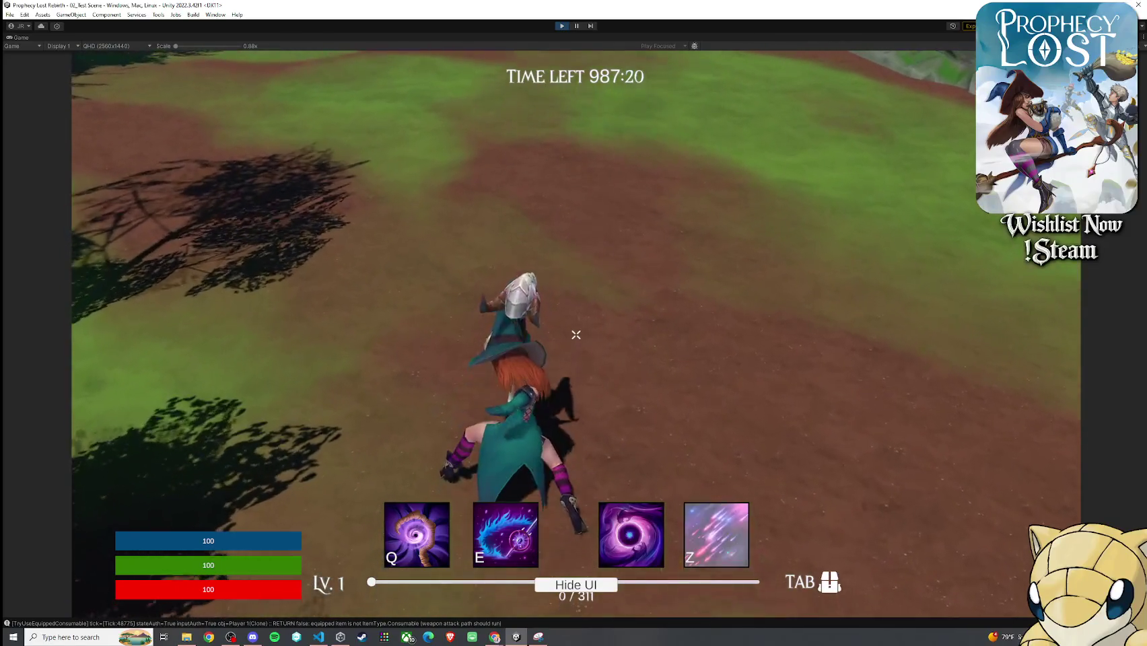
pyautogui.click(575, 334)
pyautogui.click(575, 334)
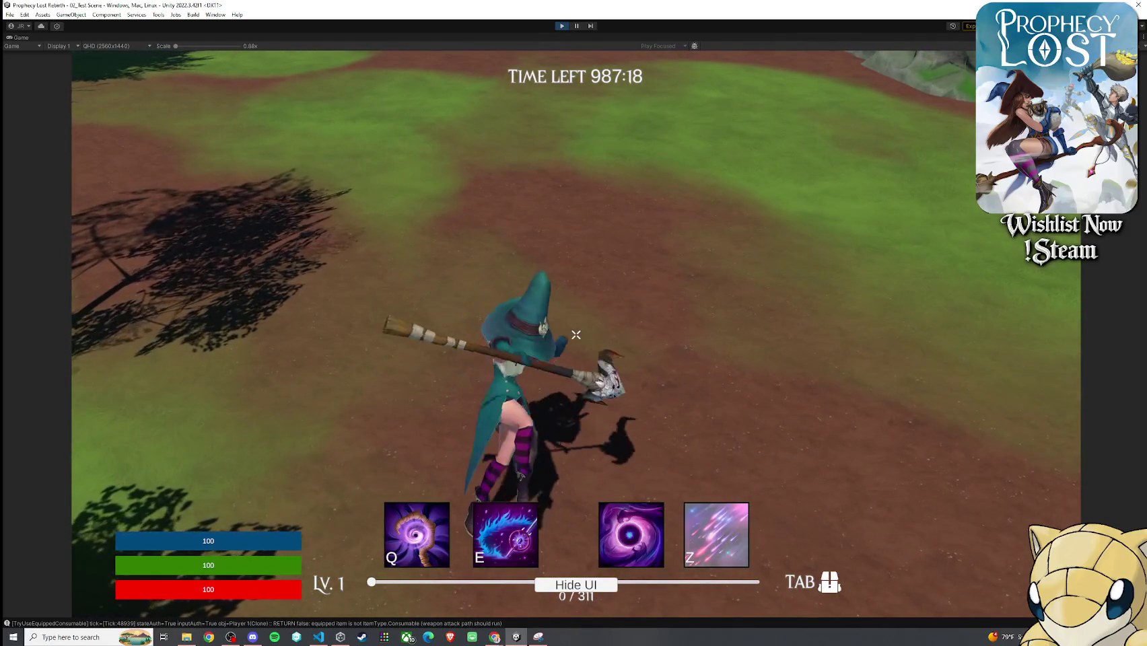
pyautogui.press('super')
# - Open the 14_Hexhorn item's combo settings in the Inspector and test its attack swings
pyautogui.doubleClick(19, 38)
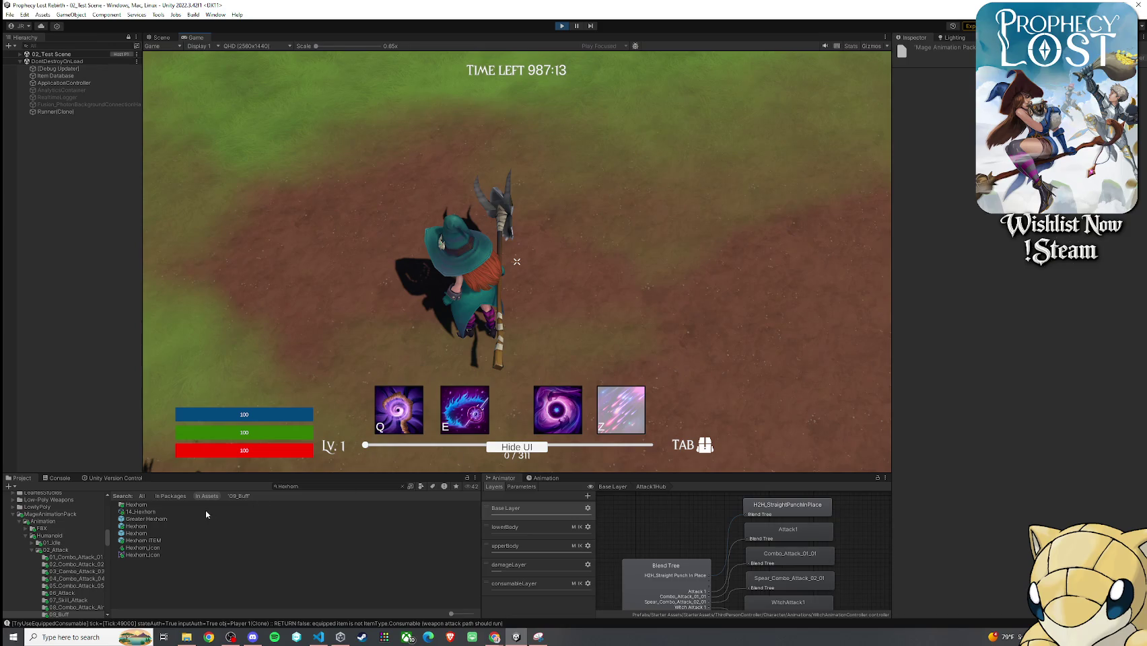
pyautogui.click(206, 512)
pyautogui.click(913, 191)
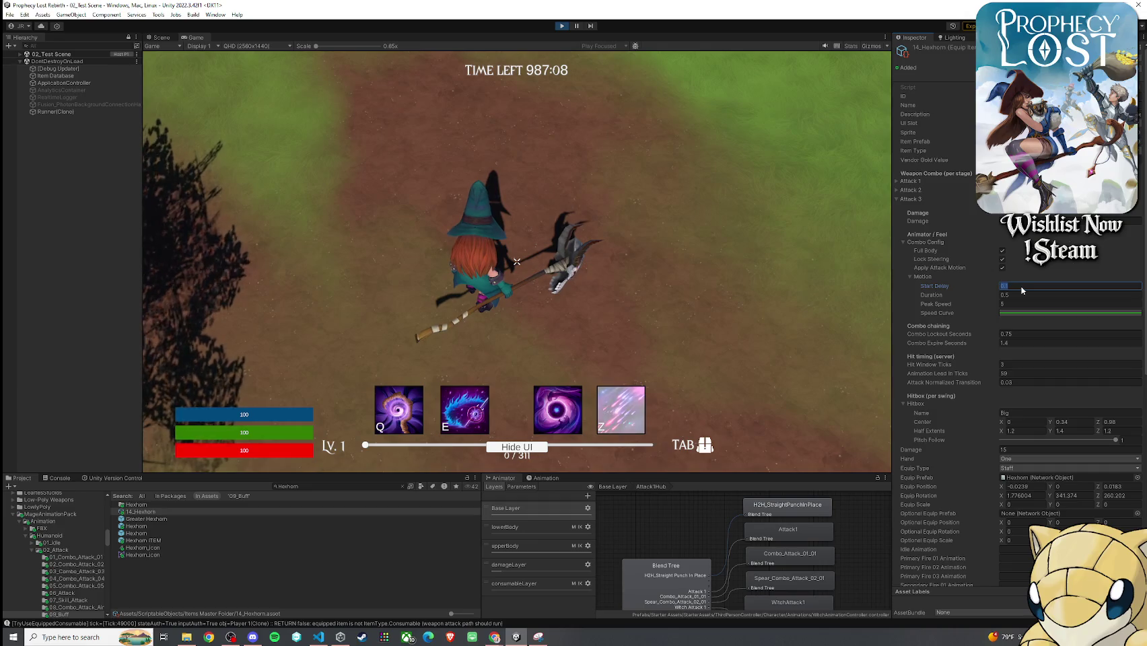
pyautogui.click(518, 261)
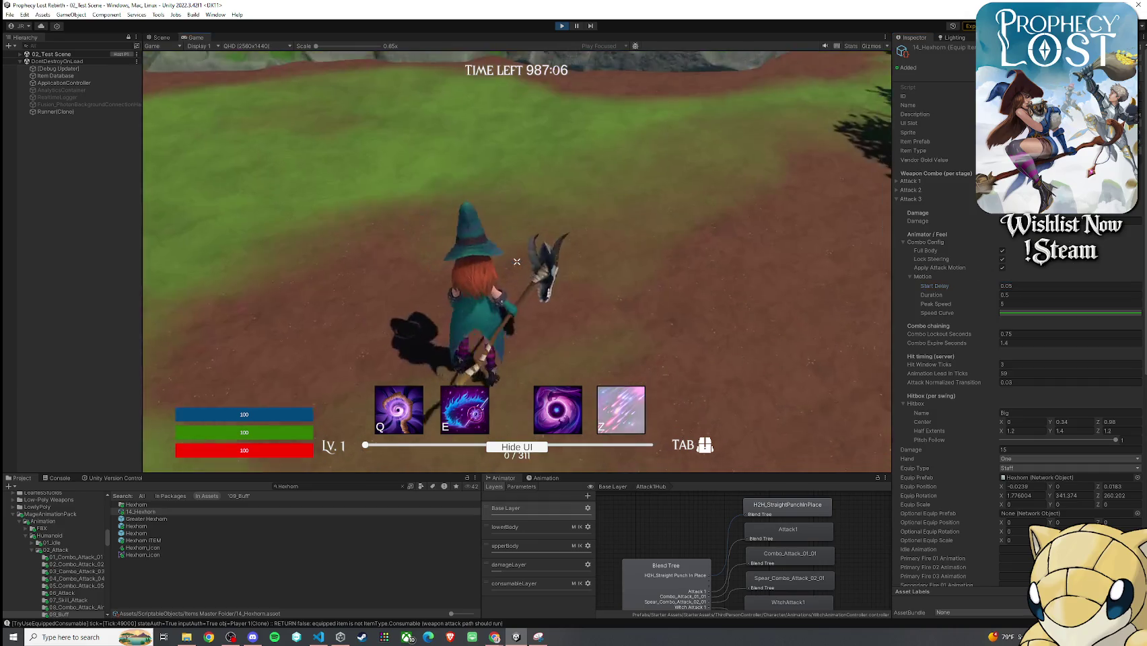
pyautogui.click(517, 262)
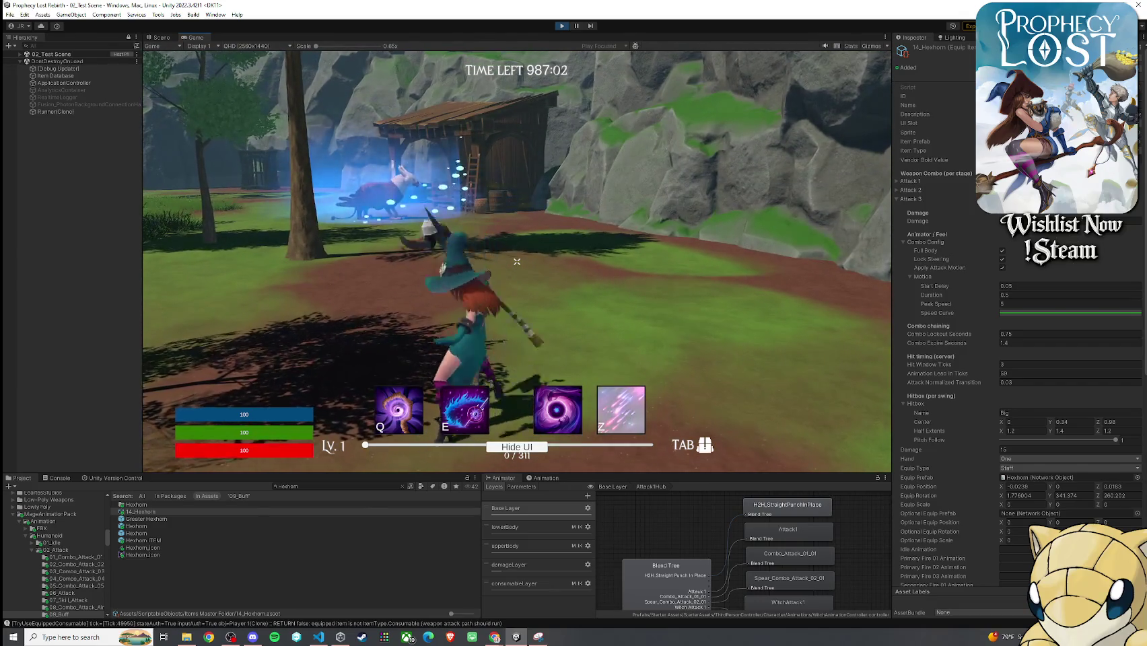
pyautogui.click(518, 261)
pyautogui.click(518, 261)
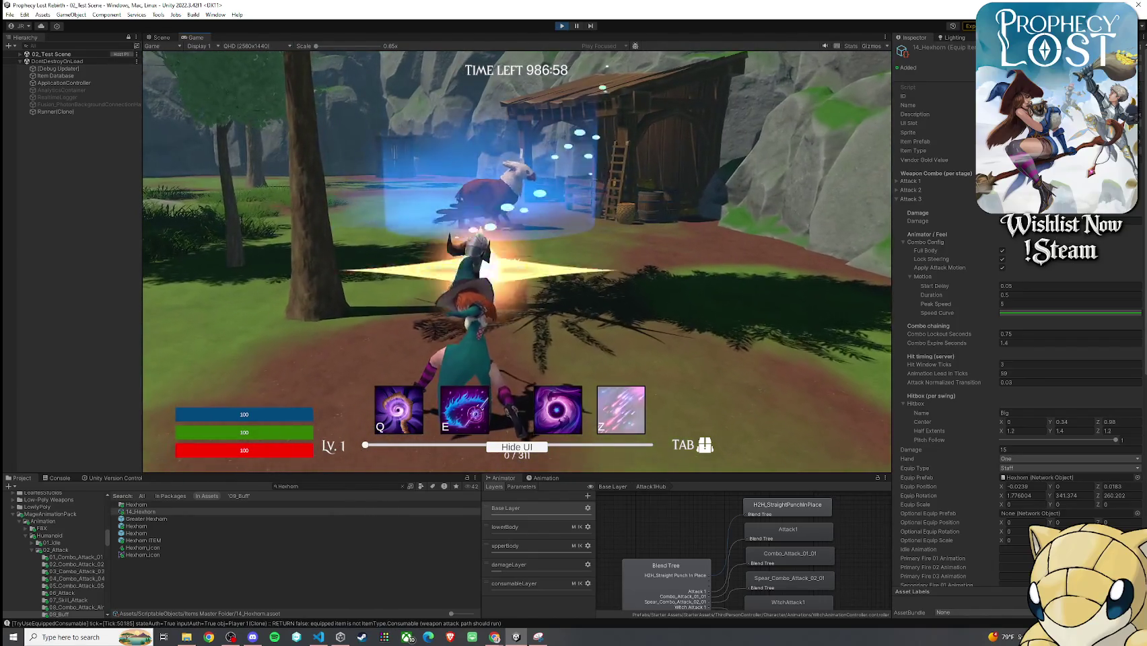
# - Set the combo motion Duration to 0.2 and Peak Speed to 8
pyautogui.press('super')
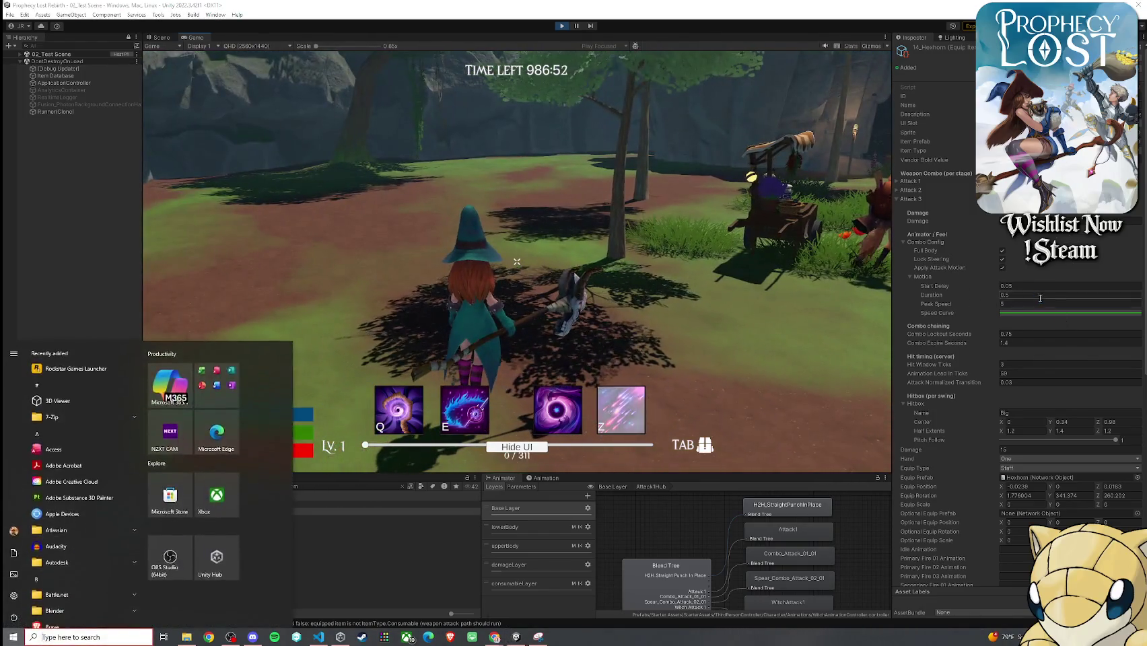
pyautogui.click(1040, 297)
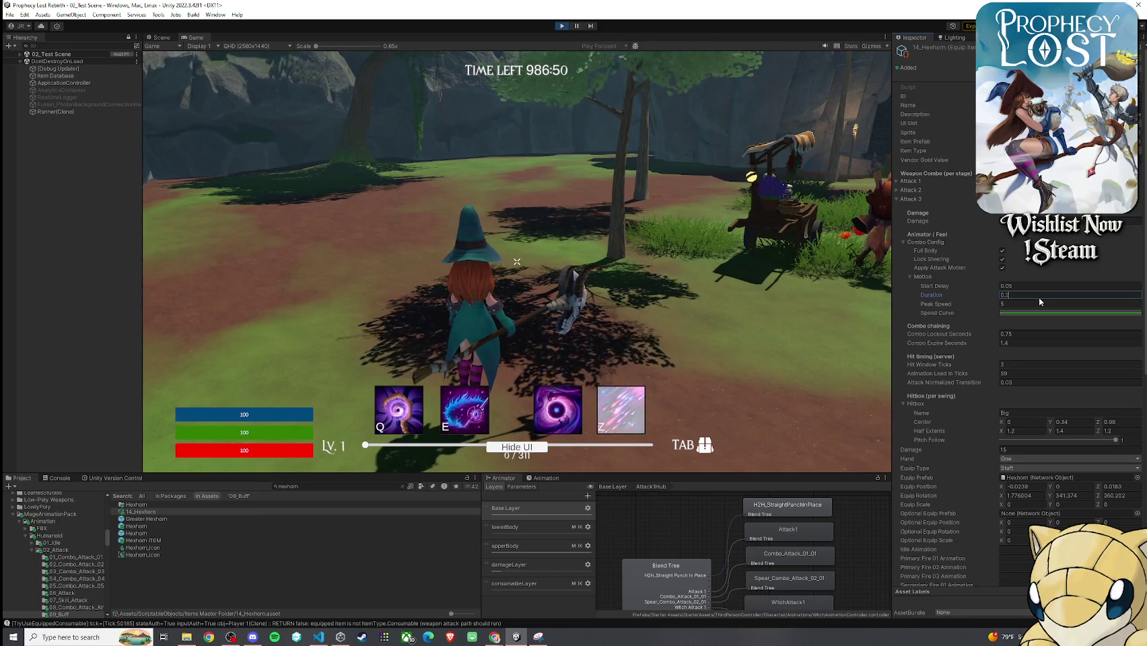
pyautogui.click(1021, 305)
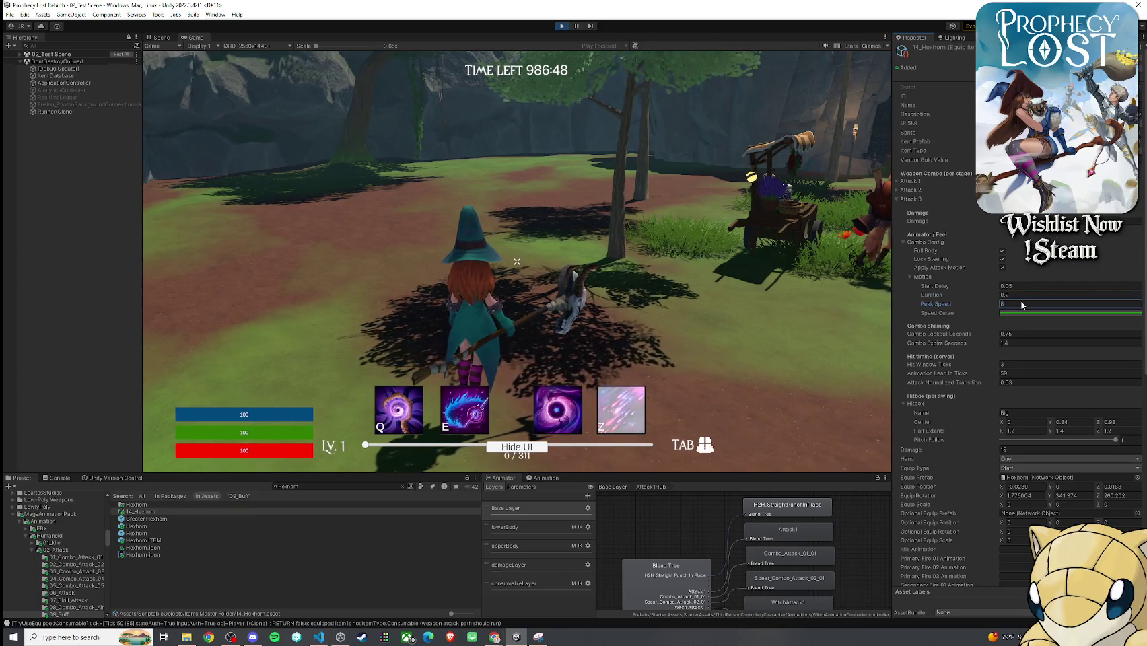
pyautogui.click(606, 303)
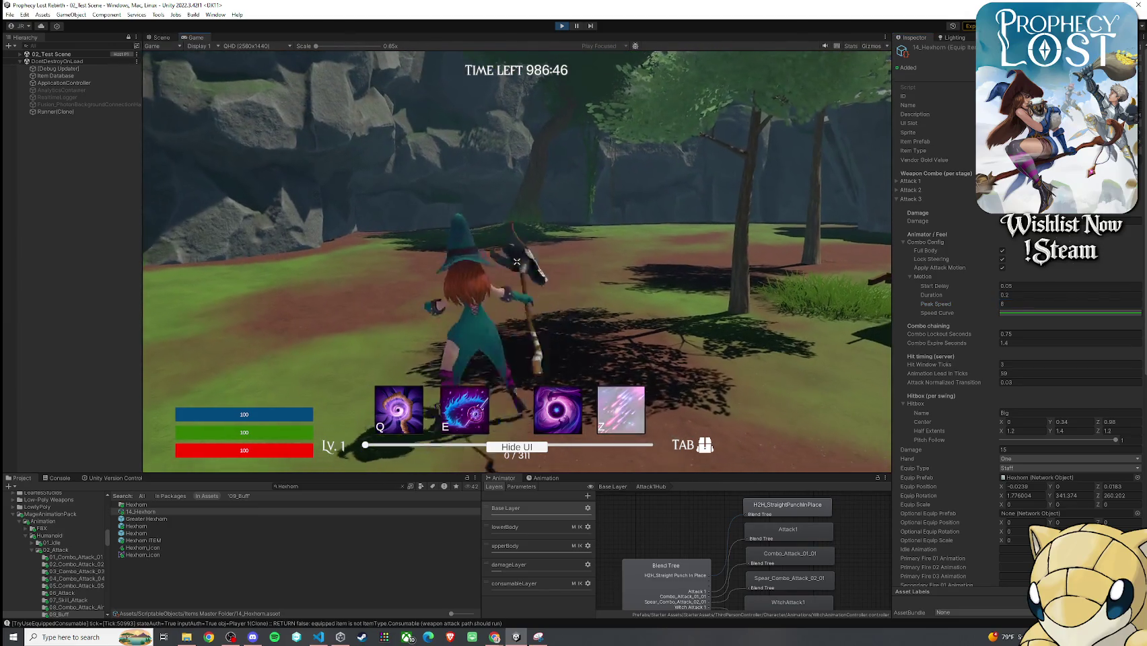
# - Cross the field testing the Hexhorn attack combo, then attack the creature
pyautogui.press('w')
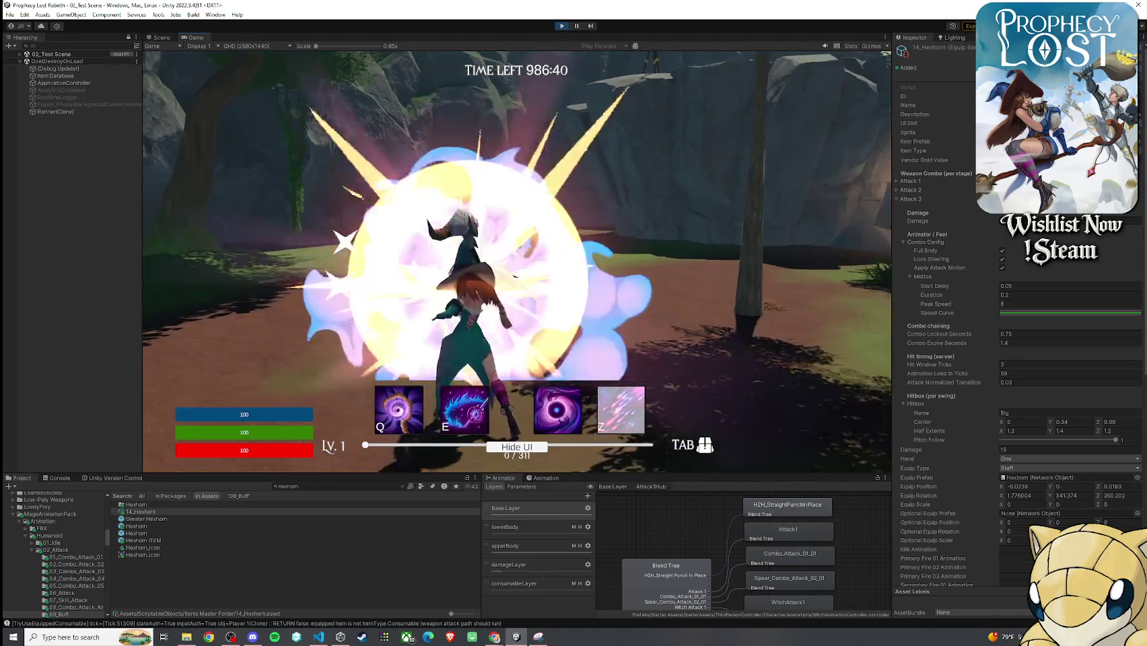
pyautogui.click(516, 261)
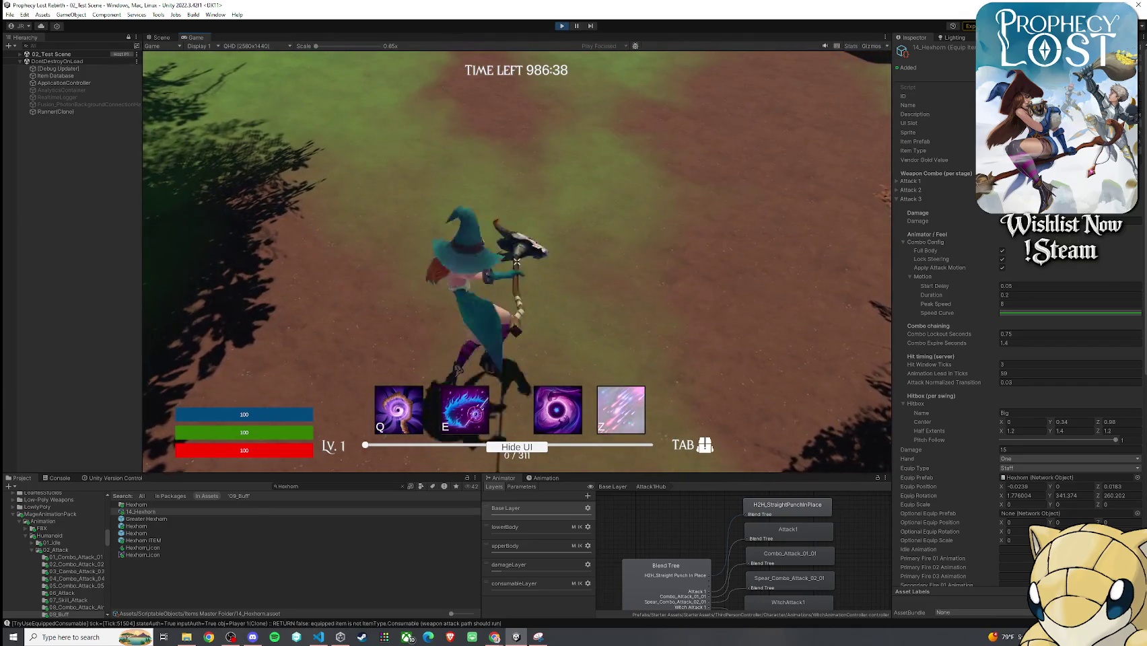
pyautogui.click(517, 262)
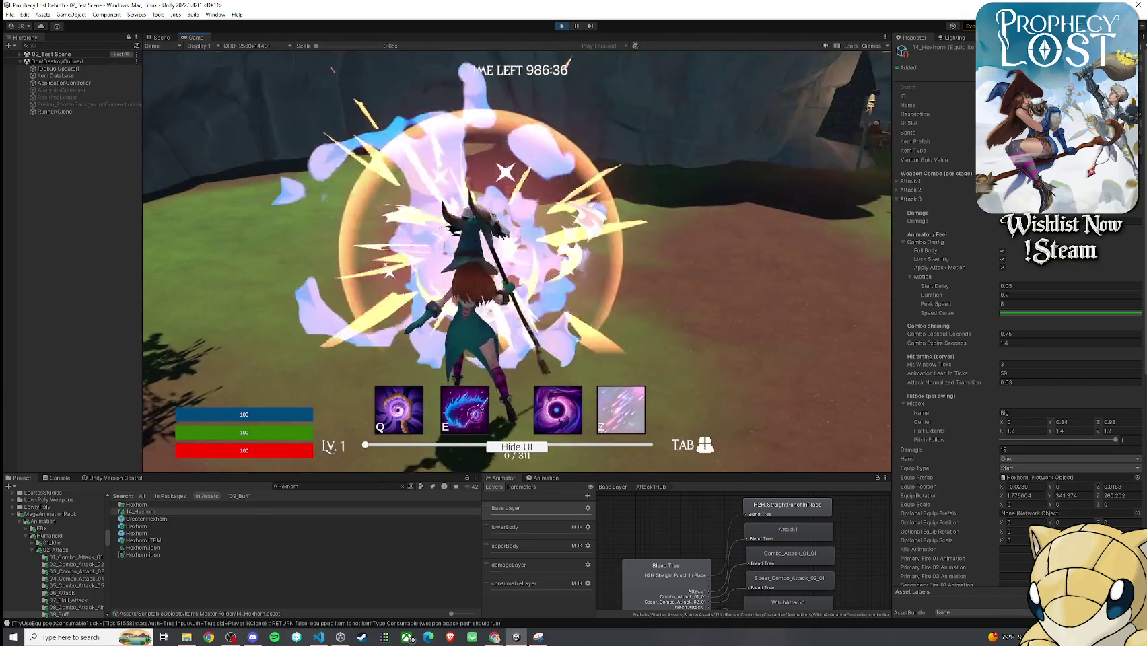
pyautogui.click(517, 261)
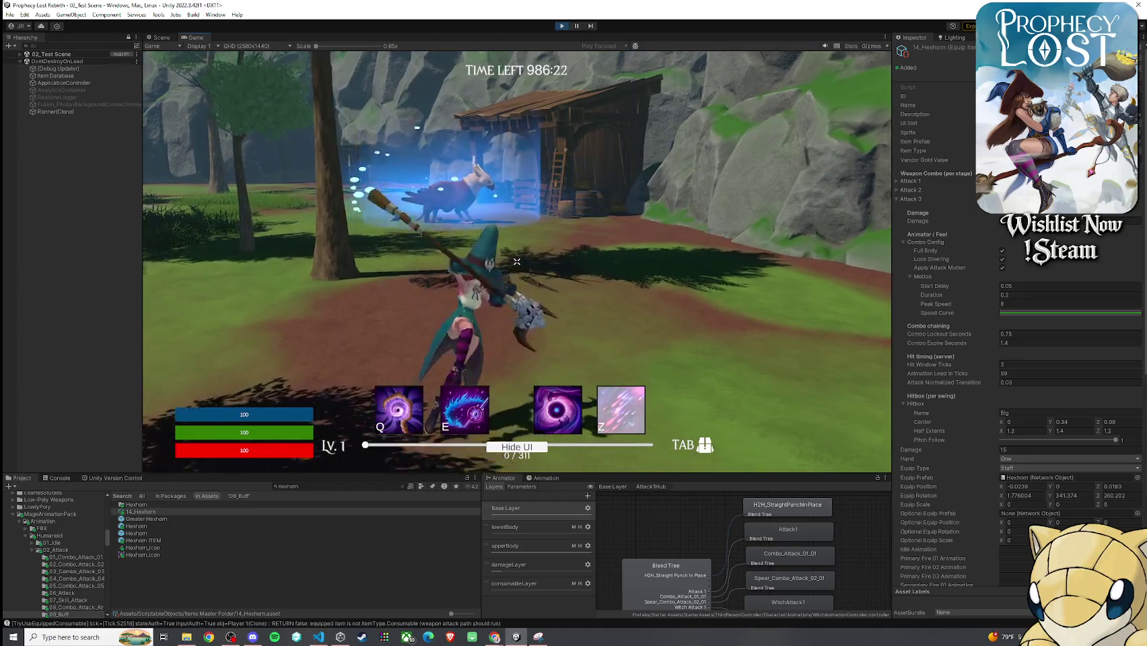
pyautogui.press('a')
pyautogui.press('w')
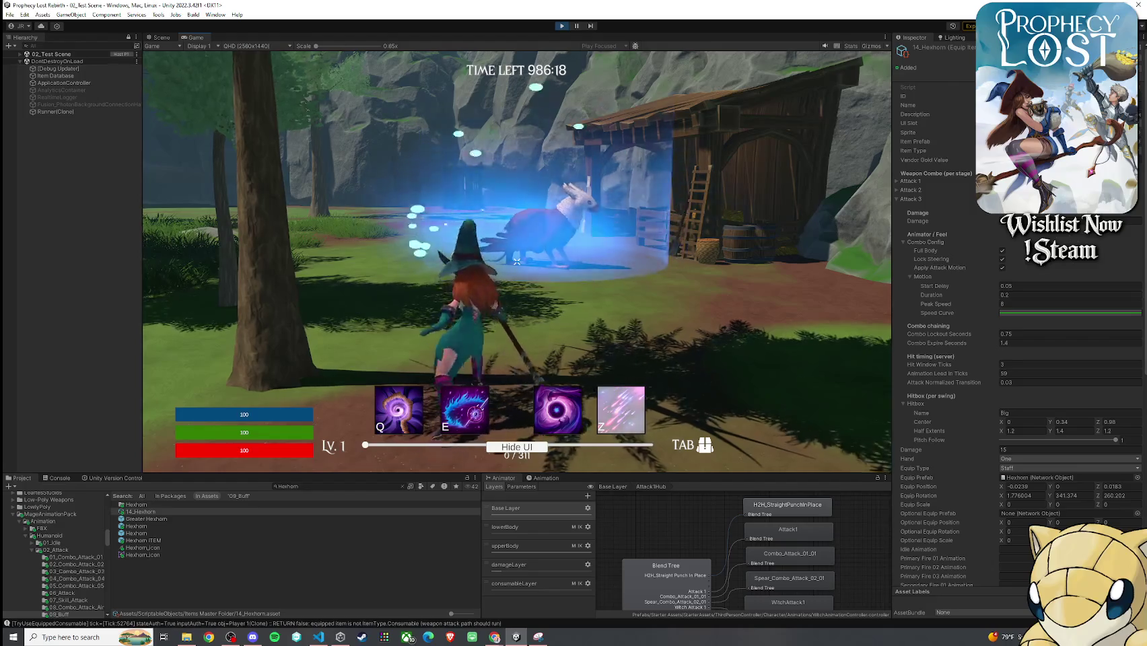
pyautogui.click(518, 260)
# - Run toward the forest and the large rock, attacking with the staff while moving
pyautogui.press('w')
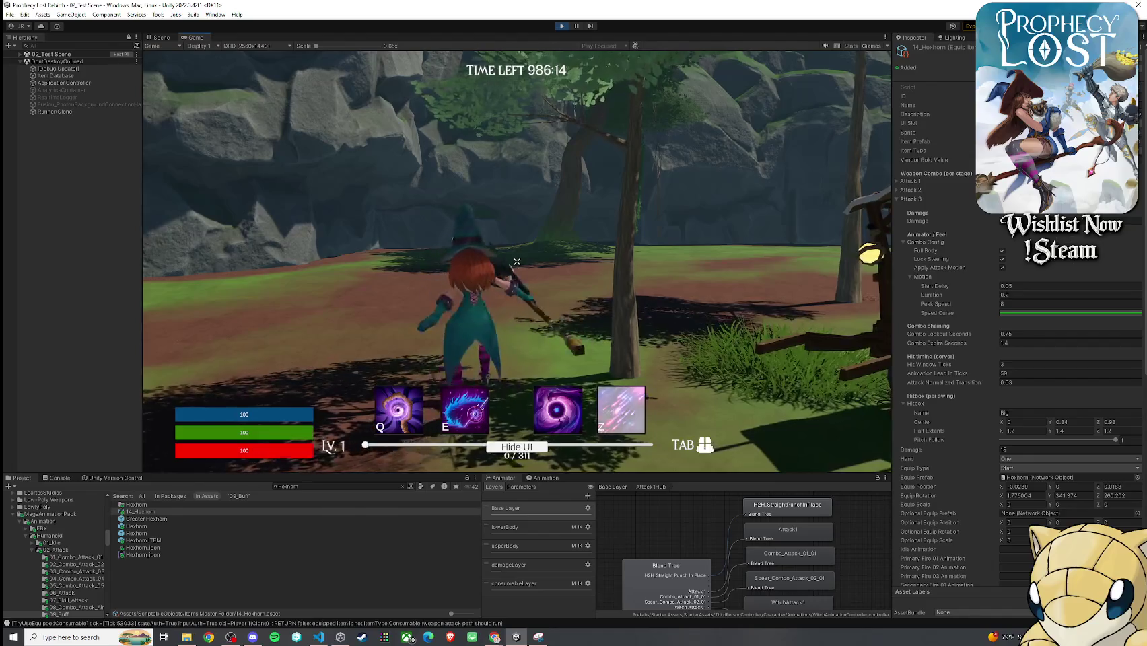
pyautogui.press('w')
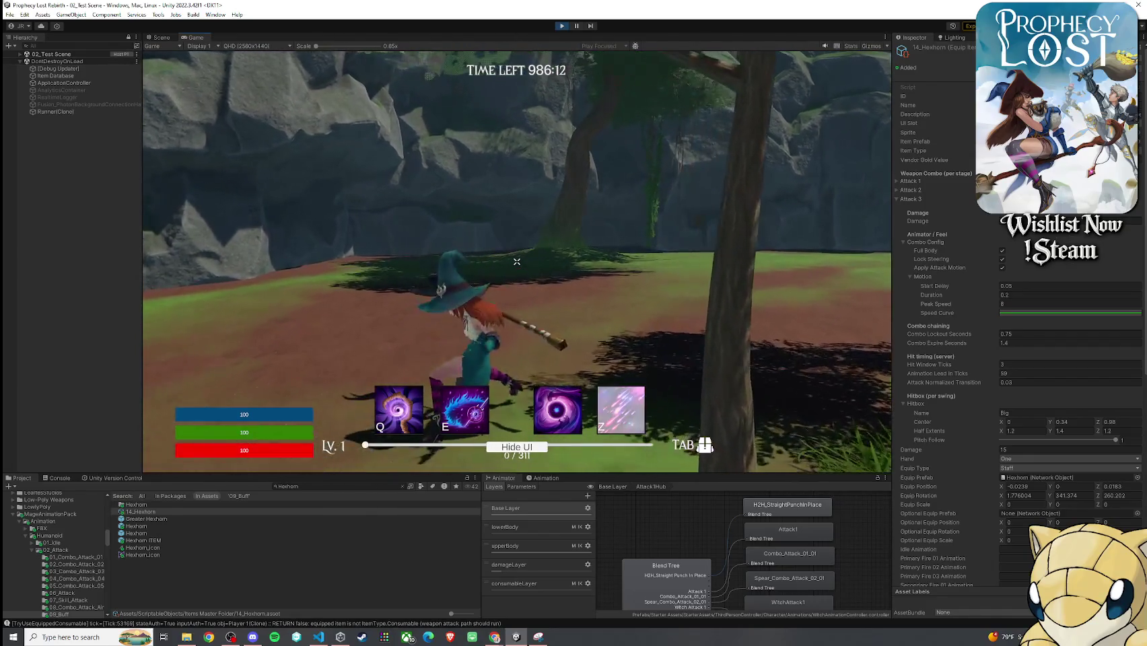
pyautogui.press('w')
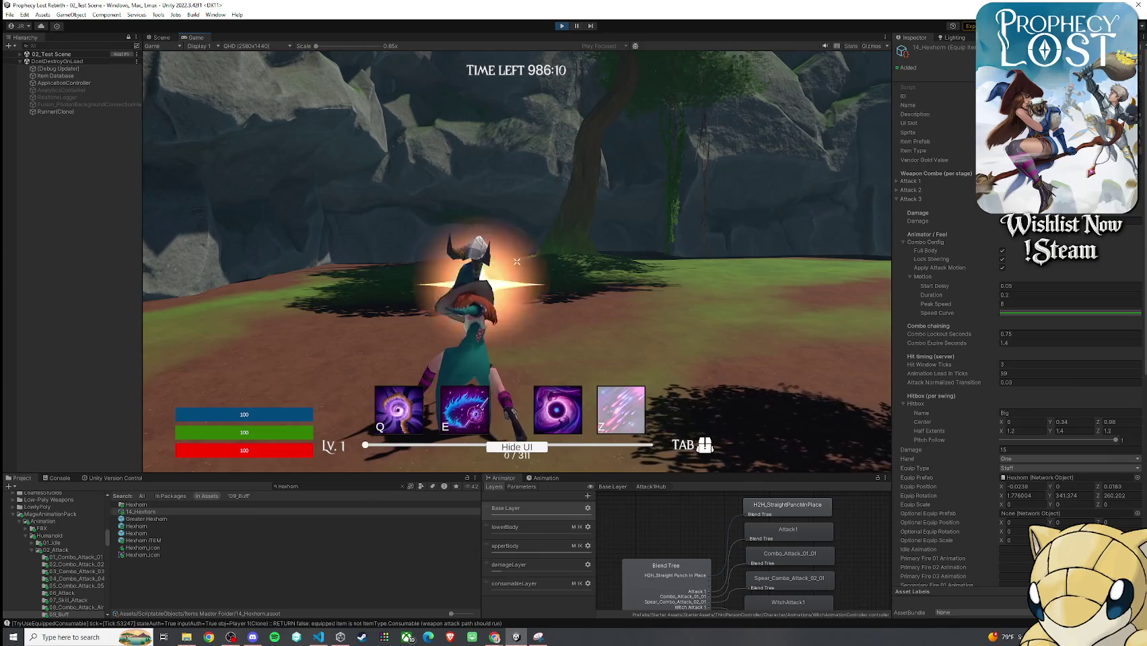
pyautogui.press('w')
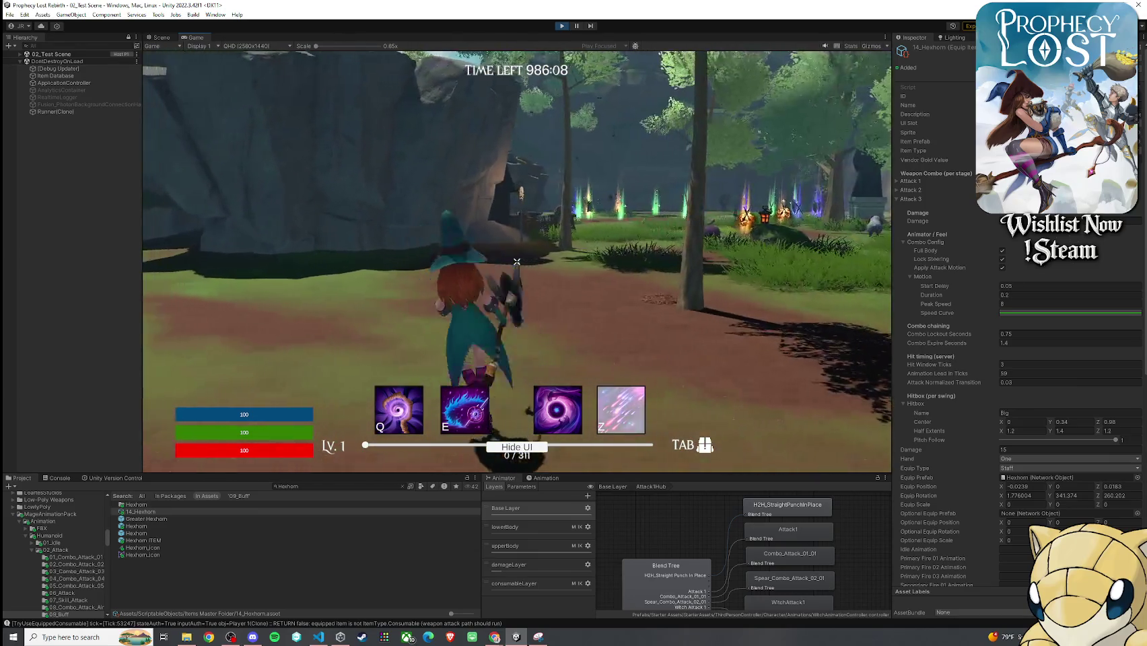
pyautogui.press('Tab')
pyautogui.press('Tab')
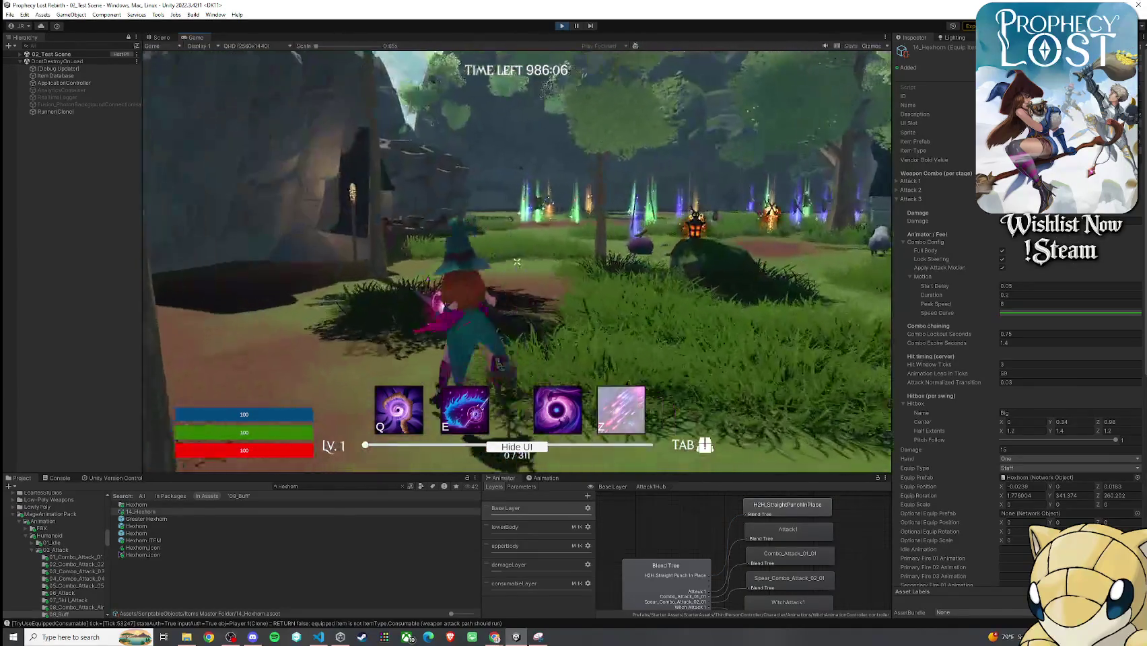
pyautogui.click(517, 262)
pyautogui.press('w')
pyautogui.click(517, 261)
pyautogui.click(515, 262)
# - Climb onto the rock, swing a horizontal staff attack, back away, and open the inventory
pyautogui.press('w')
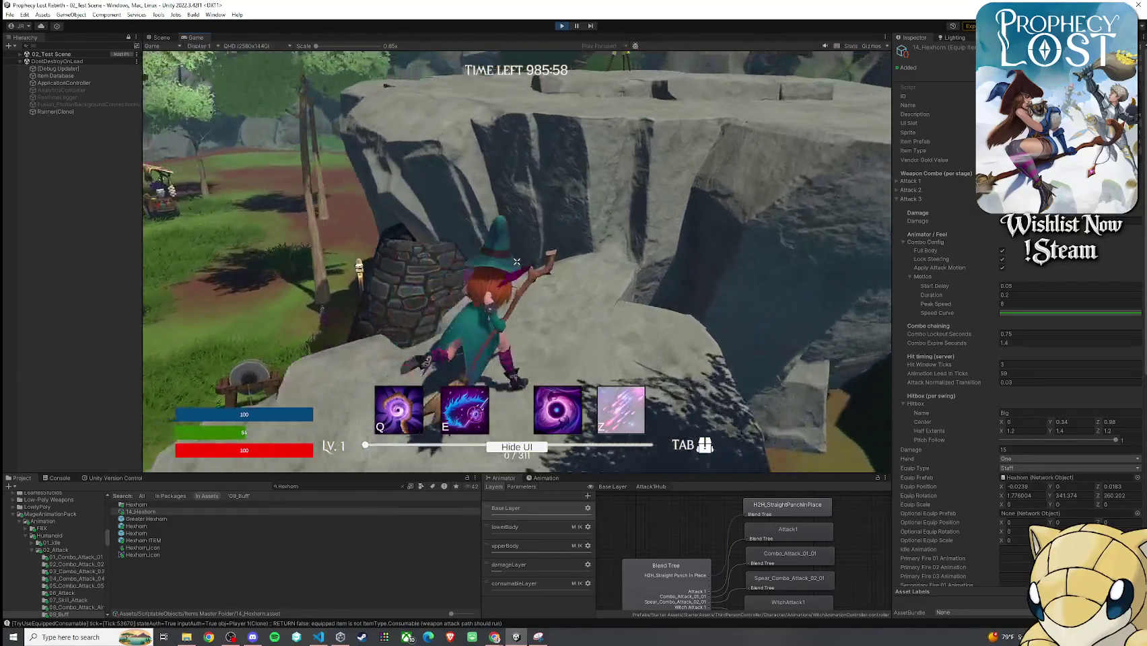
pyautogui.press('Tab')
pyautogui.press('Tab')
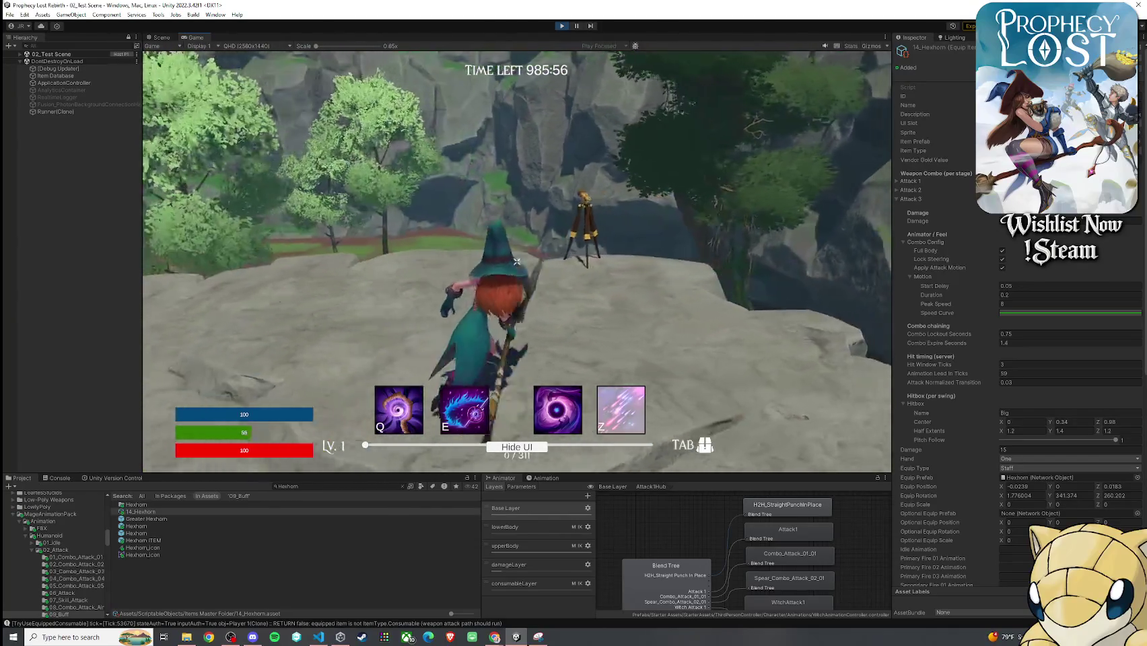
pyautogui.click(516, 261)
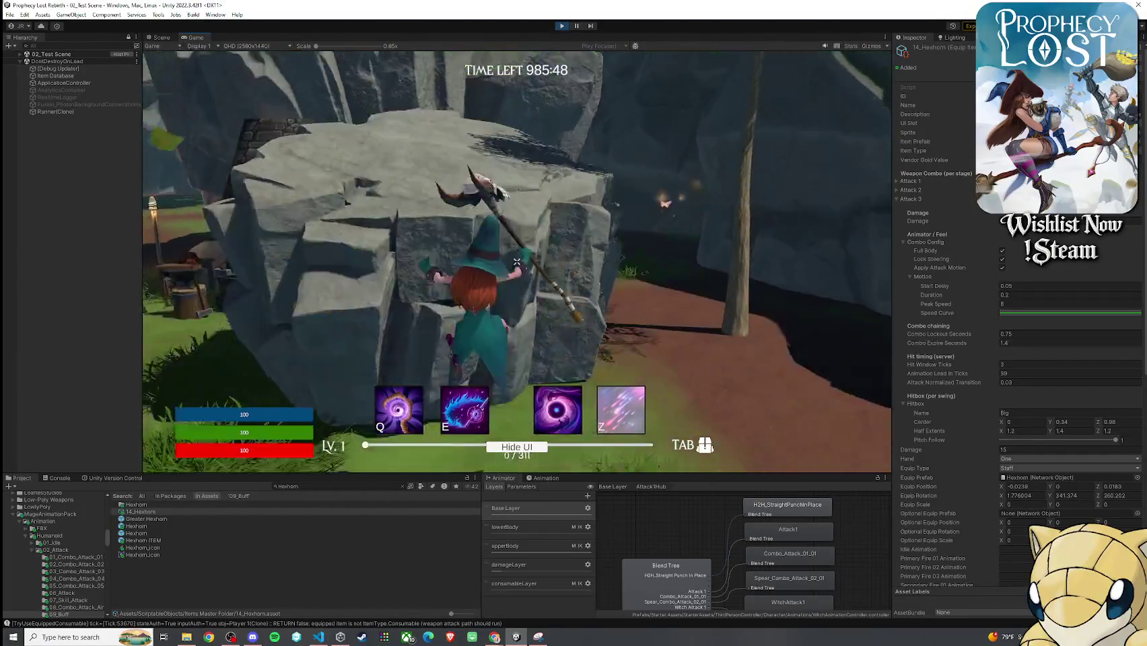
pyautogui.press('s')
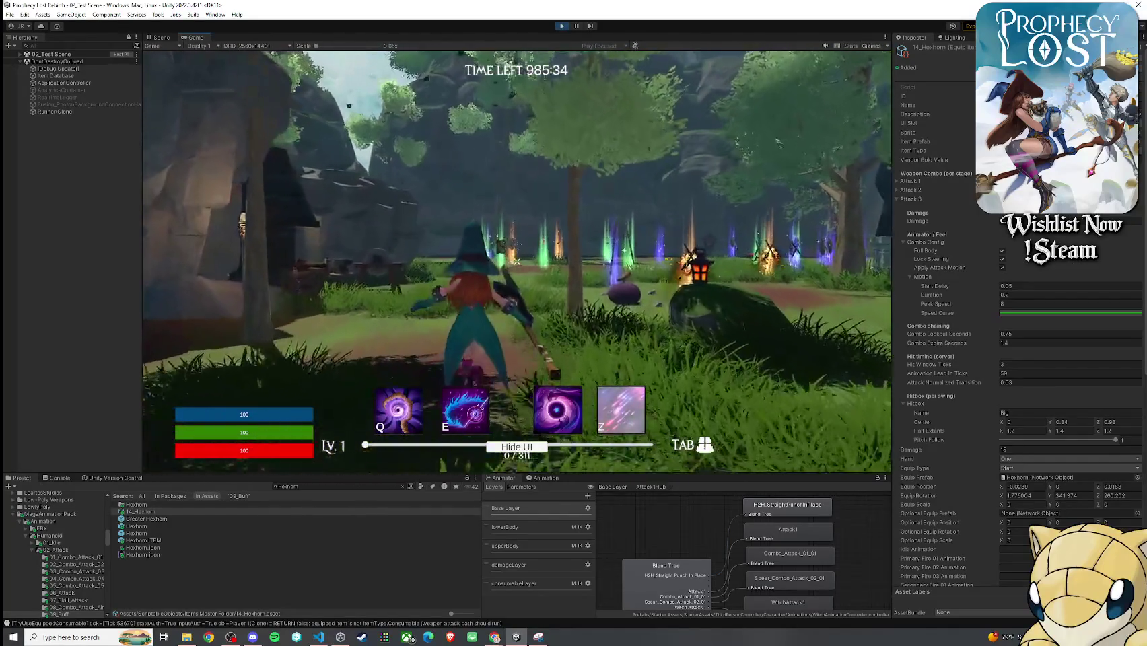
pyautogui.press('Tab')
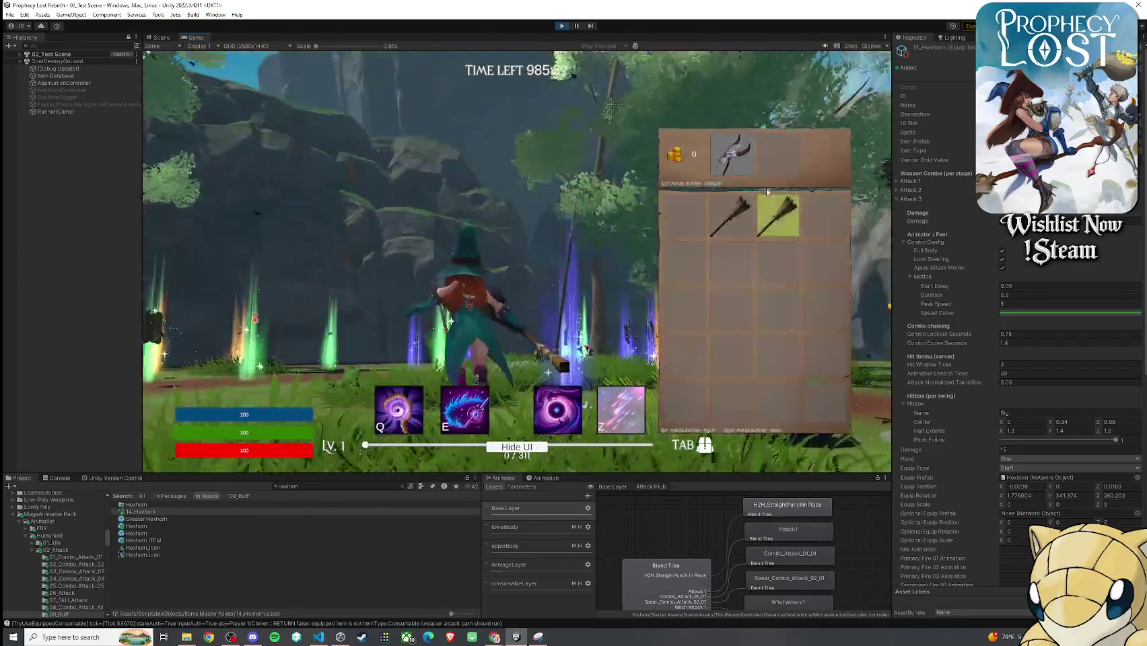
# - Use the broom from the inventory and trigger the Escape to Safehouse countdown
pyautogui.click(776, 218)
pyautogui.press('Tab')
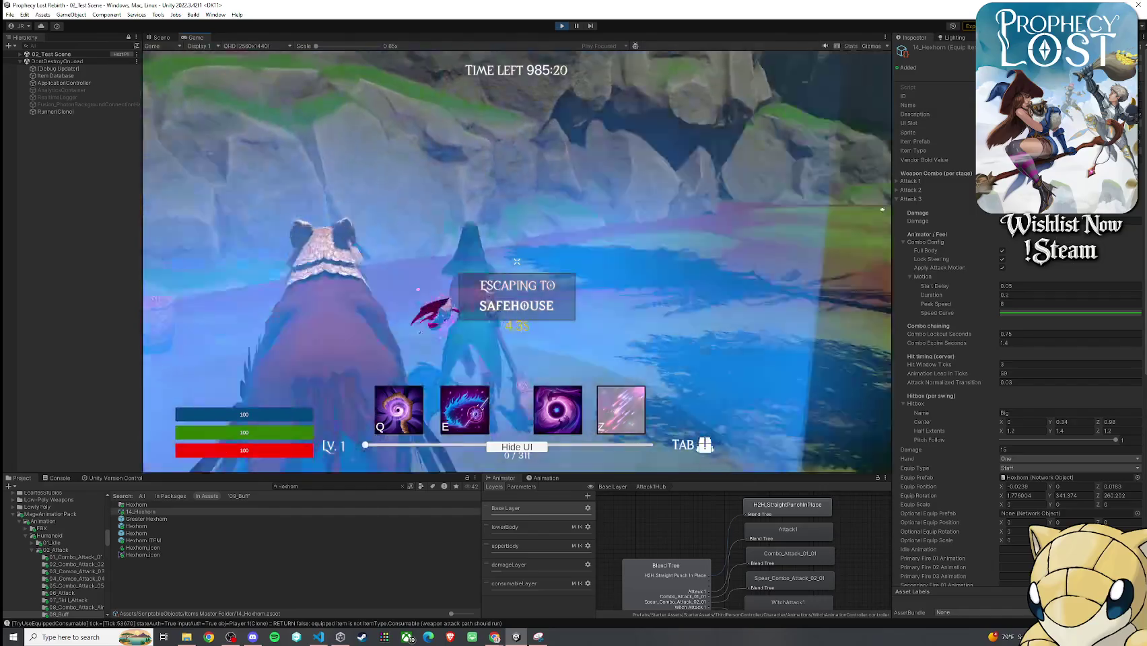
pyautogui.press('Tab')
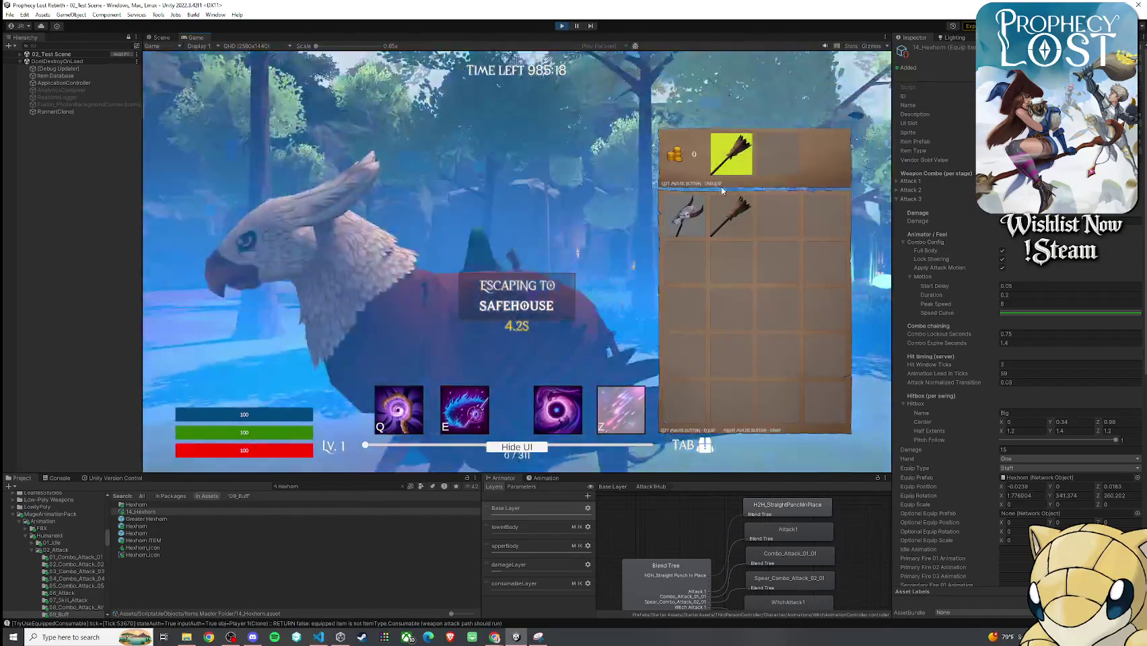
pyautogui.press('Tab')
pyautogui.press('Tab')
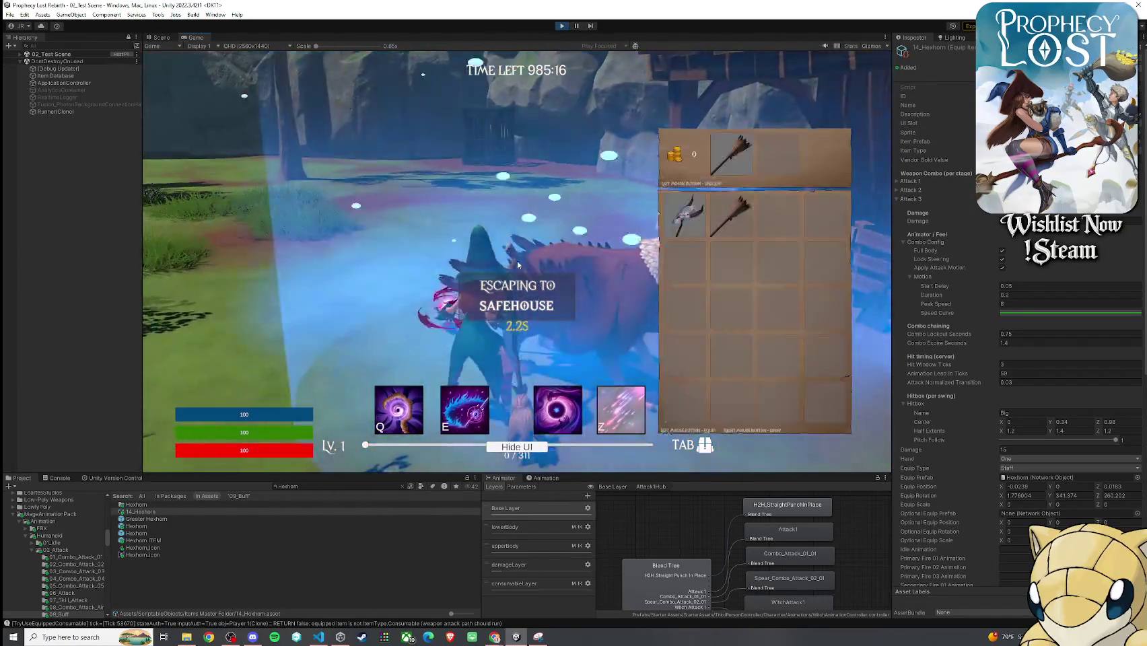
pyautogui.press('Tab')
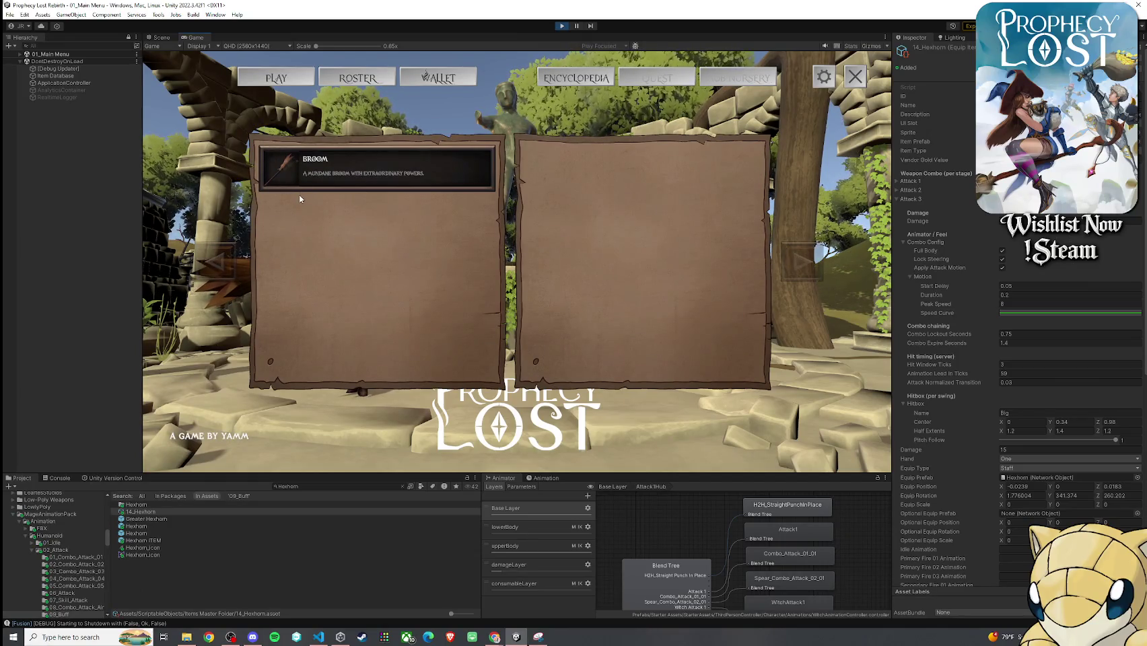
# - Dismiss the Broom item panels and open the ROSTER with the Warrior and Witch cards
pyautogui.click(418, 83)
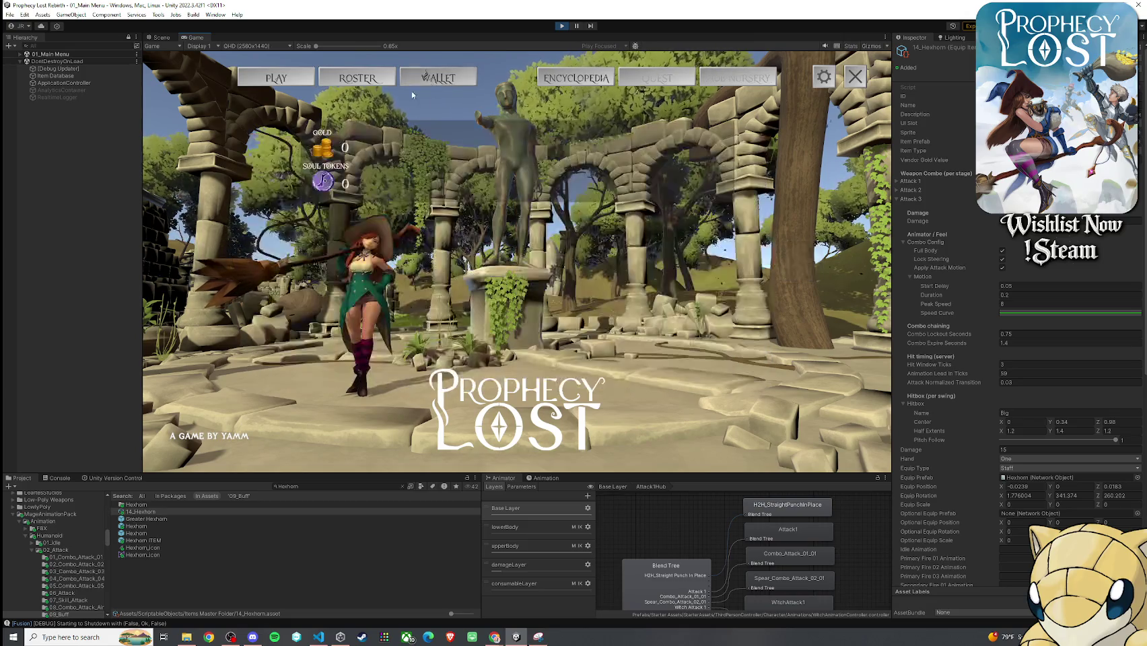
pyautogui.click(357, 78)
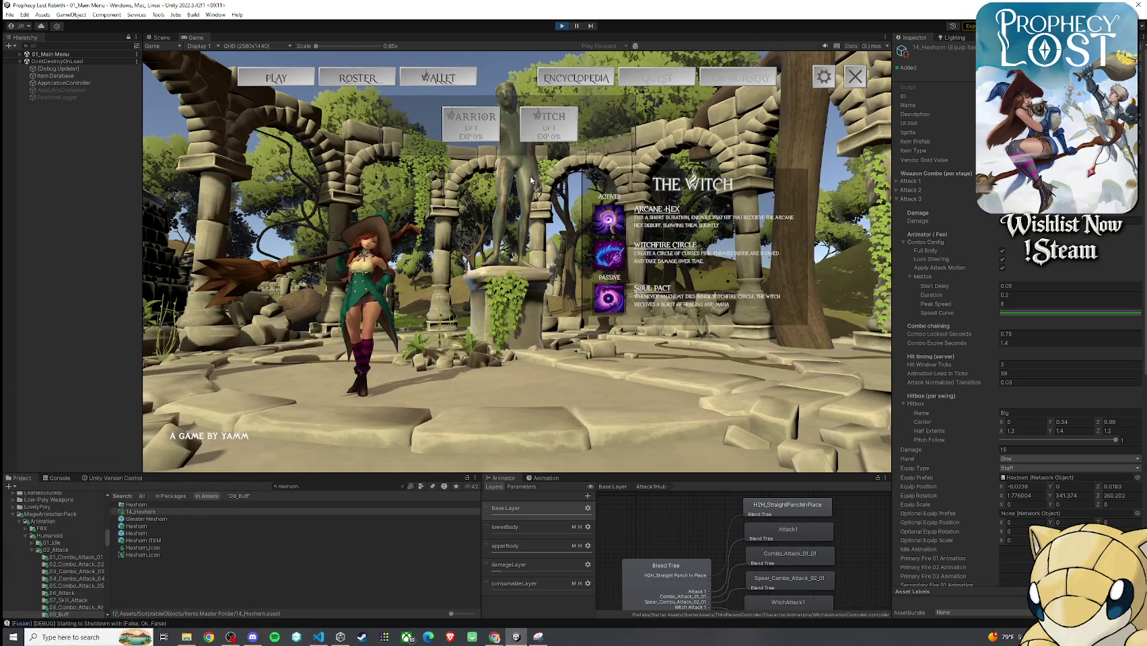